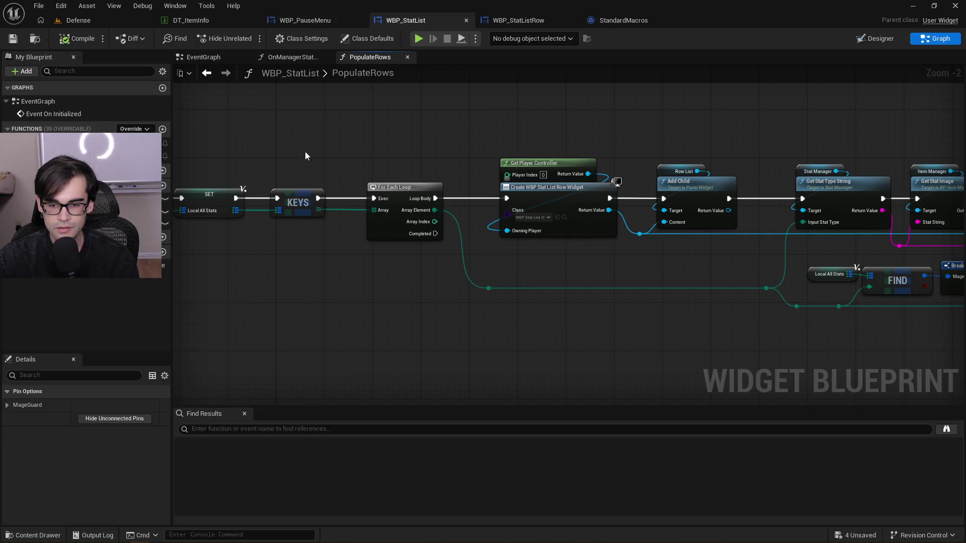
Put a breakpoint on the SET Local All Stats node and start playing the Defense level
{"action": "left_click", "coordinate": [503, 226]}
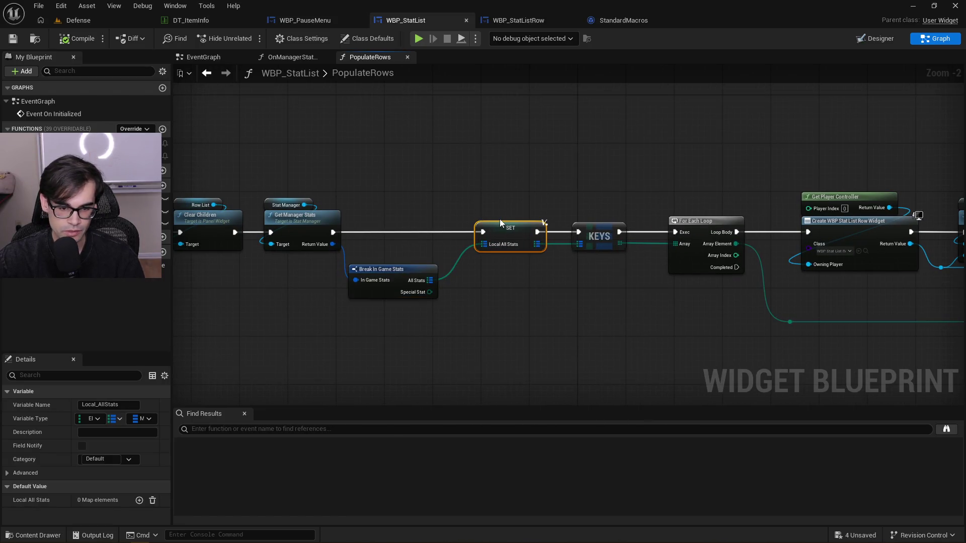
{"action": "left_click", "coordinate": [101, 22]}
{"action": "left_click", "coordinate": [249, 39]}
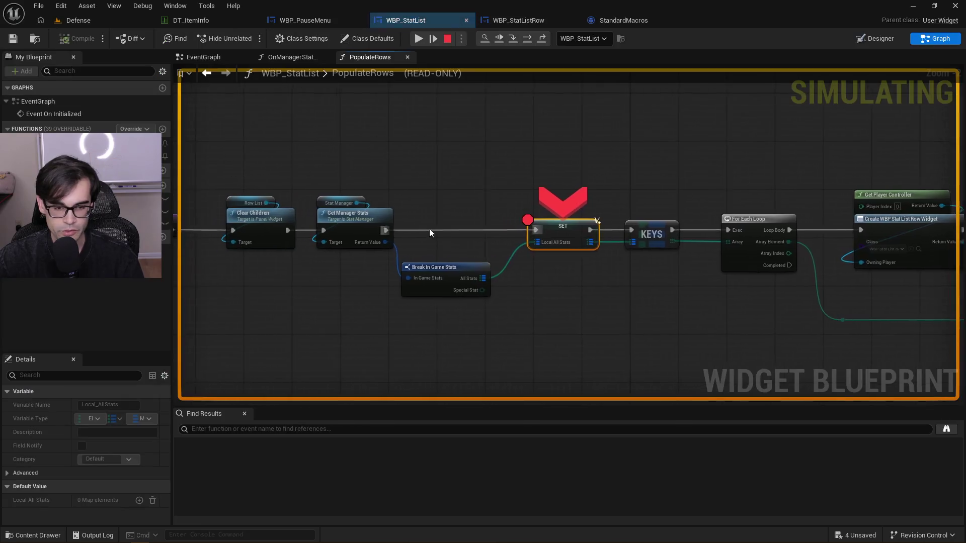
Step past the SET node, expand Local All Stats to review its 19 entries, then stop playing
{"action": "mouse_move", "coordinate": [534, 245]}
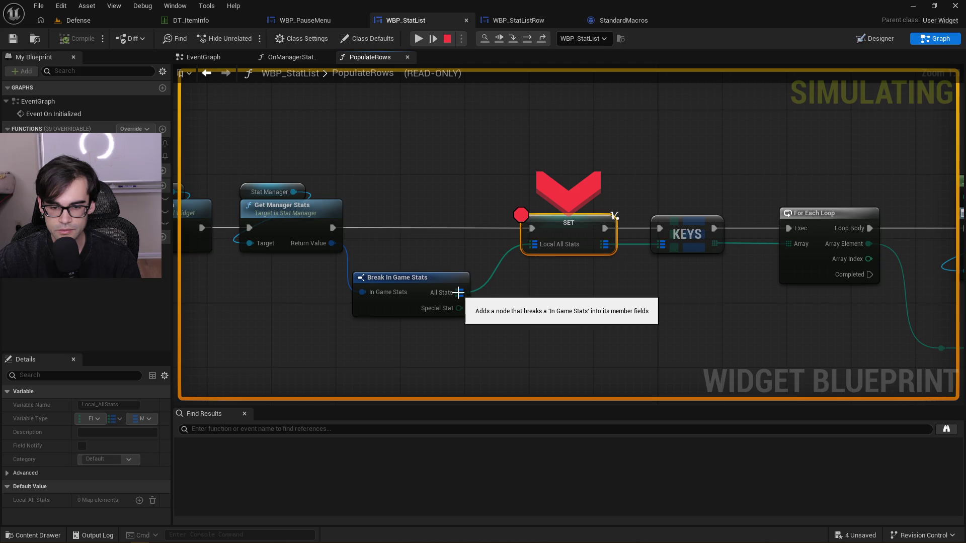
{"action": "mouse_move", "coordinate": [462, 293]}
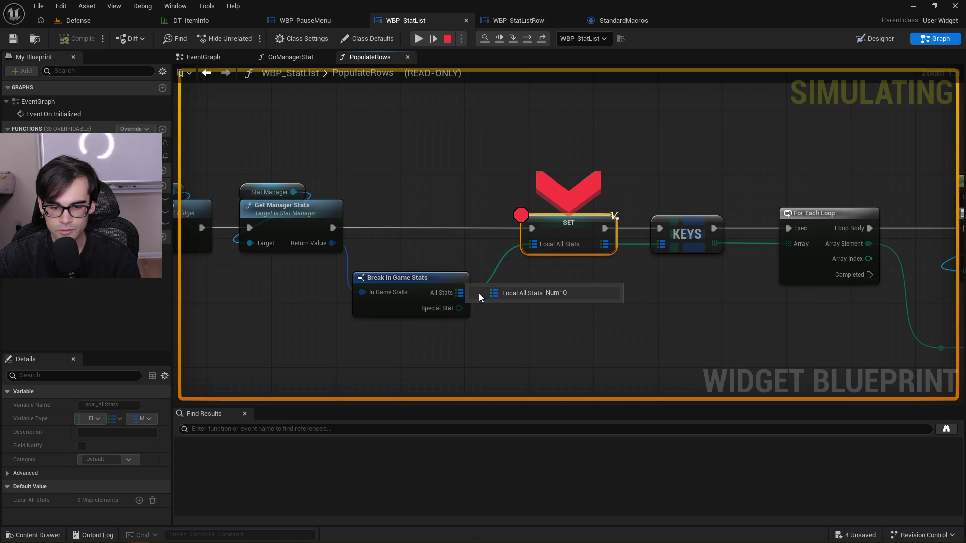
{"action": "left_click", "coordinate": [459, 205]}
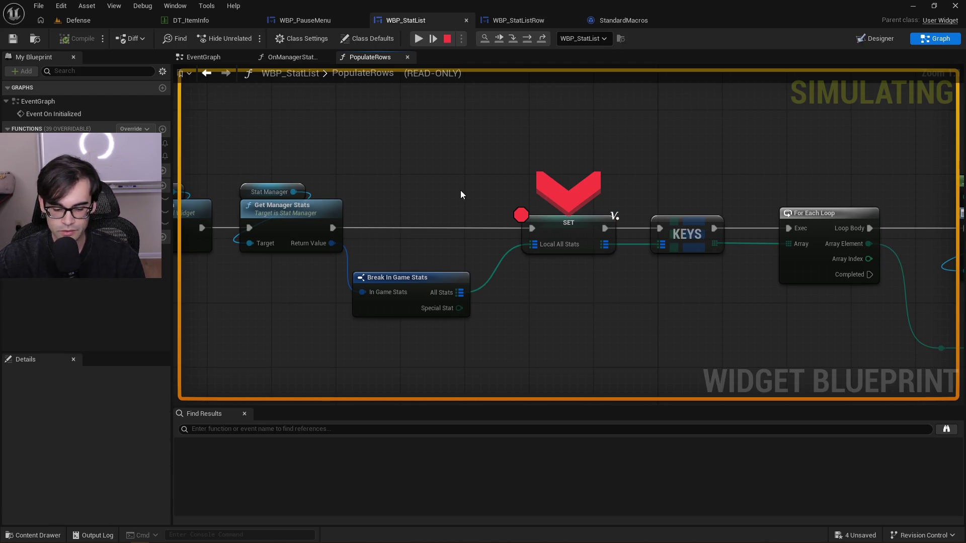
{"action": "key", "text": "F10"}
{"action": "mouse_move", "coordinate": [457, 242]}
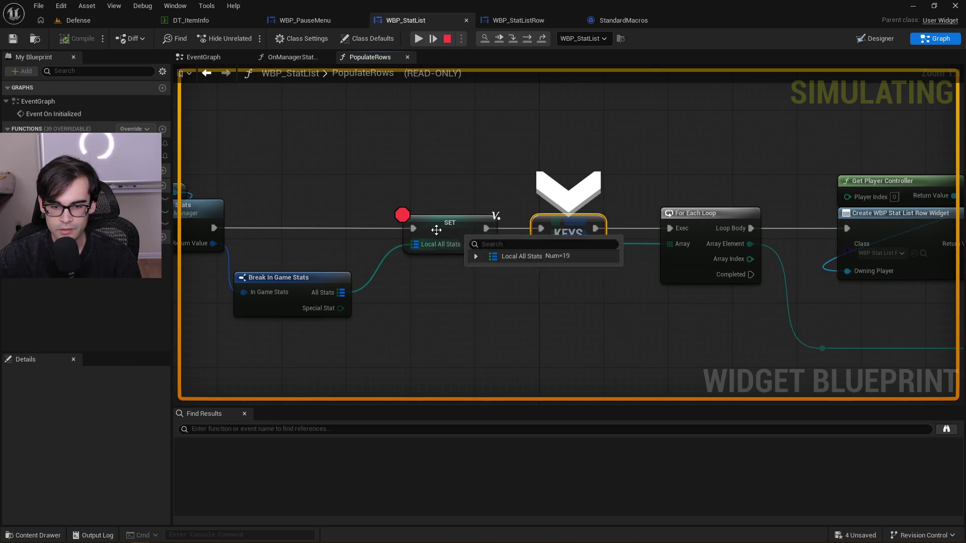
{"action": "left_click", "coordinate": [477, 257]}
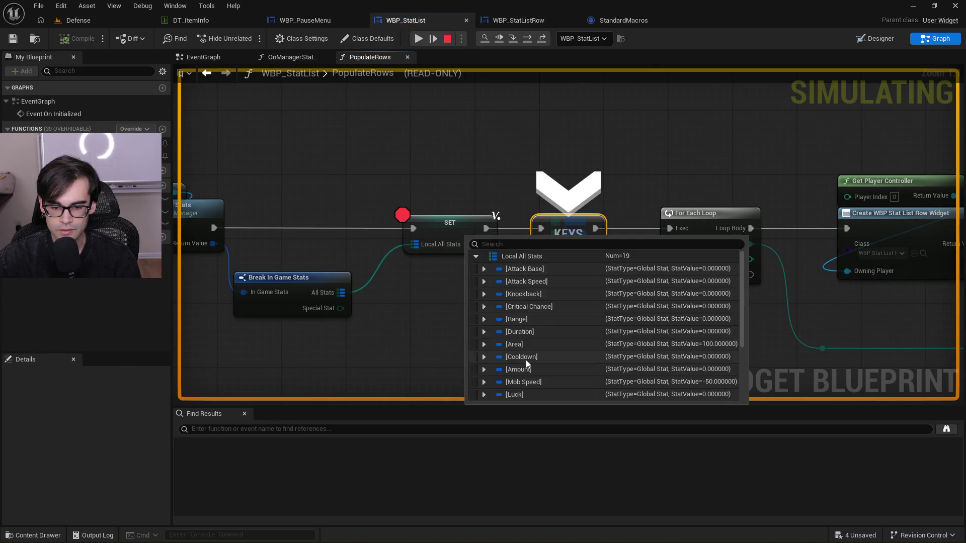
{"action": "scroll", "coordinate": [526, 360], "scroll_direction": "down", "scroll_amount": 3}
{"action": "scroll", "coordinate": [527, 360], "scroll_direction": "up", "scroll_amount": 3}
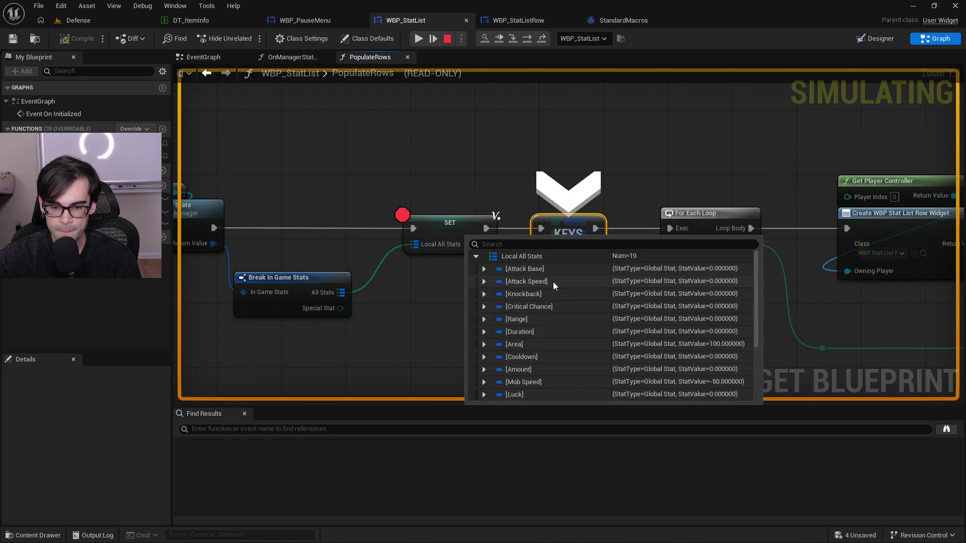
{"action": "scroll", "coordinate": [575, 295], "scroll_direction": "down", "scroll_amount": 3}
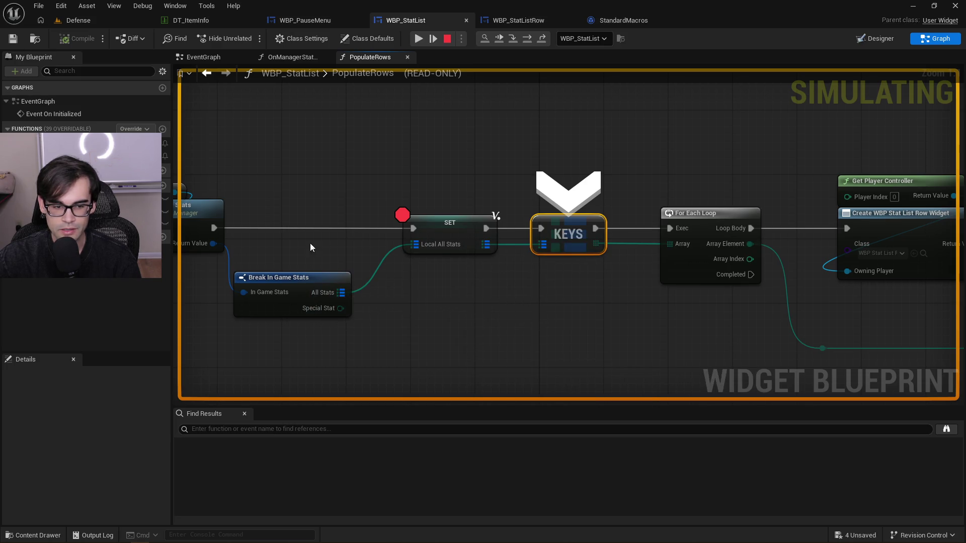
{"action": "left_click_drag", "start_coordinate": [309, 250], "coordinate": [481, 231]}
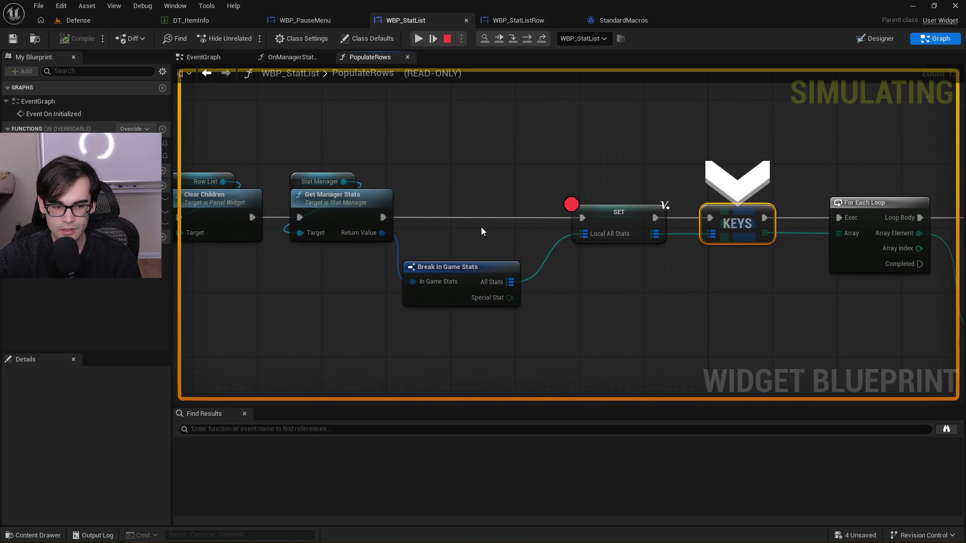
{"action": "left_click", "coordinate": [447, 39]}
{"action": "left_click", "coordinate": [368, 206]}
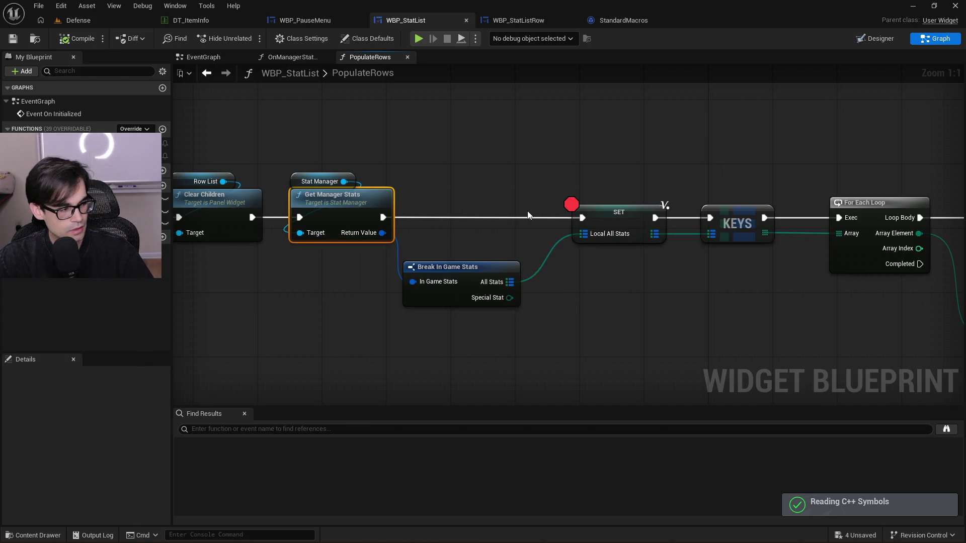
In Cursor, find 'statmana' in quick file search and open StatManager.h
{"action": "key", "text": "alt+Tab"}
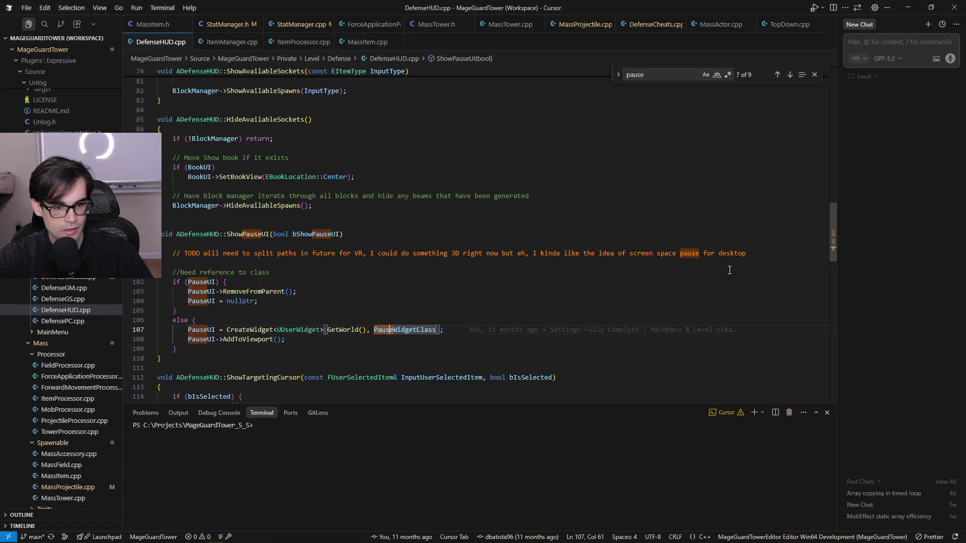
{"action": "key", "text": "ctrl+p"}
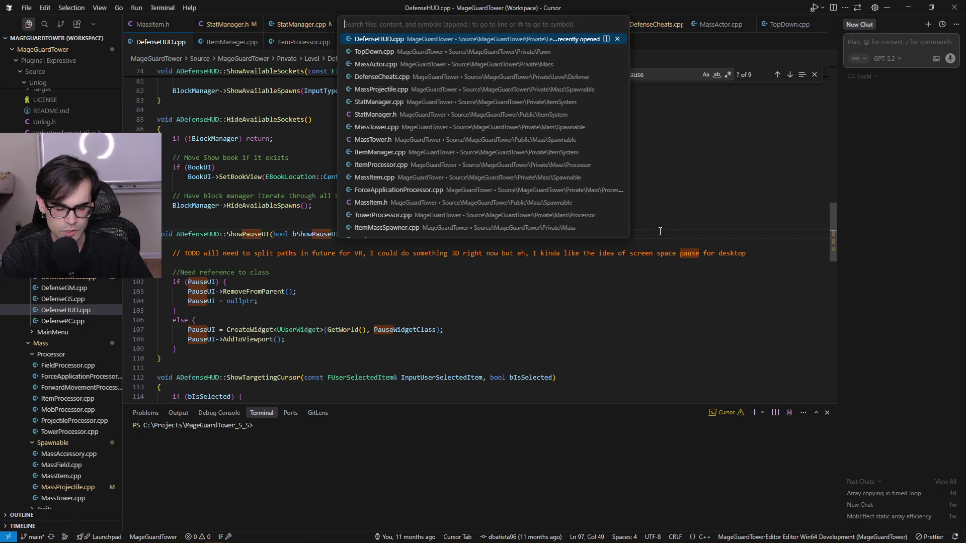
{"action": "key", "text": "Escape"}
{"action": "key", "text": "alt+Tab"}
{"action": "key", "text": "alt+Tab"}
{"action": "key", "text": "alt+Tab"}
{"action": "key", "text": "alt+Tab"}
{"action": "key", "text": "ctrl+p"}
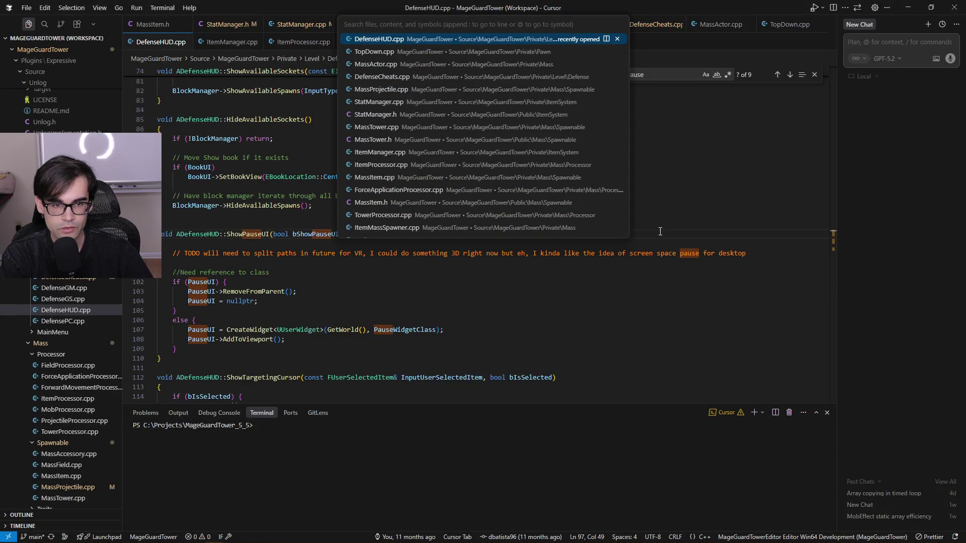
{"action": "type", "text": "statmana"}
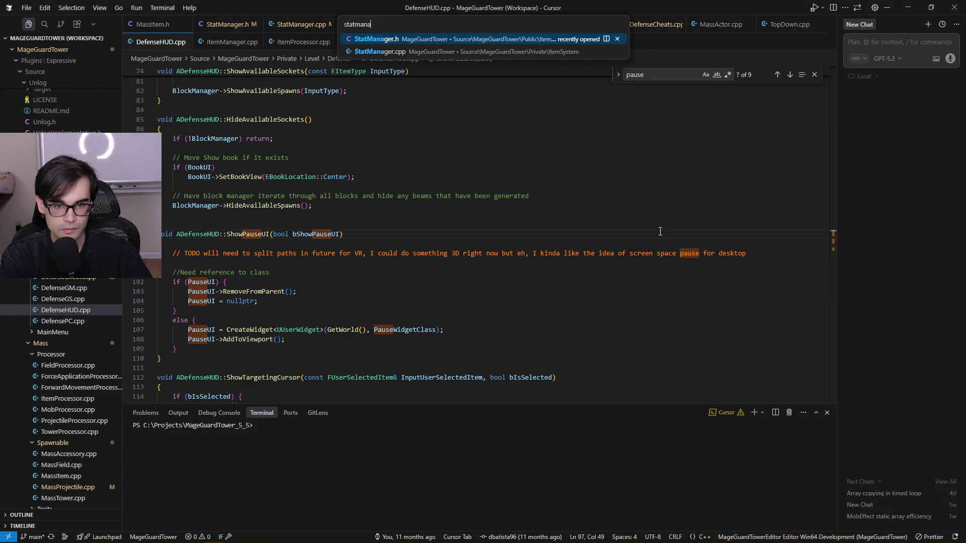
{"action": "key", "text": "Return"}
Scroll up to the FInGameStats constructor and search the file for AttackSpeed
{"action": "scroll", "coordinate": [606, 252], "scroll_direction": "up", "scroll_amount": 10}
{"action": "scroll", "coordinate": [605, 252], "scroll_direction": "up", "scroll_amount": 15}
{"action": "scroll", "coordinate": [603, 262], "scroll_direction": "up", "scroll_amount": 15}
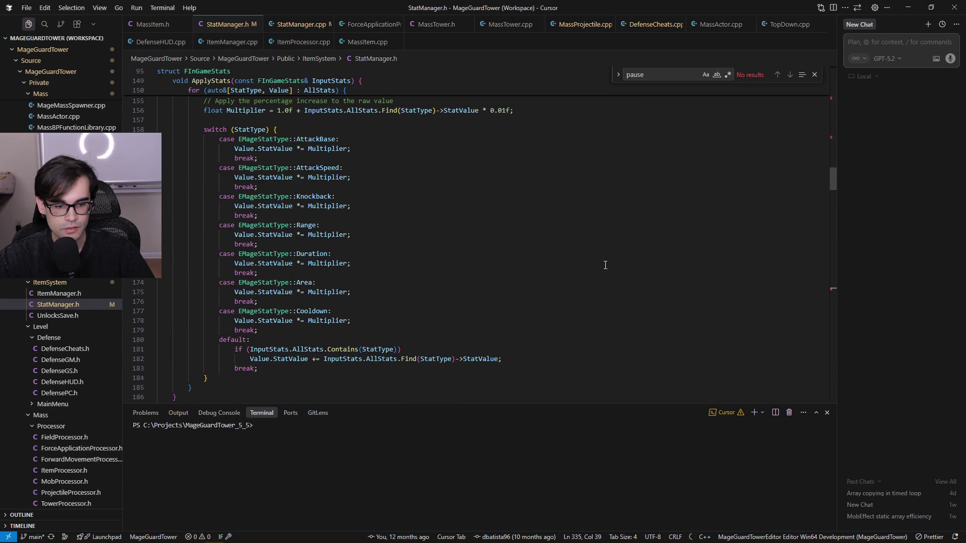
{"action": "scroll", "coordinate": [517, 299], "scroll_direction": "up", "scroll_amount": 20}
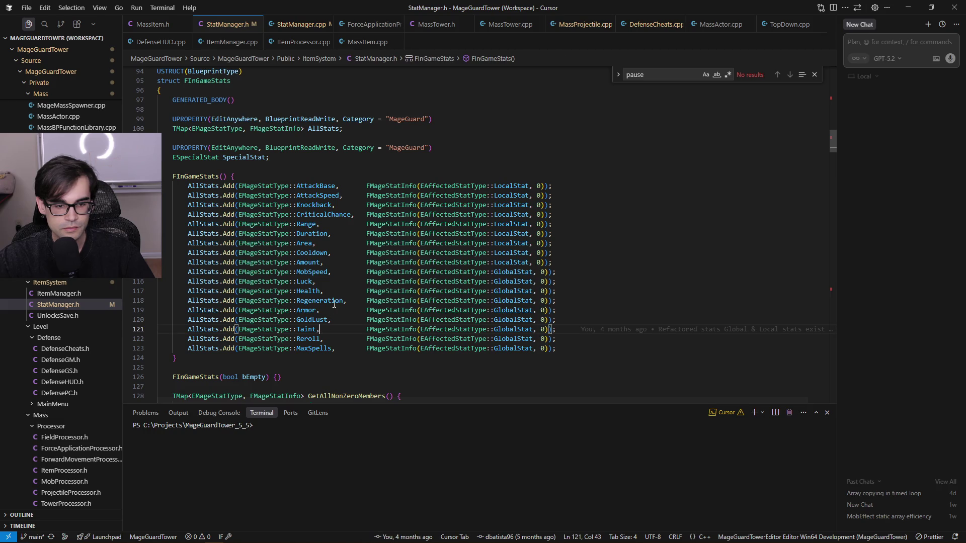
{"action": "double_click", "coordinate": [317, 196]}
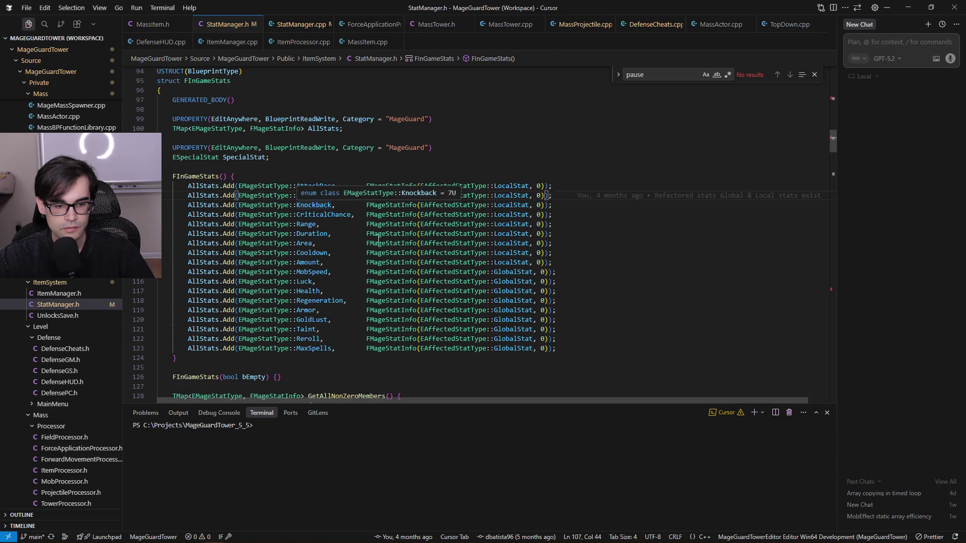
{"action": "scroll", "coordinate": [564, 297], "scroll_direction": "up", "scroll_amount": 5}
{"action": "key", "text": "alt+Tab"}
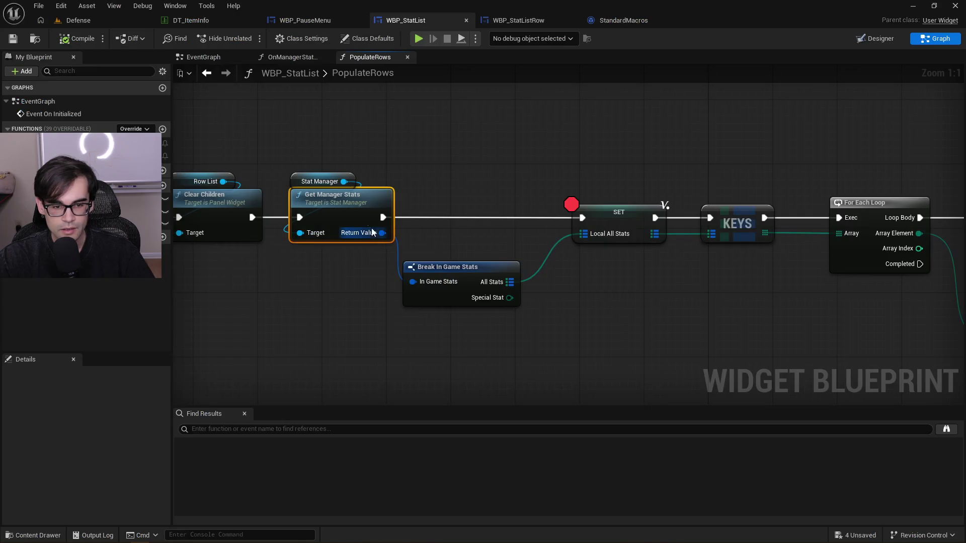
{"action": "key", "text": "alt+Tab"}
{"action": "key", "text": "ctrl+f"}
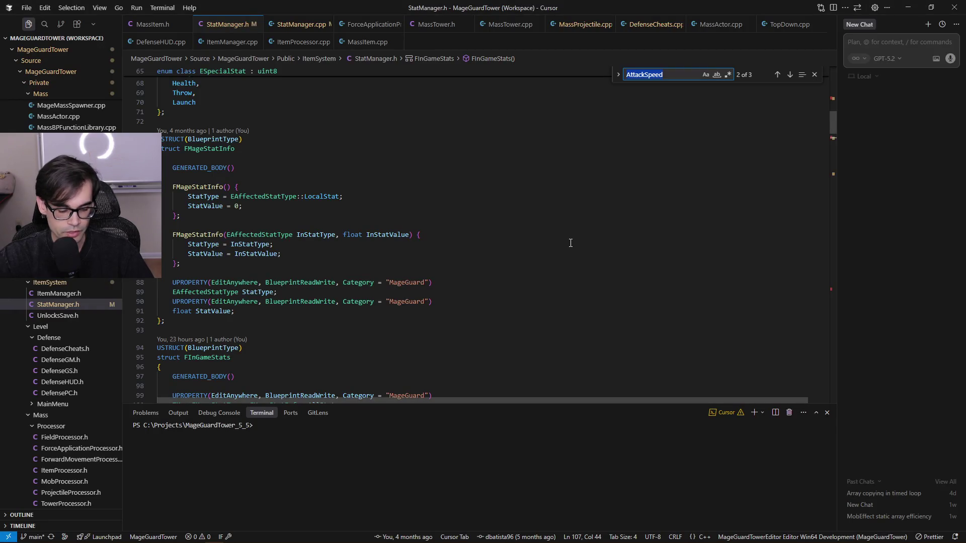
Search StatManager.h for ManagerStats, starting from 'getmanage'
{"action": "type", "text": "getmanage"}
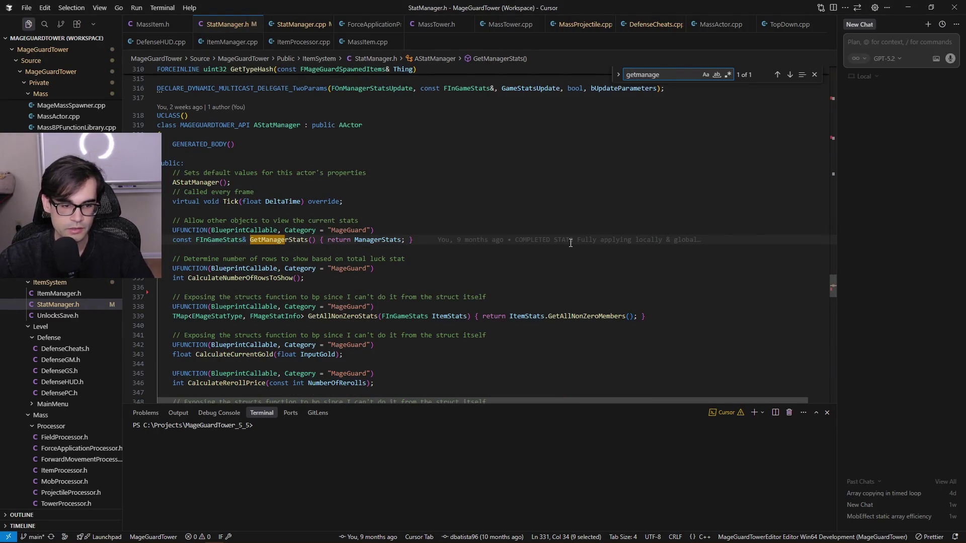
{"action": "left_click", "coordinate": [378, 240]}
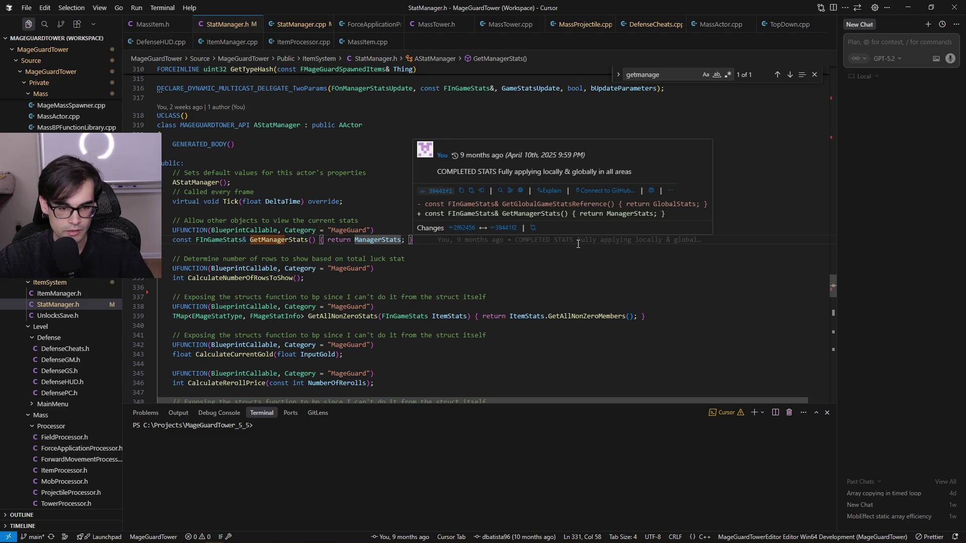
{"action": "key", "text": "ctrl+f"}
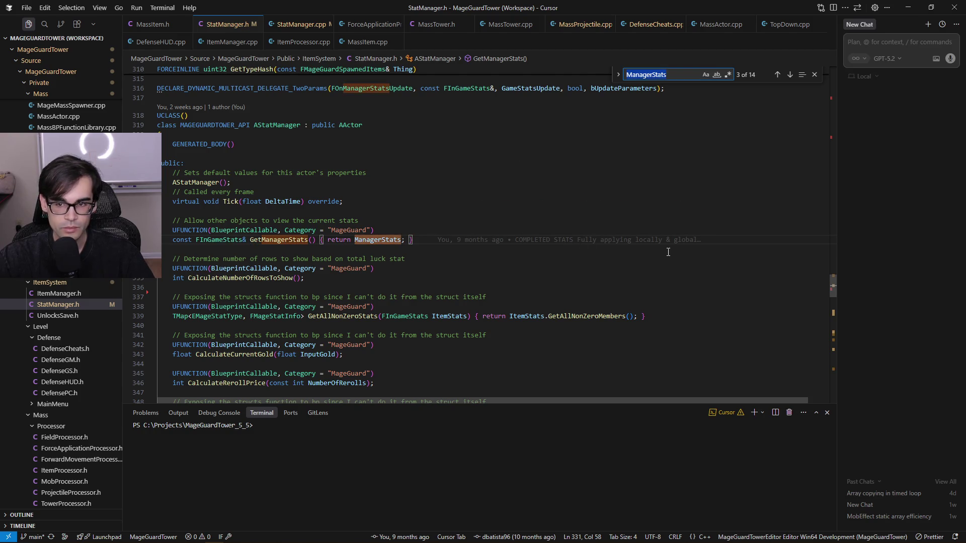
Step through ManagerStats matches to its FInGameStats declaration, then return to Unreal's PopulateRows graph
{"action": "left_click", "coordinate": [790, 77]}
{"action": "left_click", "coordinate": [790, 78]}
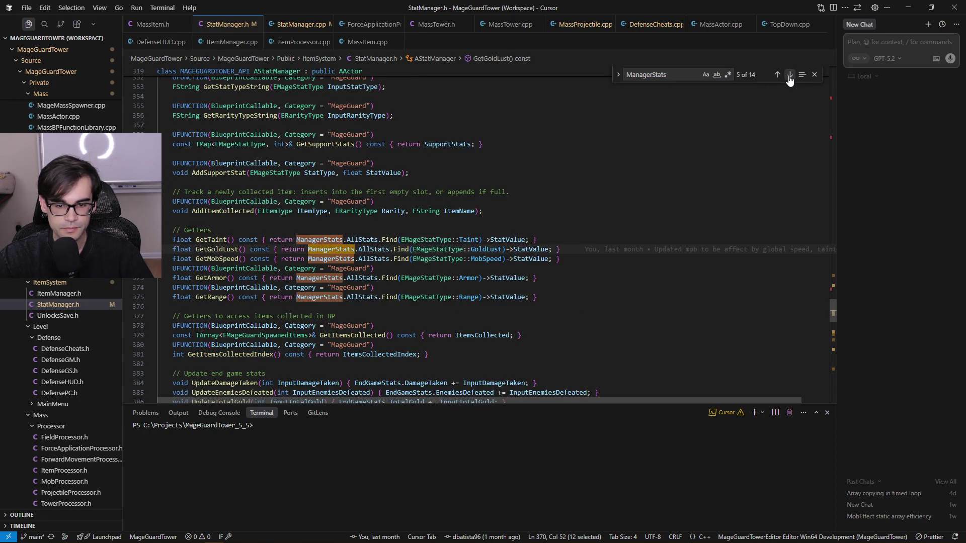
{"action": "left_click", "coordinate": [790, 77]}
{"action": "left_click", "coordinate": [789, 76]}
{"action": "left_click", "coordinate": [789, 76]}
{"action": "left_click", "coordinate": [789, 77]}
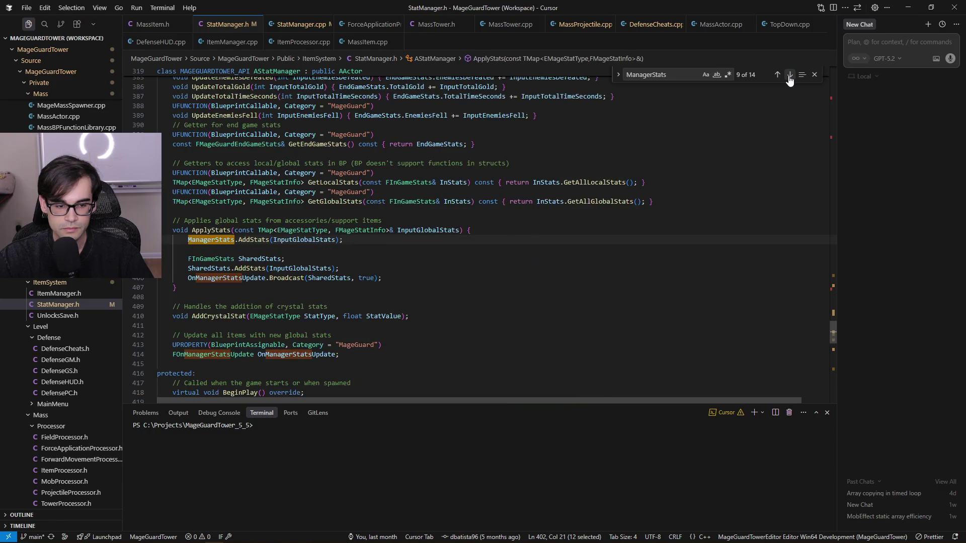
{"action": "left_click", "coordinate": [789, 76]}
{"action": "left_click", "coordinate": [789, 76]}
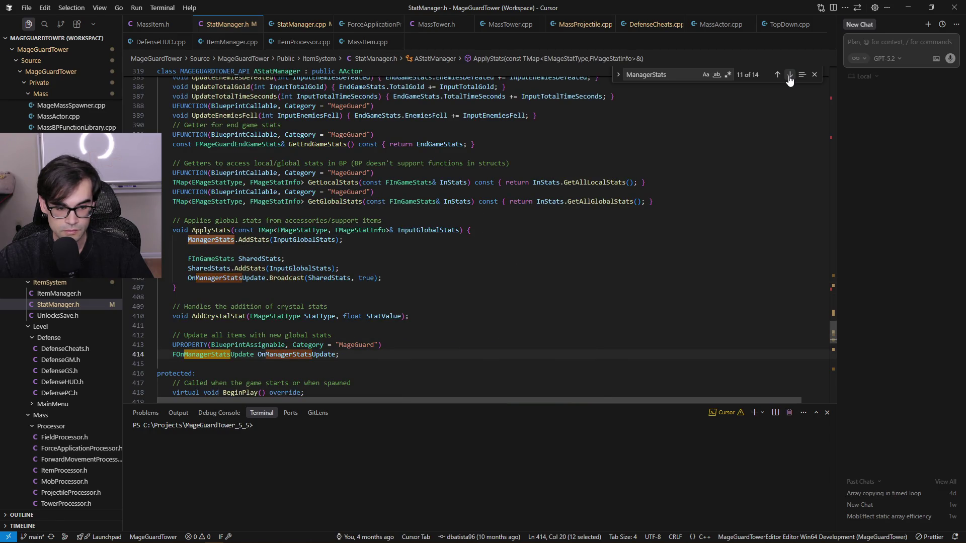
{"action": "left_click", "coordinate": [789, 76]}
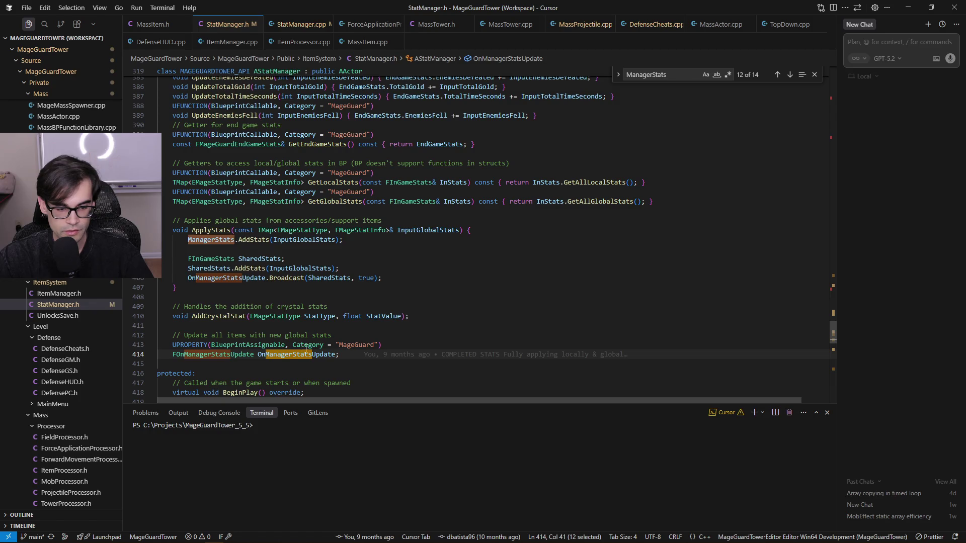
{"action": "left_click", "coordinate": [790, 76]}
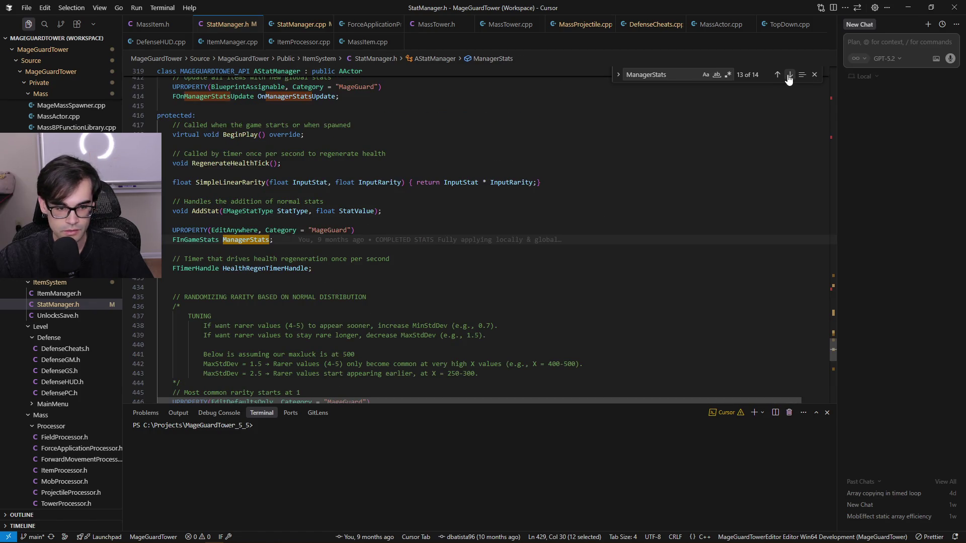
{"action": "left_click", "coordinate": [188, 235]}
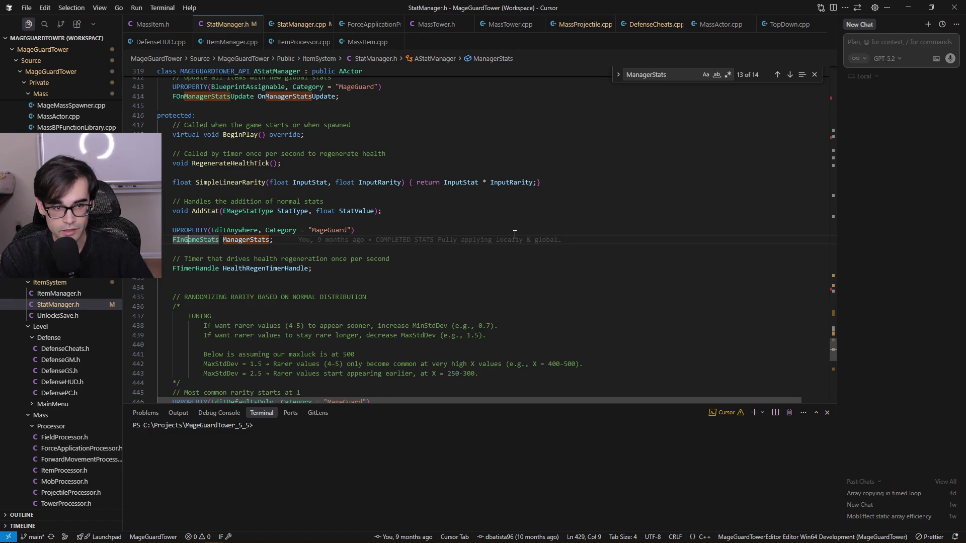
{"action": "key", "text": "alt+Tab"}
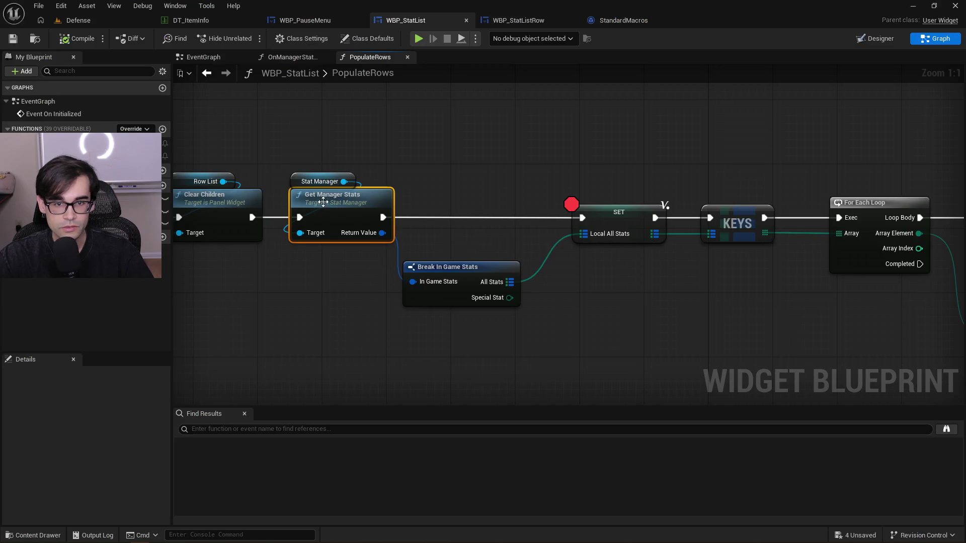
In the enlarged Content Browser, search Content for 'statmana' and open BP_StatManager's class defaults
{"action": "left_click", "coordinate": [89, 24]}
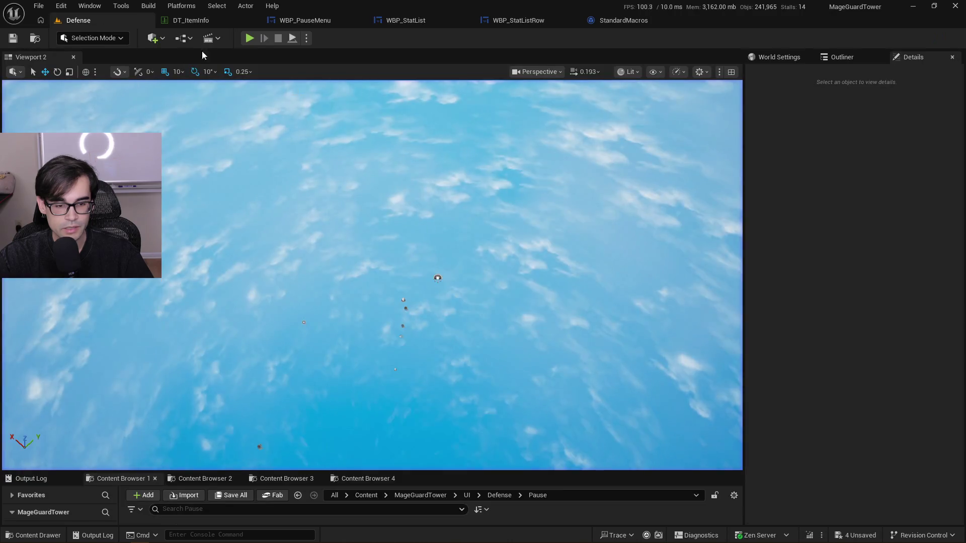
{"action": "mouse_move", "coordinate": [508, 464]}
{"action": "left_mouse_down"}
{"action": "mouse_move", "coordinate": [452, 333]}
{"action": "mouse_move", "coordinate": [423, 381]}
{"action": "left_mouse_up"}
{"action": "left_click", "coordinate": [195, 378]}
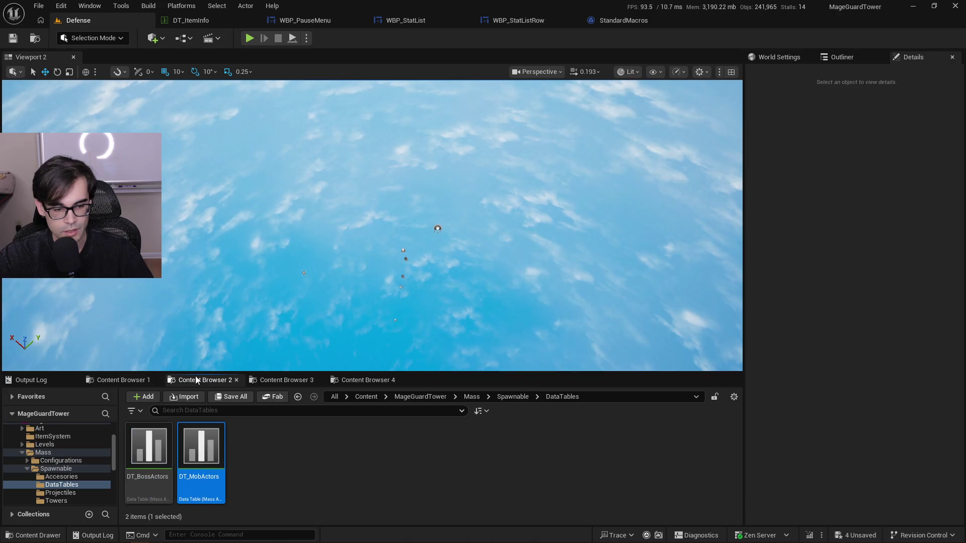
{"action": "left_click", "coordinate": [121, 380]}
{"action": "left_click", "coordinate": [282, 382]}
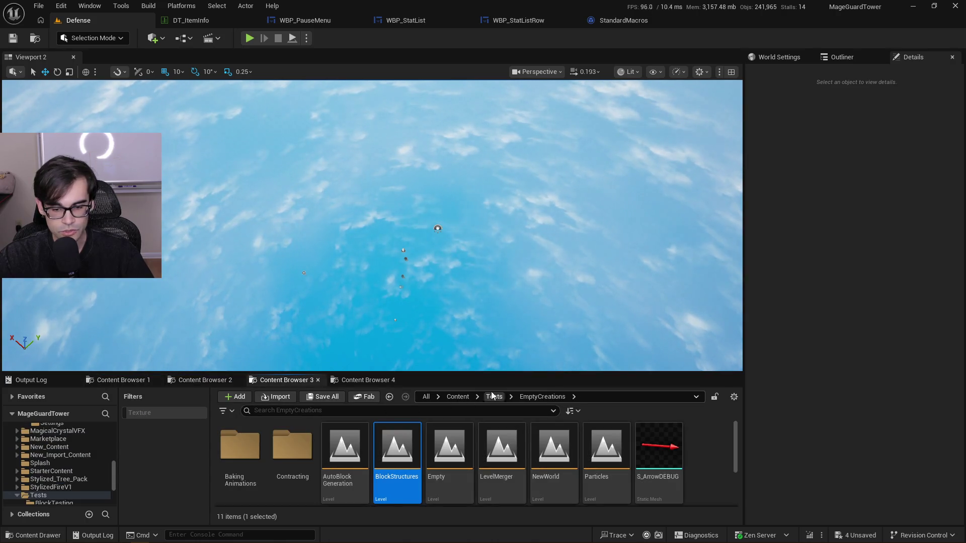
{"action": "left_click", "coordinate": [452, 397]}
{"action": "left_click", "coordinate": [446, 407]}
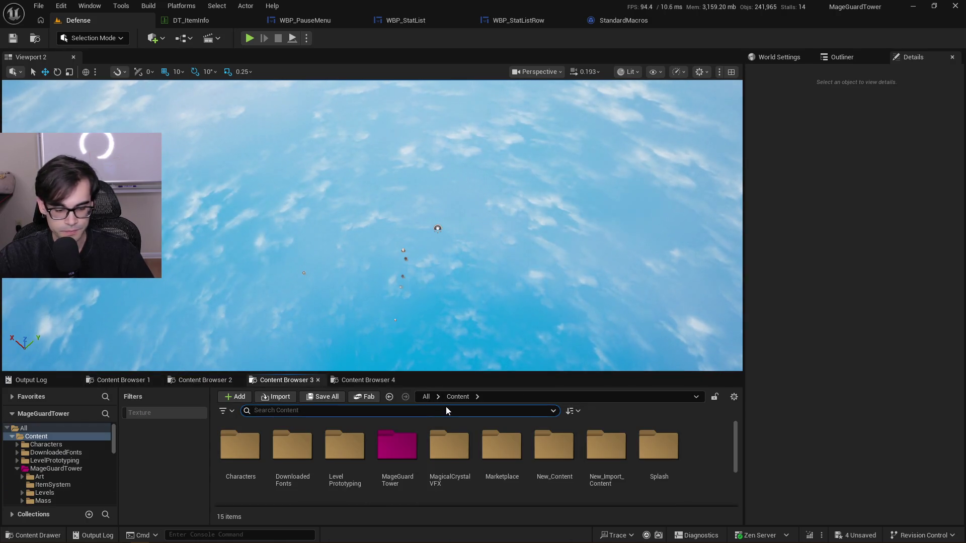
{"action": "type", "text": "statmana"}
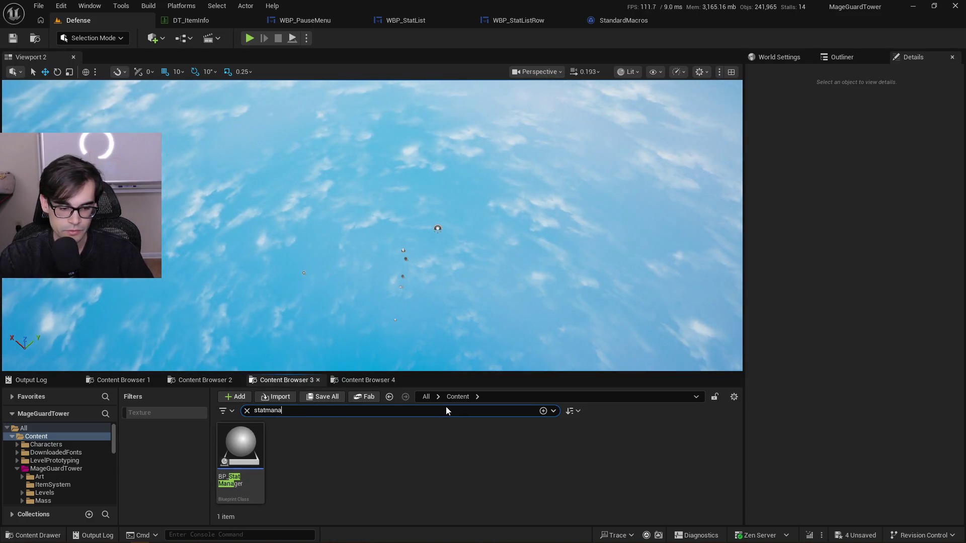
{"action": "left_click", "coordinate": [243, 452]}
{"action": "double_click", "coordinate": [242, 451]}
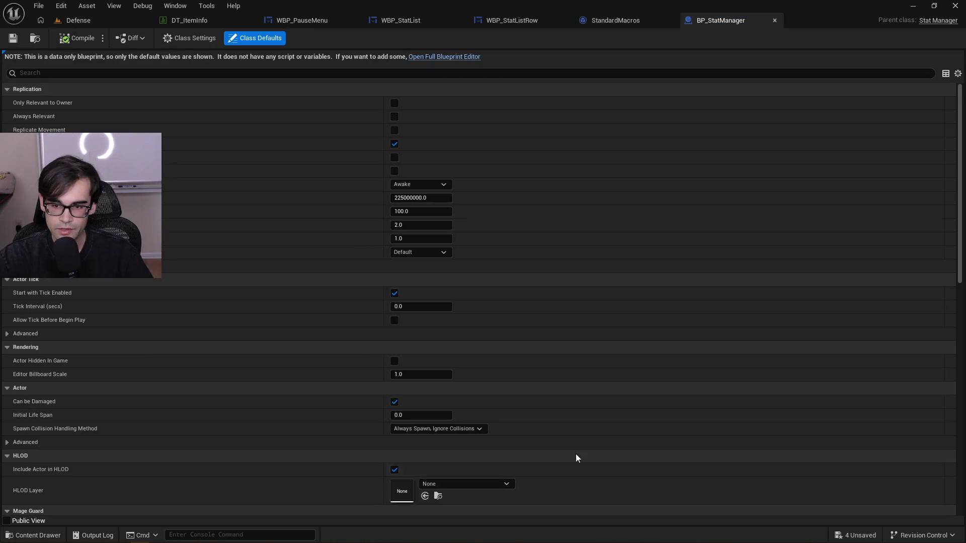
Collapse Replication, Actor Tick, Rendering and Actor, then expand Manager Stats > All Stats
{"action": "left_click", "coordinate": [7, 90]}
{"action": "left_click", "coordinate": [7, 105]}
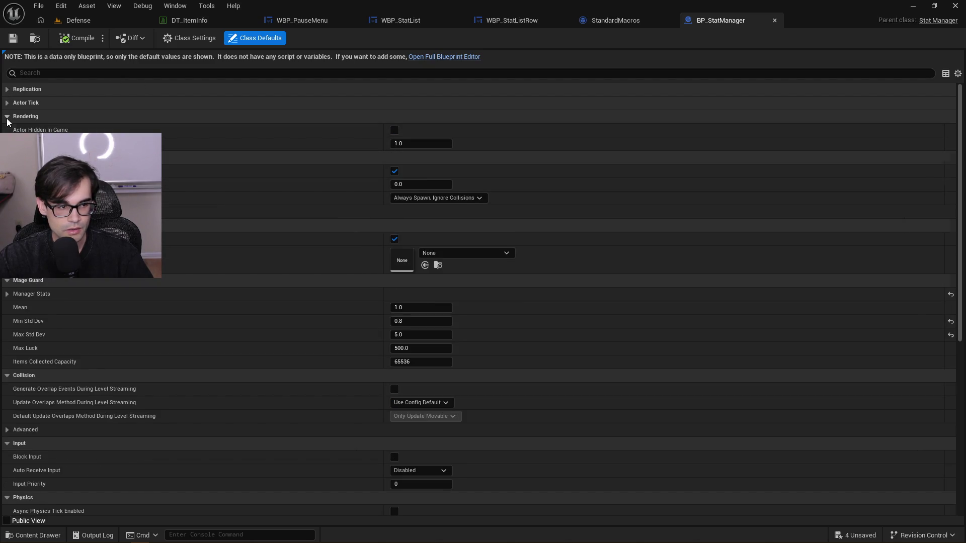
{"action": "left_click", "coordinate": [7, 118]}
{"action": "left_click", "coordinate": [7, 130]}
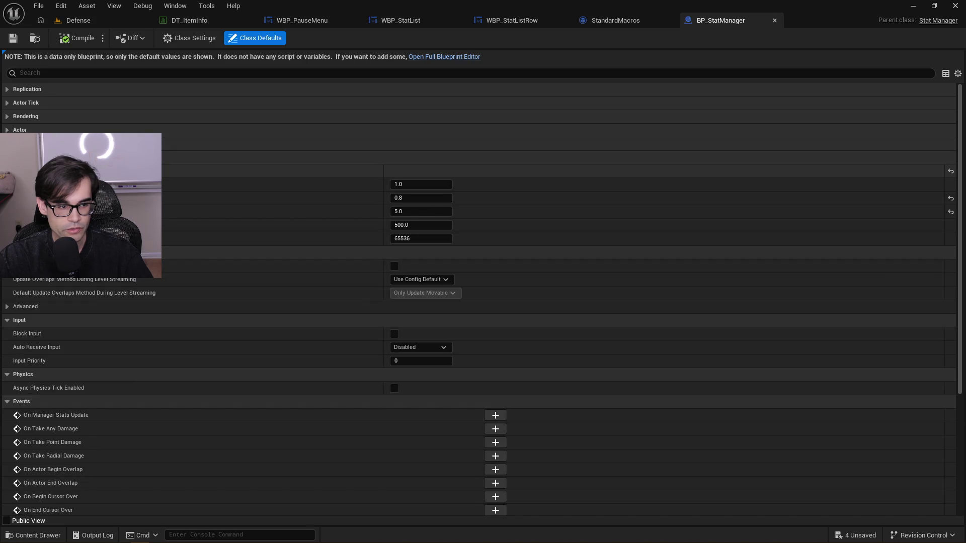
{"action": "left_click", "coordinate": [7, 171]}
{"action": "left_click", "coordinate": [15, 184]}
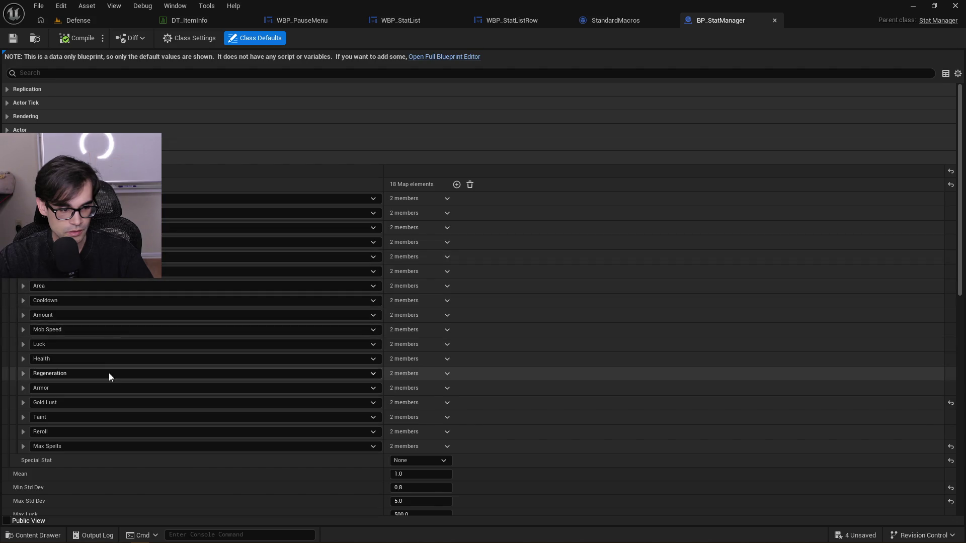
Widen the Details panel to read the full names of all 18 stats
{"action": "scroll", "coordinate": [117, 451], "scroll_direction": "down", "scroll_amount": 2}
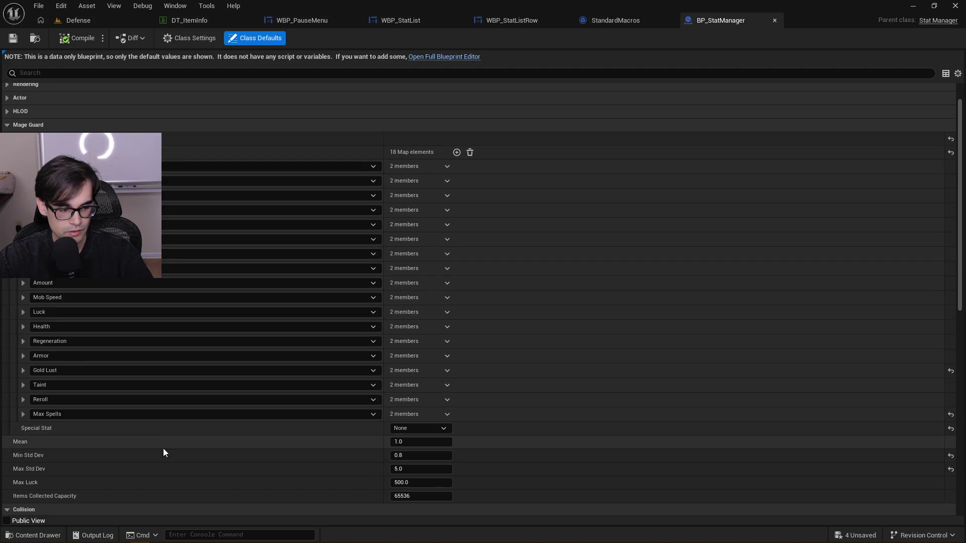
{"action": "scroll", "coordinate": [163, 449], "scroll_direction": "down", "scroll_amount": 7}
{"action": "scroll", "coordinate": [170, 436], "scroll_direction": "up", "scroll_amount": 4}
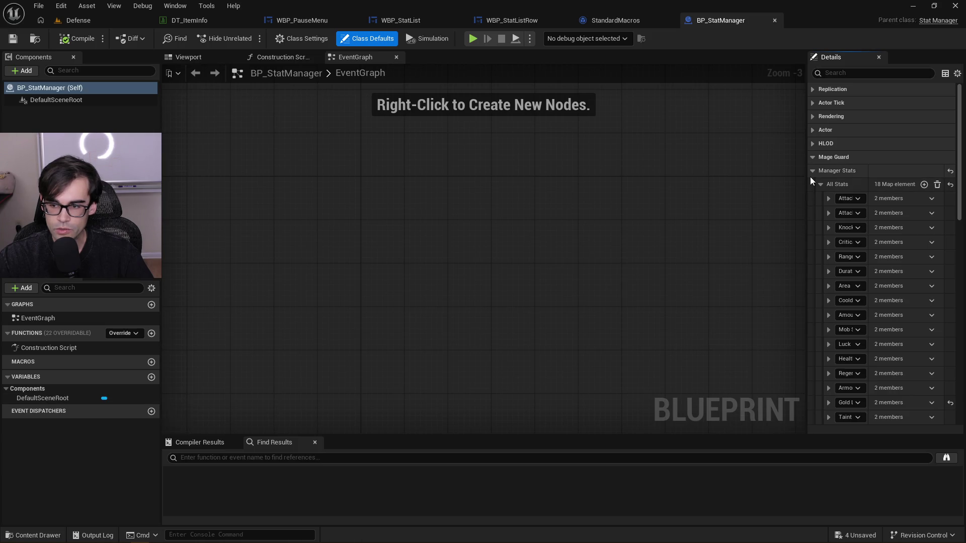
{"action": "left_click_drag", "start_coordinate": [805, 179], "coordinate": [647, 188]}
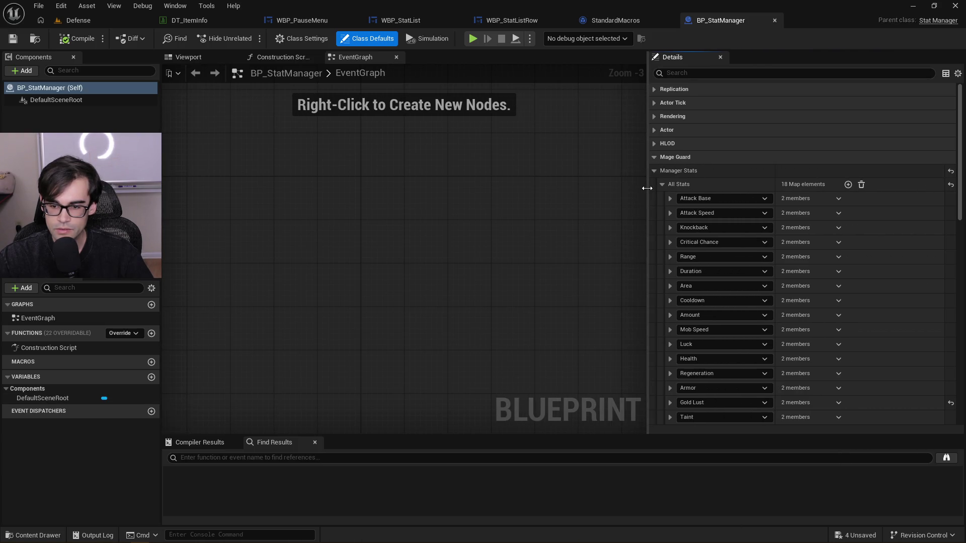
{"action": "scroll", "coordinate": [788, 354], "scroll_direction": "down", "scroll_amount": 4}
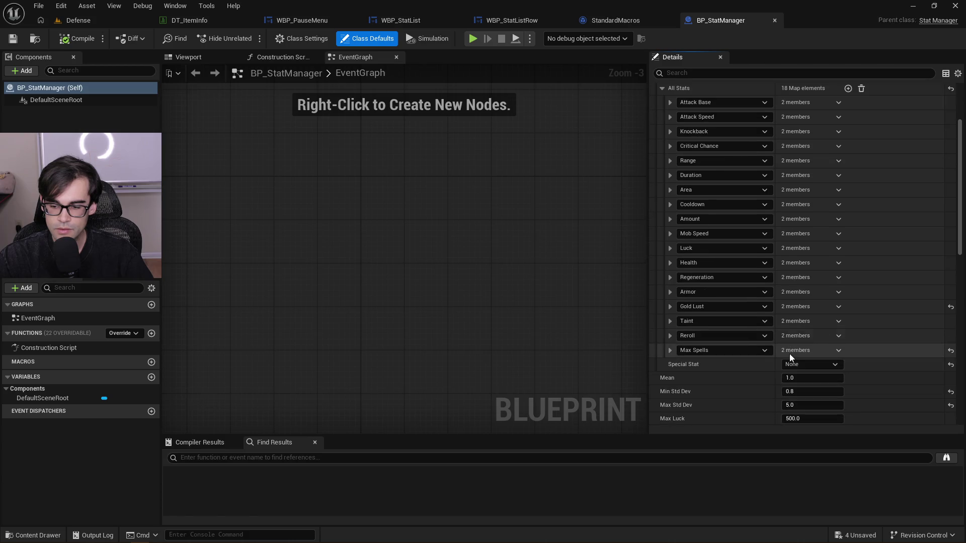
{"action": "scroll", "coordinate": [877, 364], "scroll_direction": "down", "scroll_amount": 3}
{"action": "scroll", "coordinate": [882, 367], "scroll_direction": "up", "scroll_amount": 6}
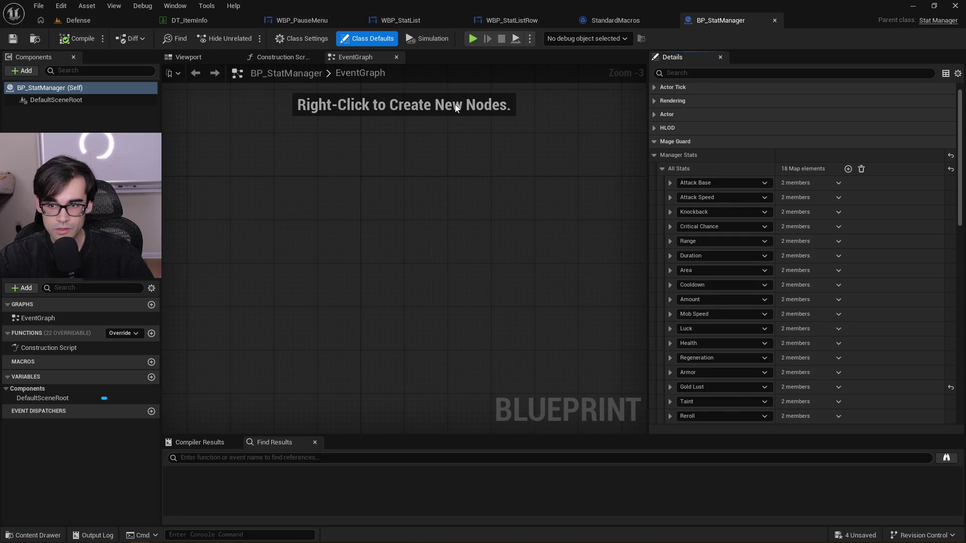
{"action": "key", "text": "alt+Tab"}
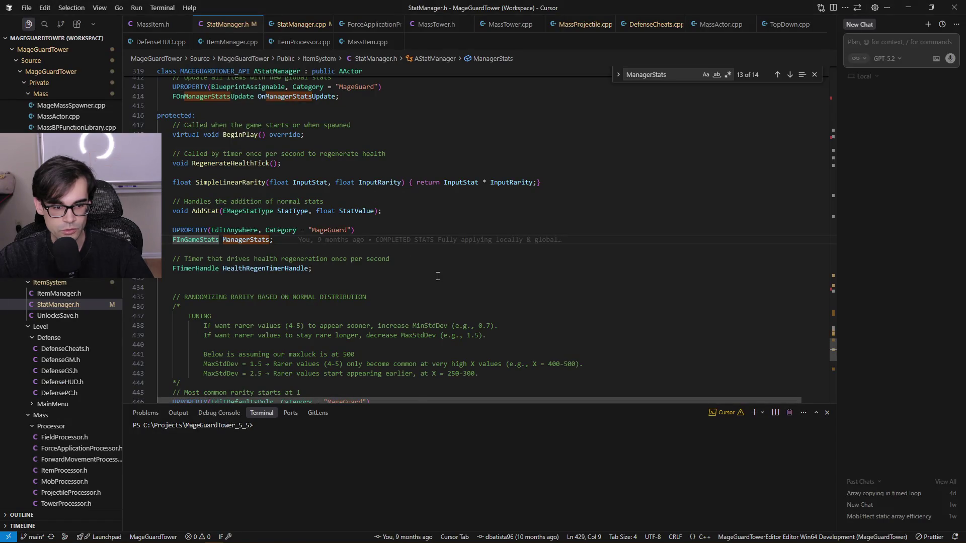
Search the whole project for 'atttackbas' to locate the attack base percent stat
{"action": "scroll", "coordinate": [438, 276], "scroll_direction": "down", "scroll_amount": 12}
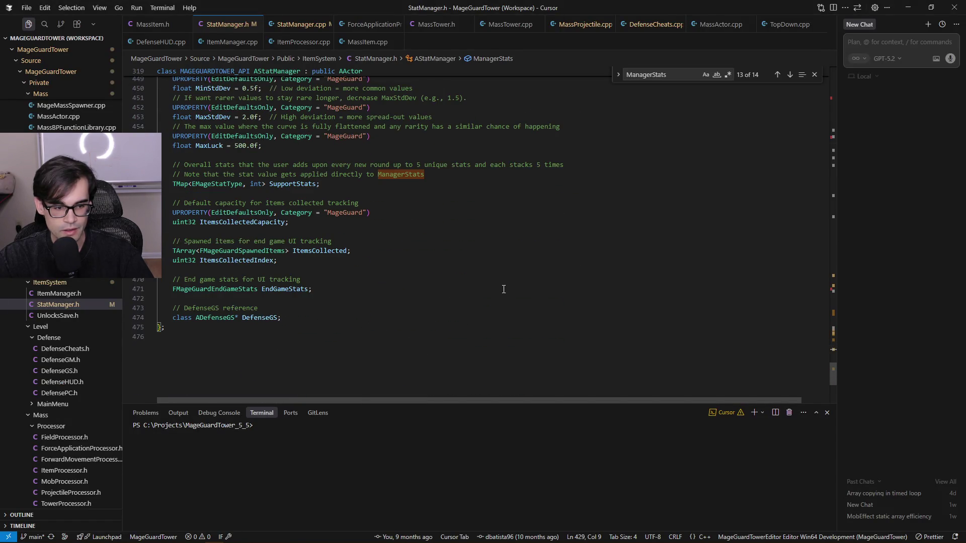
{"action": "scroll", "coordinate": [503, 289], "scroll_direction": "up", "scroll_amount": 6}
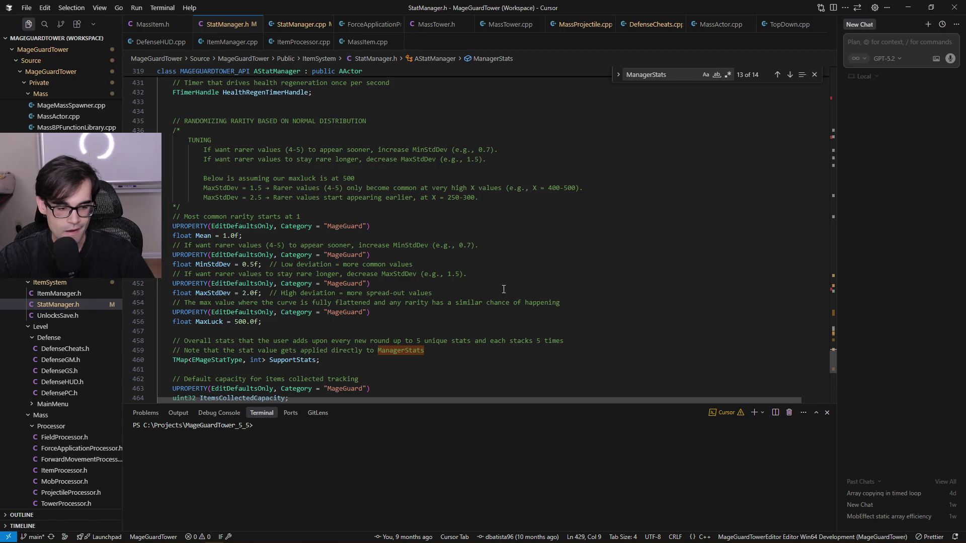
{"action": "scroll", "coordinate": [503, 289], "scroll_direction": "up", "scroll_amount": 13}
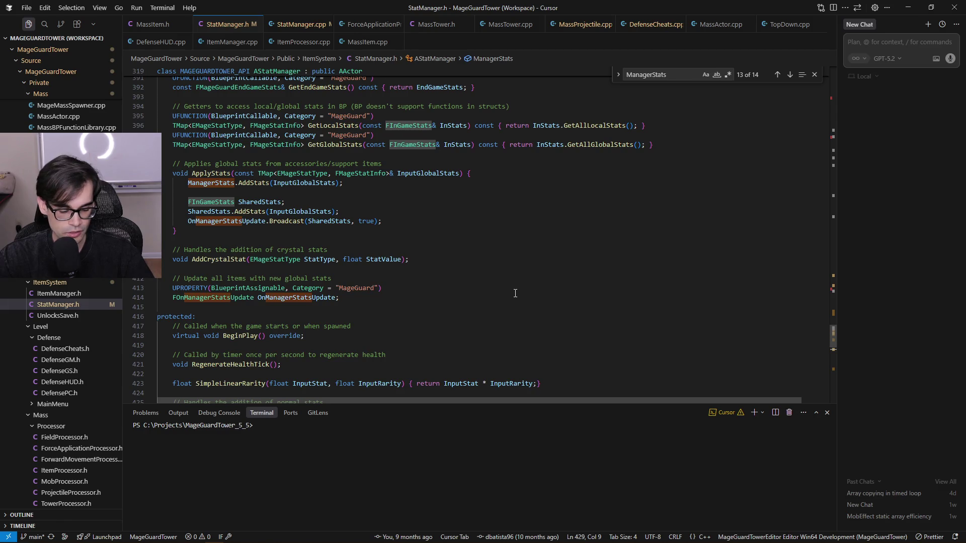
{"action": "key", "text": "ctrl+shift+f"}
{"action": "type", "text": "at"}
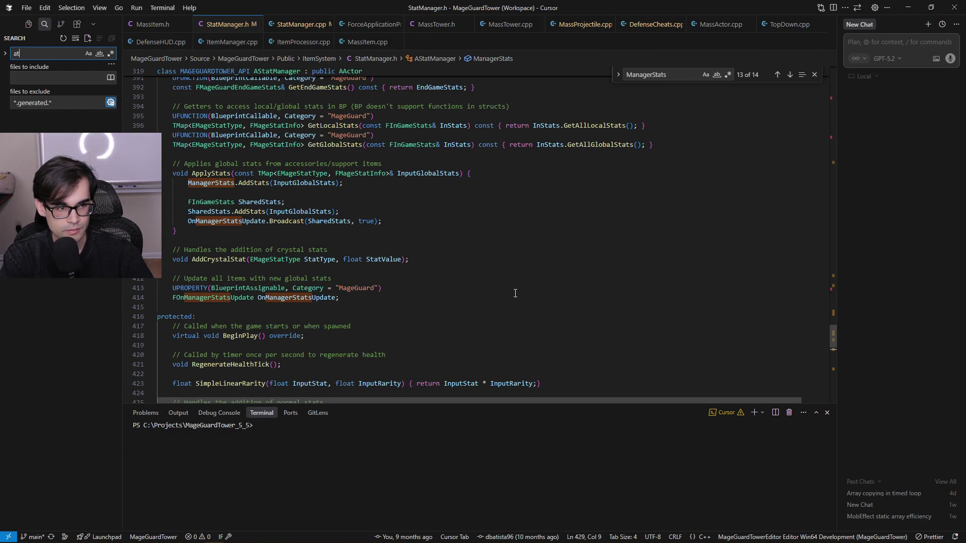
{"action": "type", "text": "ttackbasepercent"}
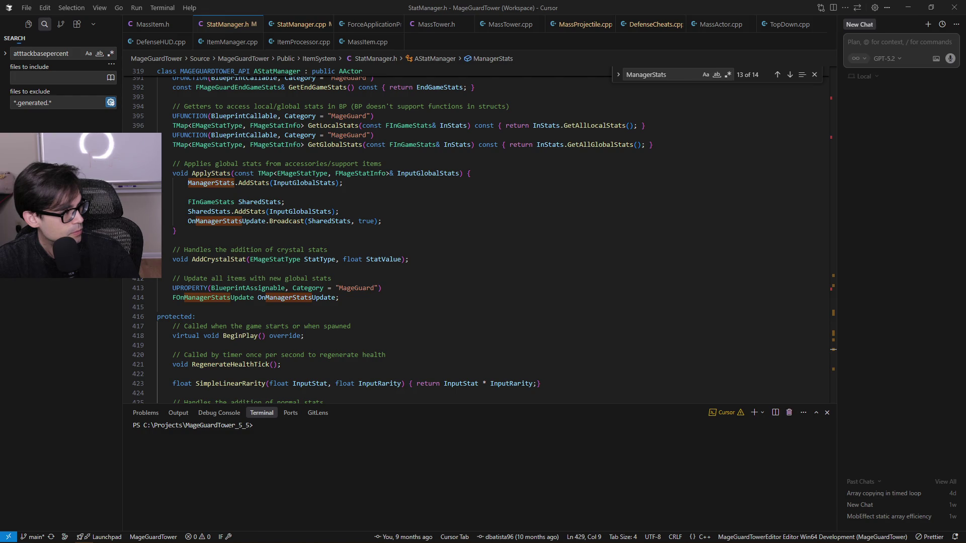
{"action": "left_click", "coordinate": [399, 326]}
{"action": "left_click", "coordinate": [64, 50]}
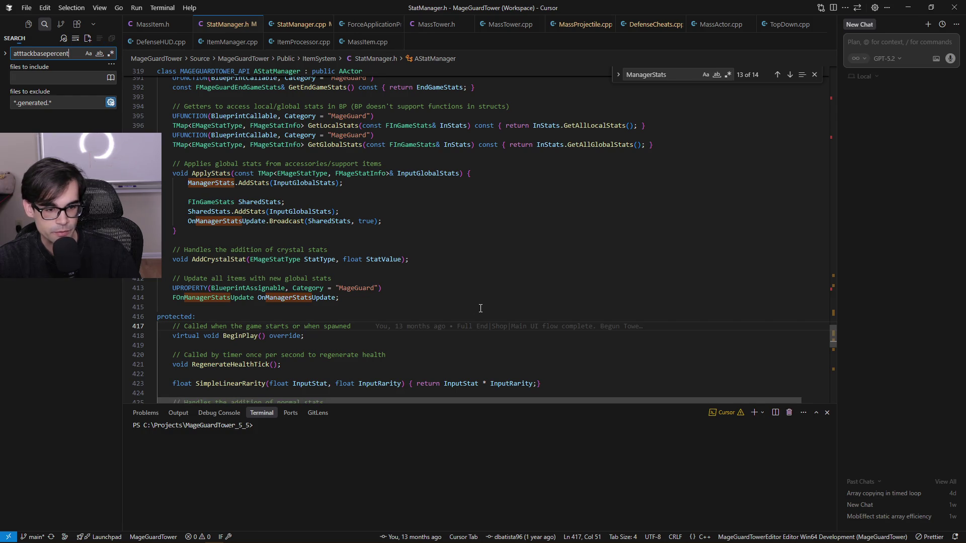
Read up through the stat structs in StatManager.h, then return to BP_StatManager in Unreal
{"action": "scroll", "coordinate": [481, 308], "scroll_direction": "up", "scroll_amount": 20}
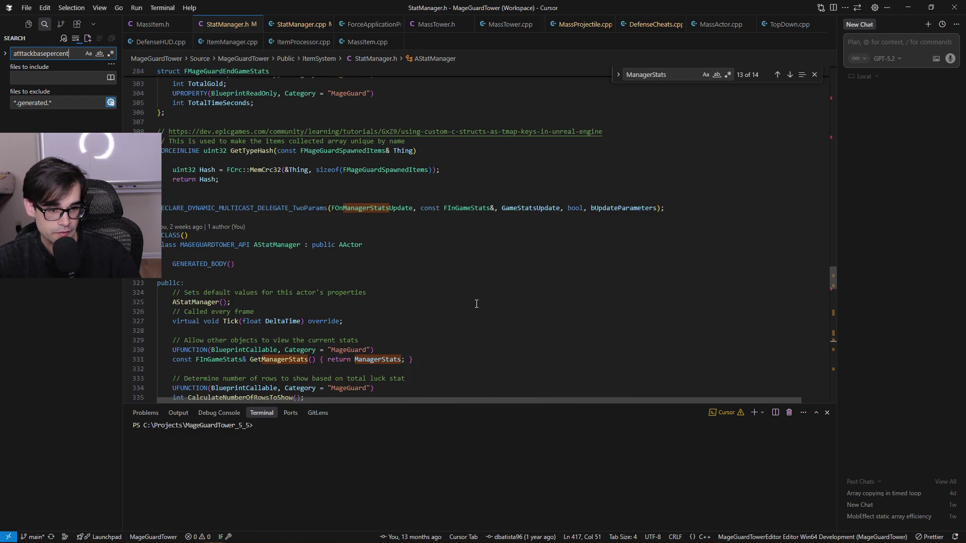
{"action": "scroll", "coordinate": [477, 304], "scroll_direction": "up", "scroll_amount": 6}
{"action": "scroll", "coordinate": [477, 304], "scroll_direction": "up", "scroll_amount": 17}
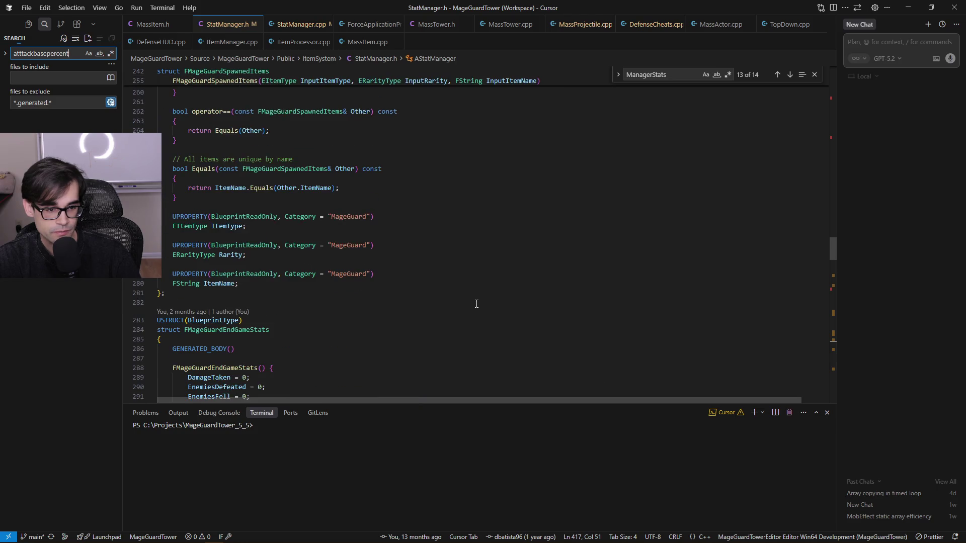
{"action": "scroll", "coordinate": [476, 304], "scroll_direction": "up", "scroll_amount": 5}
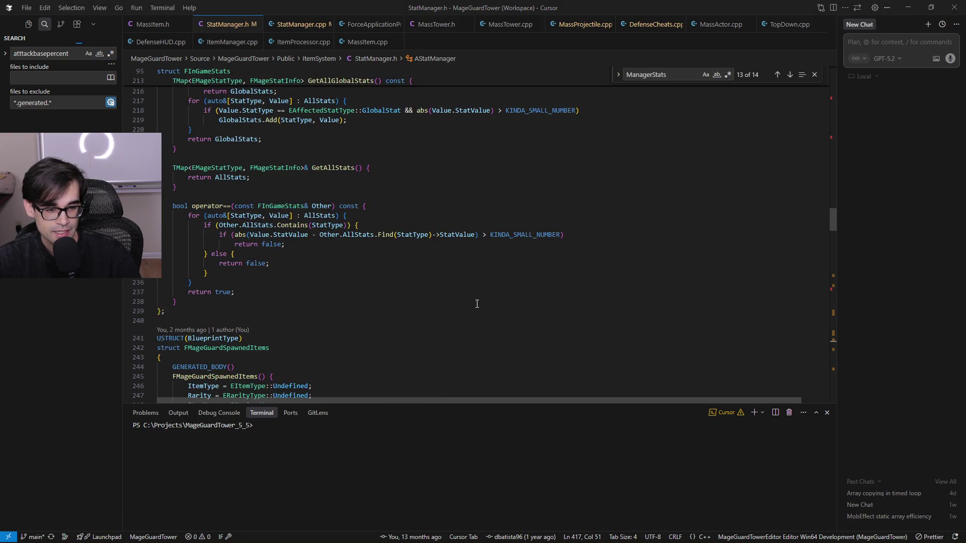
{"action": "key", "text": "alt+Tab"}
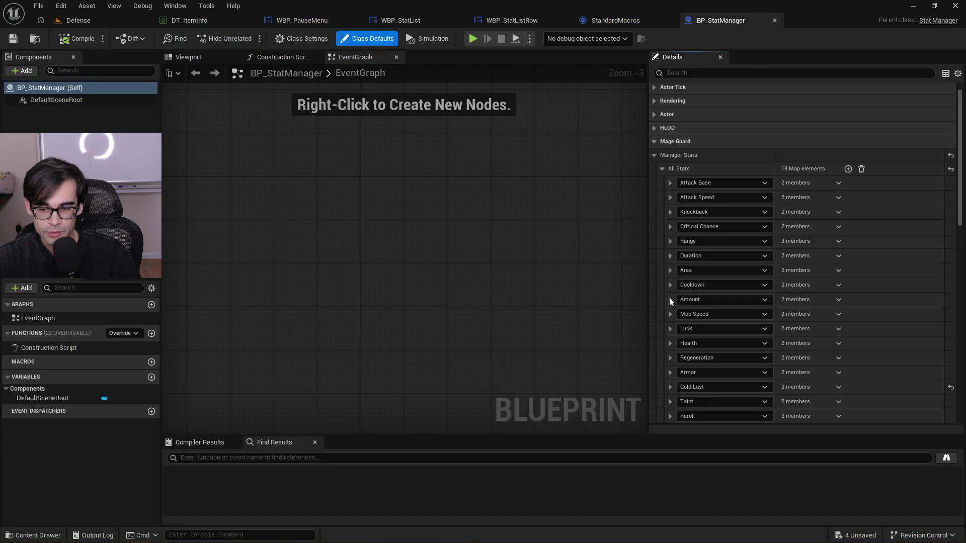
Go back to the Defense level and start a play preview that halts at the Local All Stats breakpoint
{"action": "scroll", "coordinate": [704, 333], "scroll_direction": "down", "scroll_amount": 5}
{"action": "scroll", "coordinate": [723, 328], "scroll_direction": "up", "scroll_amount": 4}
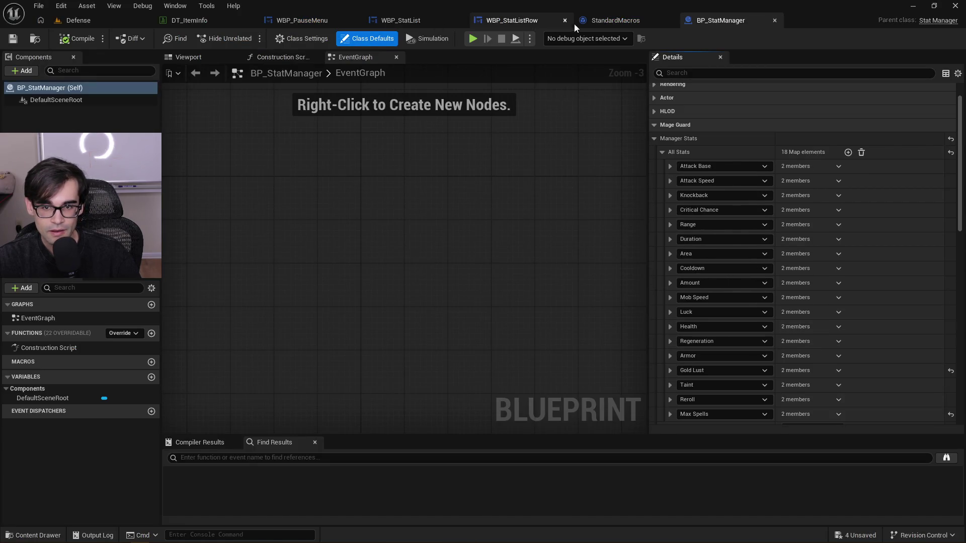
{"action": "left_click", "coordinate": [590, 25]}
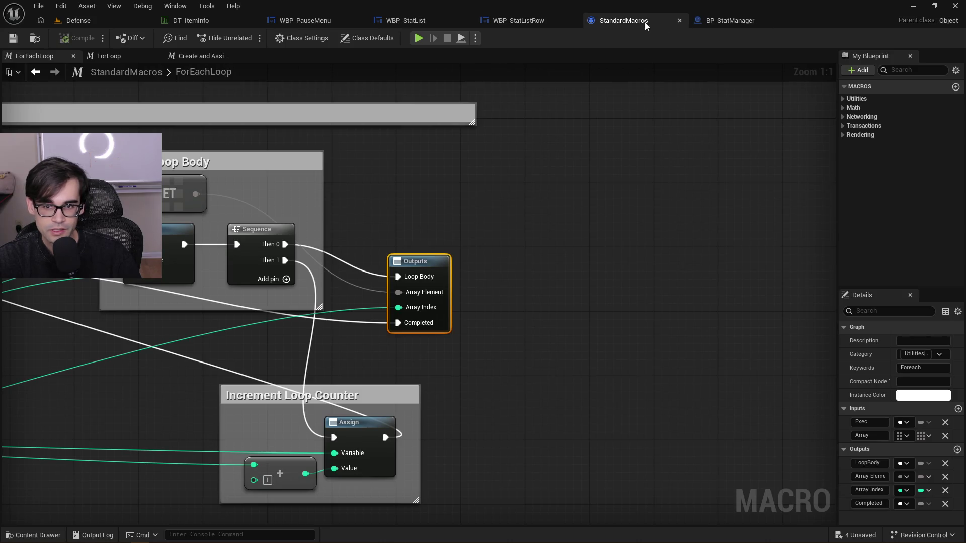
{"action": "left_click", "coordinate": [680, 21]}
{"action": "left_click", "coordinate": [551, 19]}
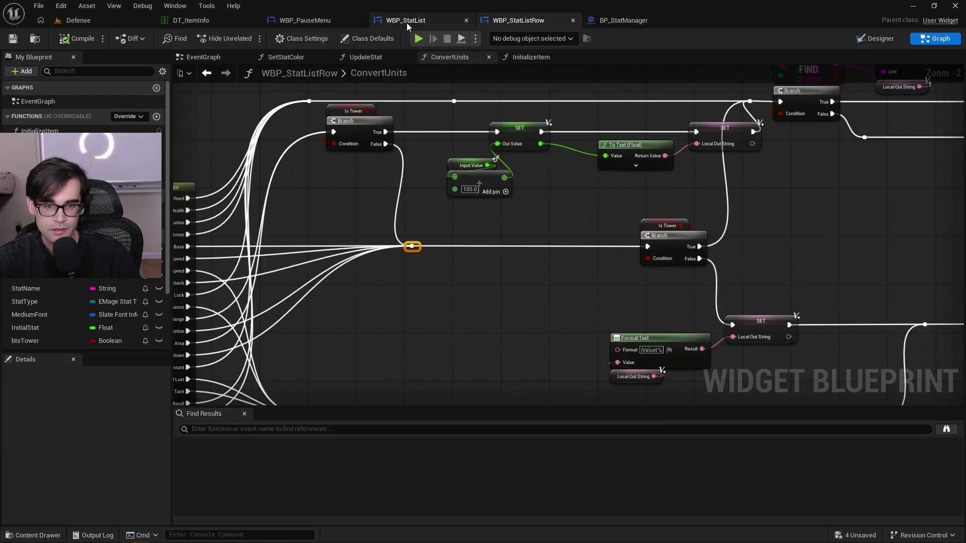
{"action": "left_click", "coordinate": [406, 22]}
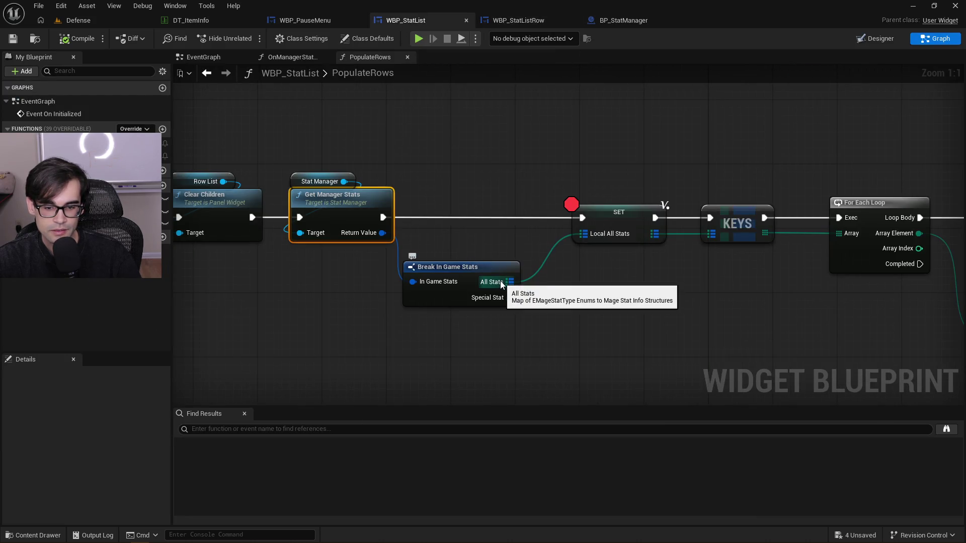
{"action": "left_click", "coordinate": [324, 21]}
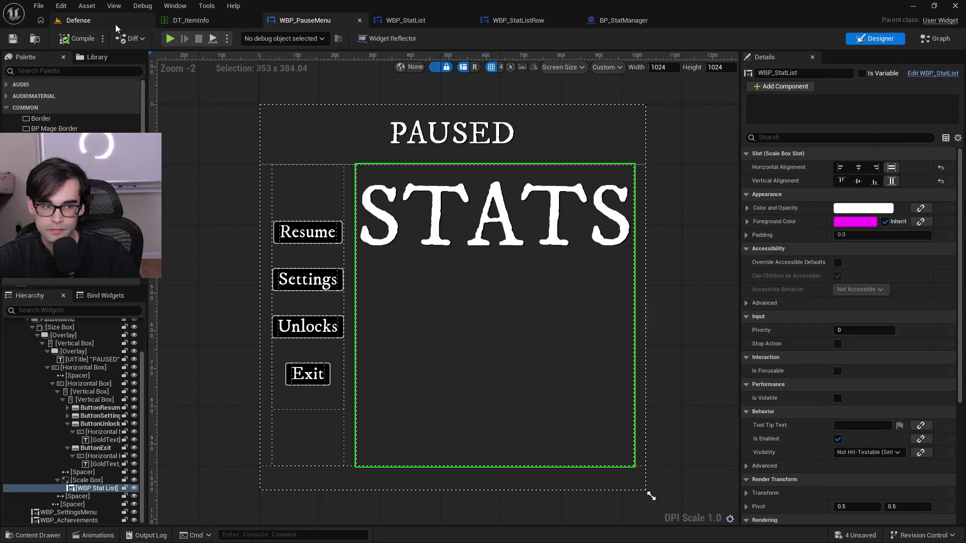
{"action": "left_click", "coordinate": [78, 21]}
{"action": "left_click", "coordinate": [247, 38]}
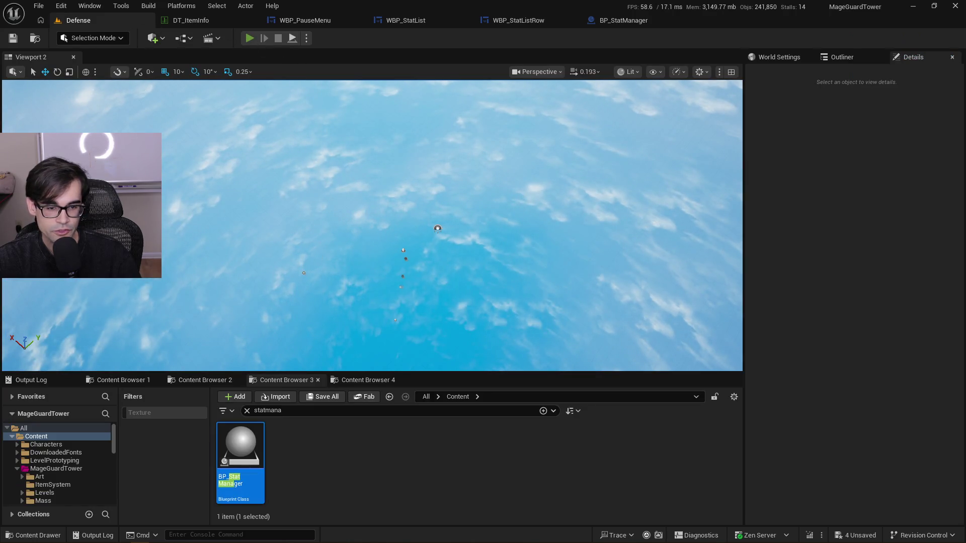
{"action": "left_click_drag", "start_coordinate": [415, 277], "coordinate": [364, 287]}
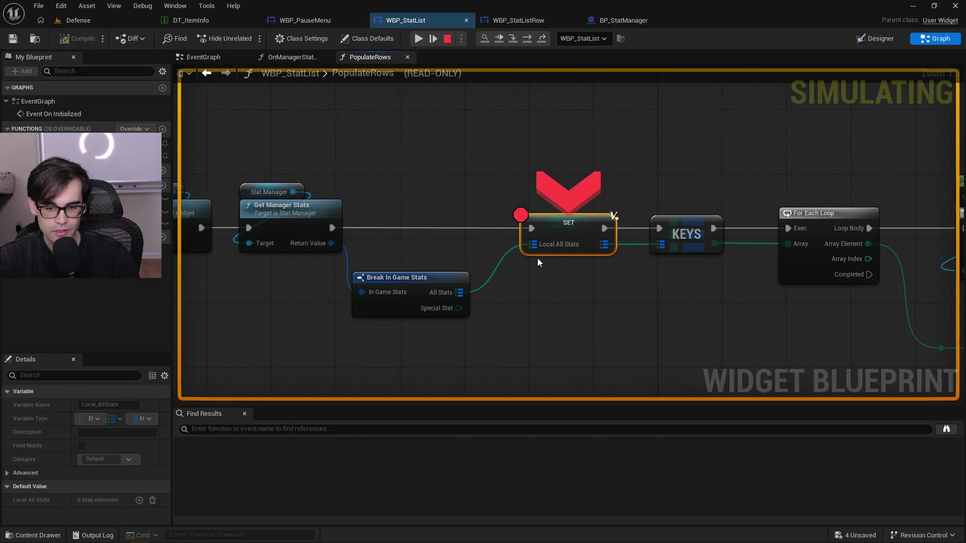
Step past the SET node, expand Local All Stats to check its 19 entries, then stop the preview
{"action": "key", "text": "F9"}
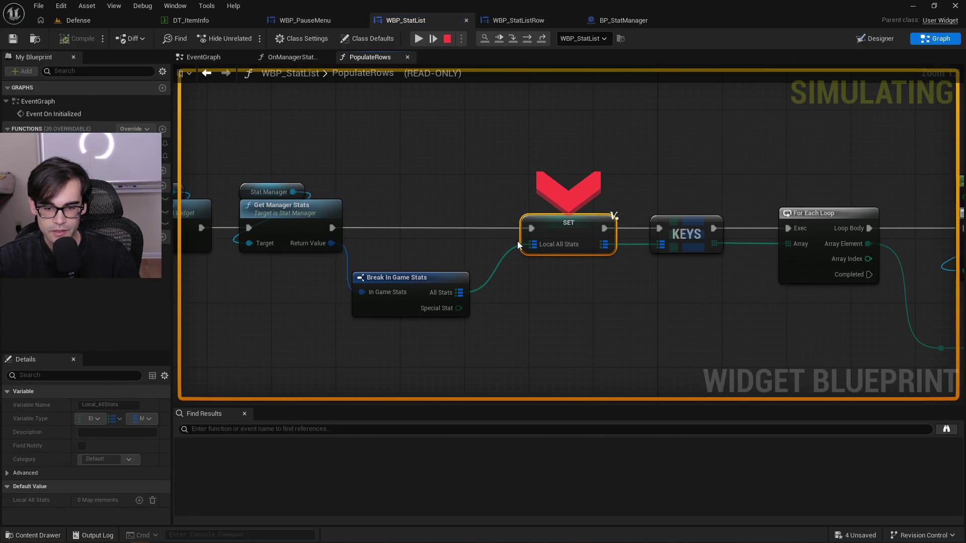
{"action": "key", "text": "F10"}
{"action": "mouse_move", "coordinate": [496, 250]}
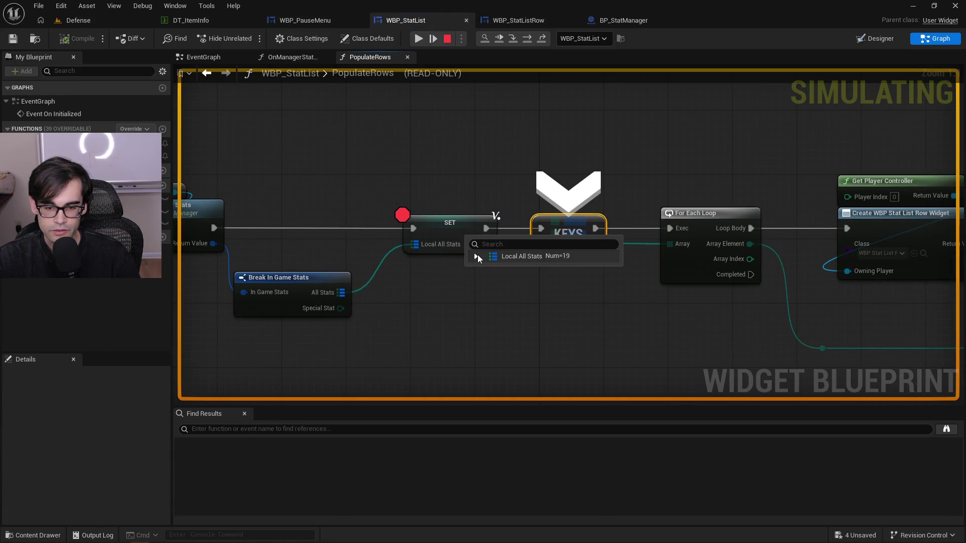
{"action": "left_click", "coordinate": [502, 256]}
{"action": "scroll", "coordinate": [538, 325], "scroll_direction": "down", "scroll_amount": 3}
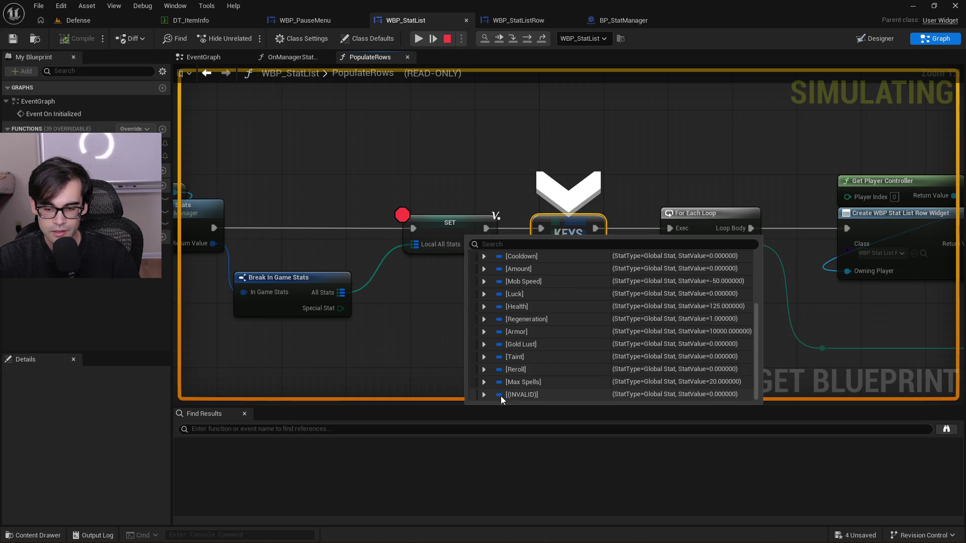
{"action": "mouse_move", "coordinate": [451, 361]}
{"action": "left_mouse_down"}
{"action": "mouse_move", "coordinate": [395, 228]}
{"action": "mouse_move", "coordinate": [374, 241]}
{"action": "left_mouse_up"}
{"action": "left_click_drag", "start_coordinate": [433, 244], "coordinate": [562, 265]}
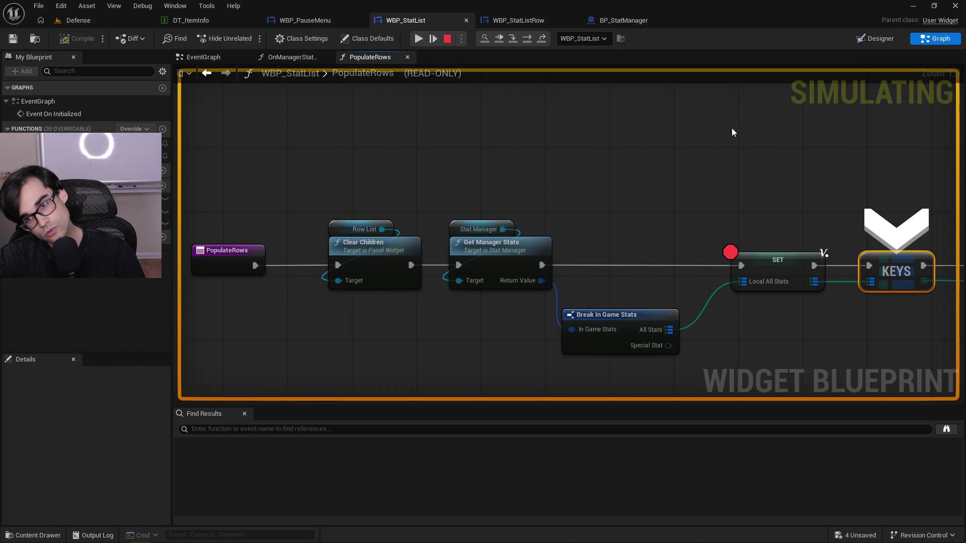
{"action": "left_click", "coordinate": [447, 39]}
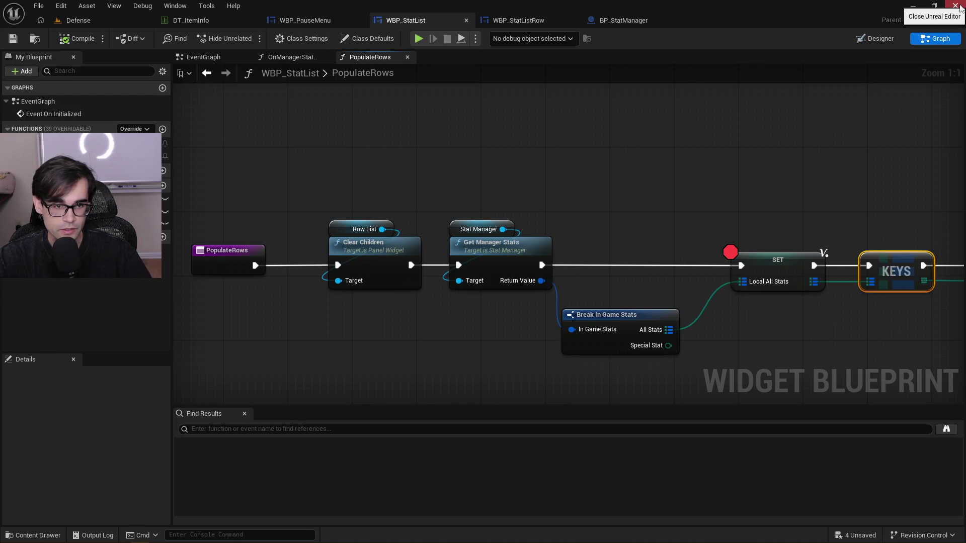
Close Unreal Engine, saving the selected unsaved assets
{"action": "left_click", "coordinate": [959, 8]}
{"action": "left_click", "coordinate": [511, 391]}
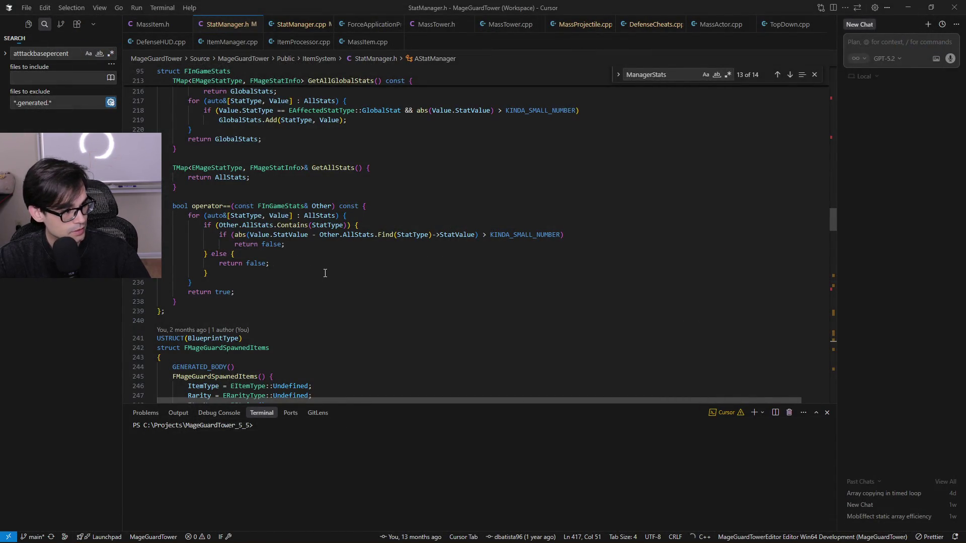
{"action": "key", "text": "alt+Tab"}
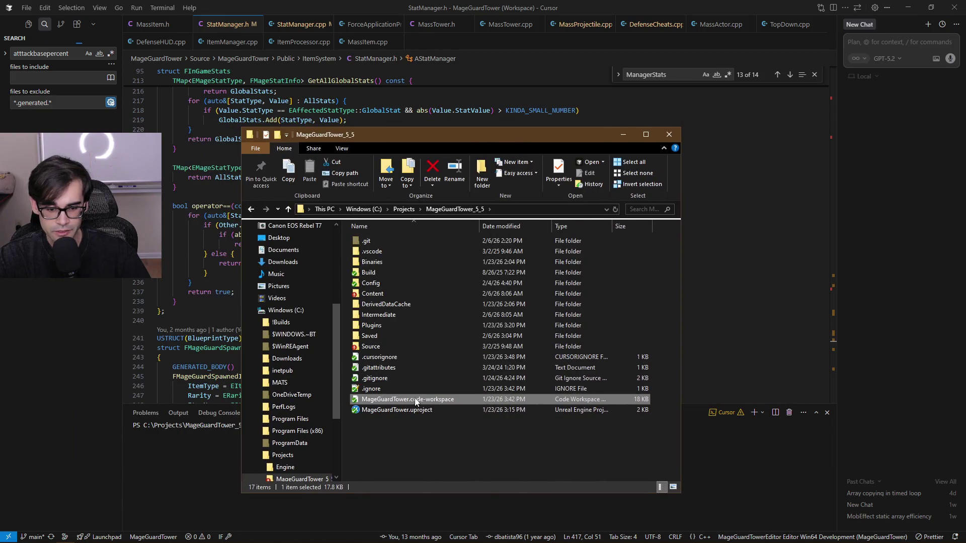
Permanently delete the Intermediate, Binaries and DerivedDataCache folders from MageGuardTower_5_5
{"action": "left_click", "coordinate": [388, 316]}
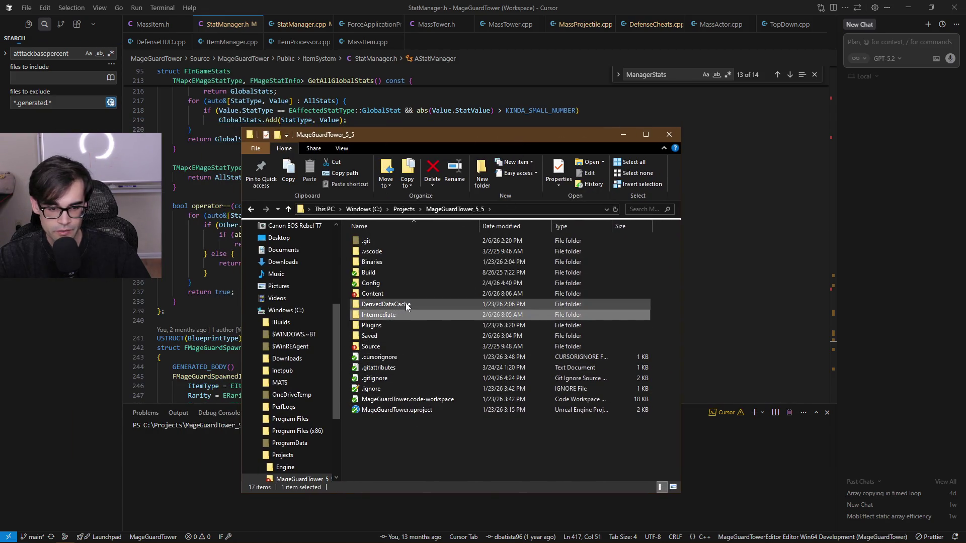
{"action": "left_click", "coordinate": [388, 261], "text": "ctrl"}
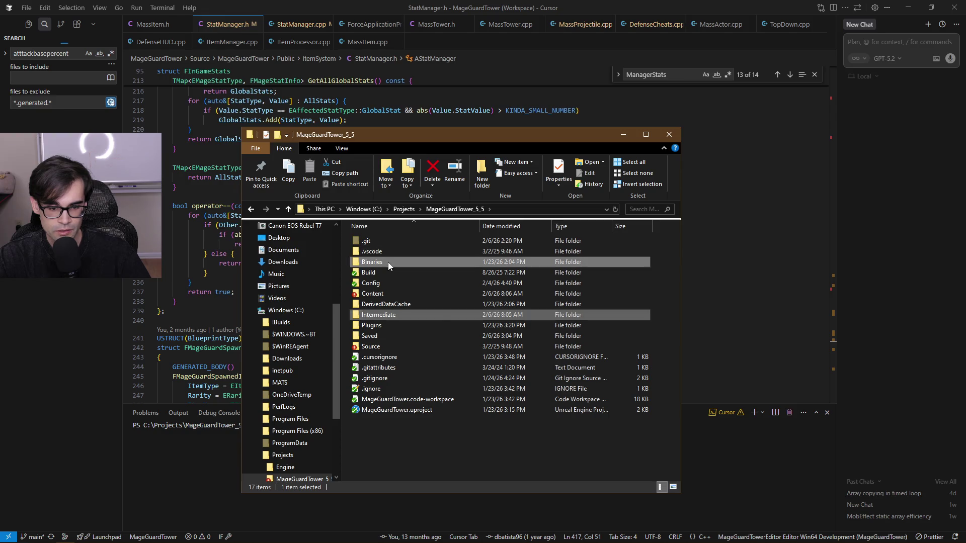
{"action": "left_click", "coordinate": [404, 304], "text": "ctrl"}
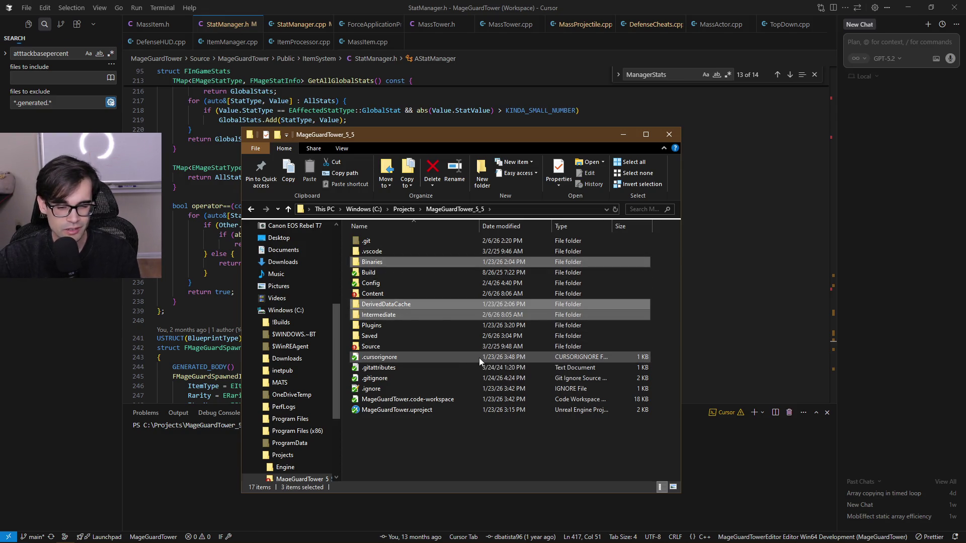
{"action": "right_click", "coordinate": [401, 305]}
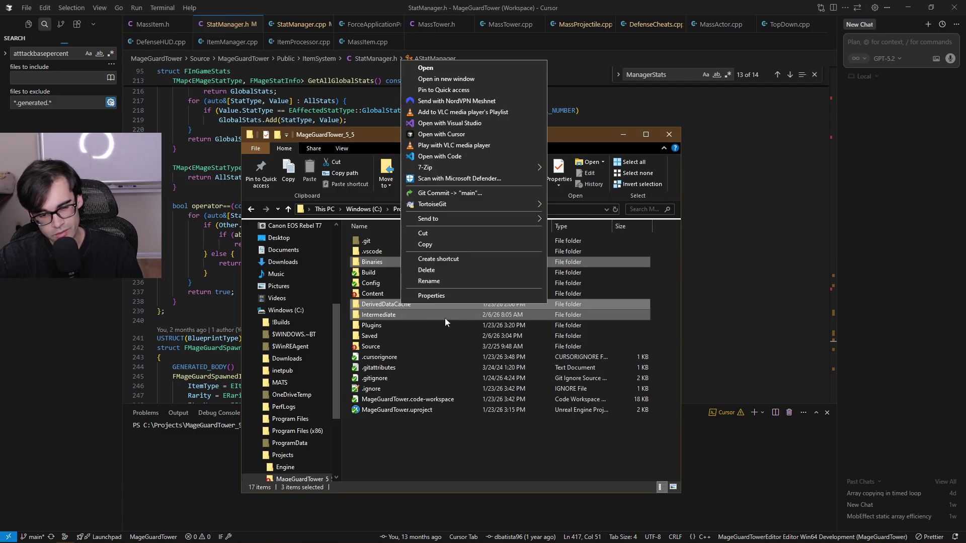
{"action": "left_click", "coordinate": [446, 270]}
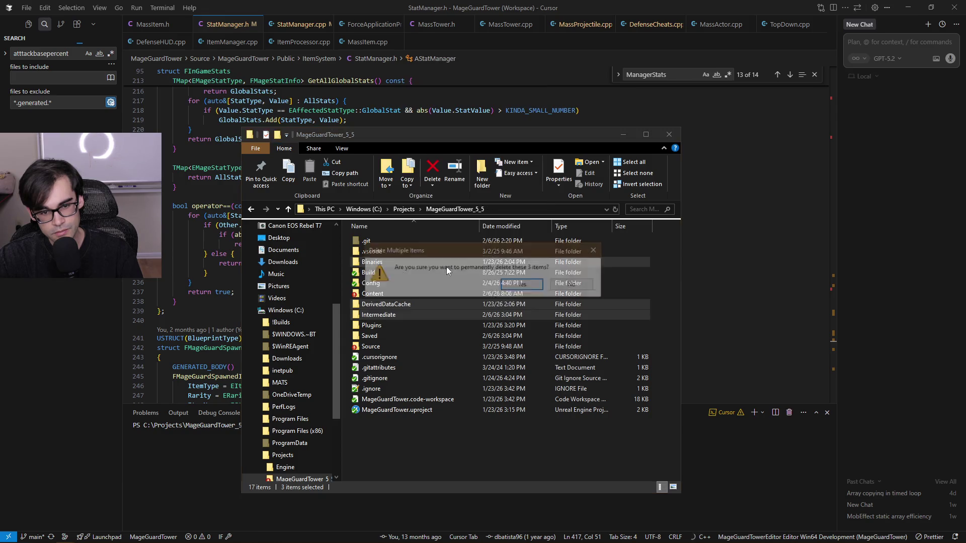
{"action": "left_click", "coordinate": [523, 285]}
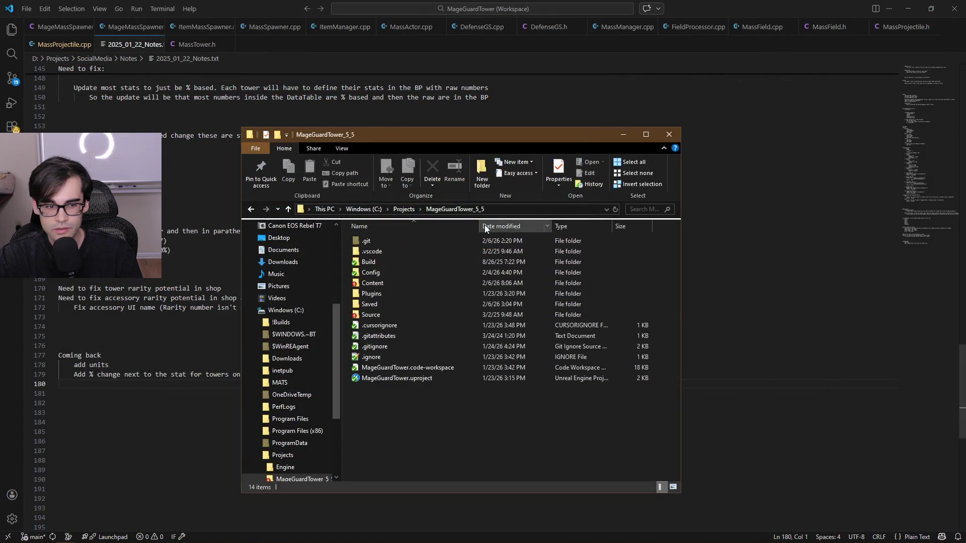
Generate Visual Studio project files for MageGuardTower.uproject, then open MageGuardTower.code-workspace in Cursor
{"action": "right_click", "coordinate": [408, 379]}
{"action": "left_click", "coordinate": [488, 141]}
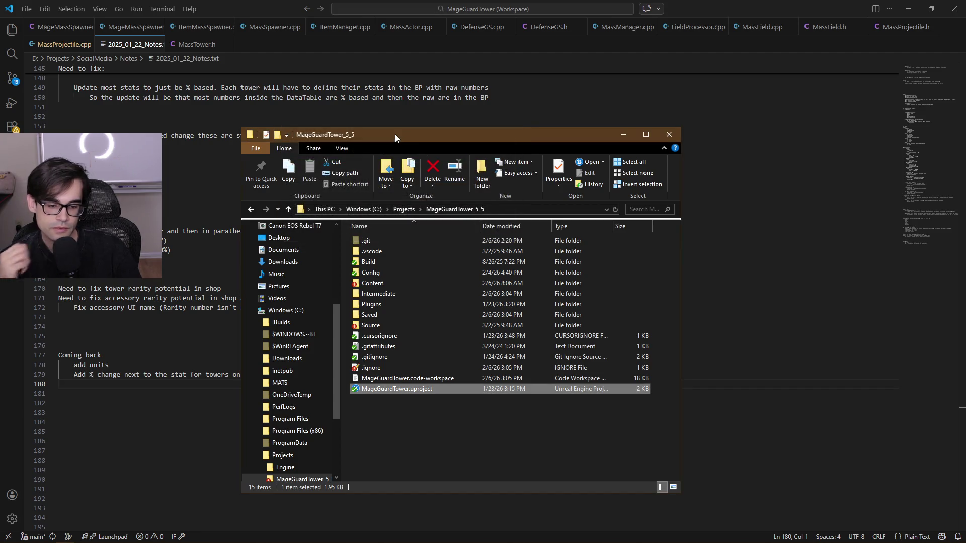
{"action": "double_click", "coordinate": [461, 379]}
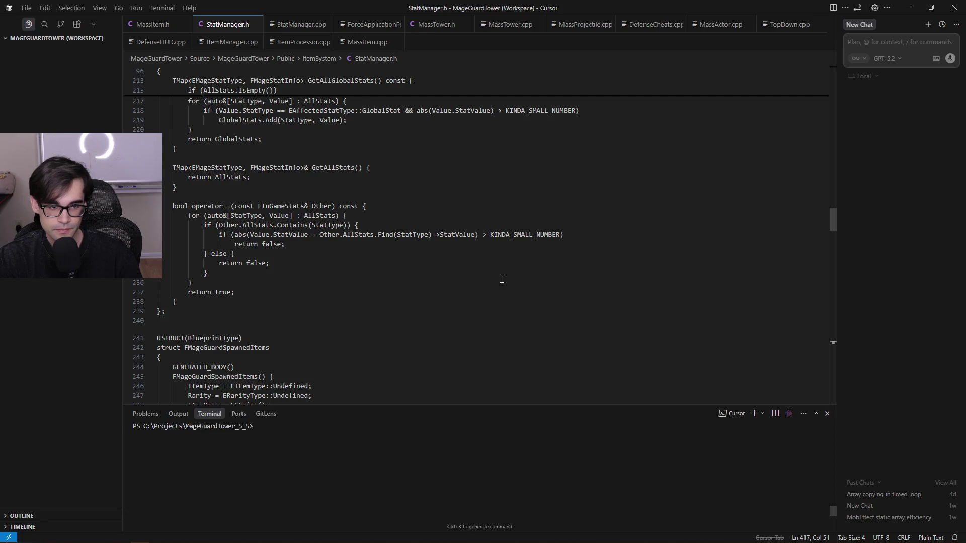
Review the GetAllGlobalStats return lines in StatManager.h around lines 220-231
{"action": "left_click", "coordinate": [663, 234]}
{"action": "left_click", "coordinate": [678, 196]}
{"action": "left_click", "coordinate": [690, 158]}
{"action": "left_click", "coordinate": [698, 142]}
{"action": "left_click", "coordinate": [705, 132]}
Look over GetAllLocalStats' return LocalStats line, then bring up the build task list
{"action": "scroll", "coordinate": [670, 179], "scroll_direction": "up", "scroll_amount": 3}
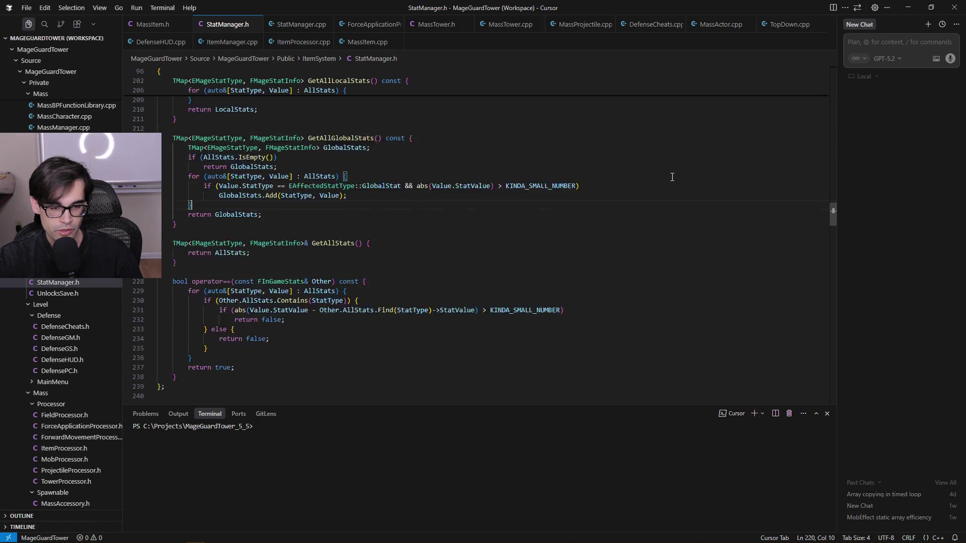
{"action": "left_click", "coordinate": [567, 156]}
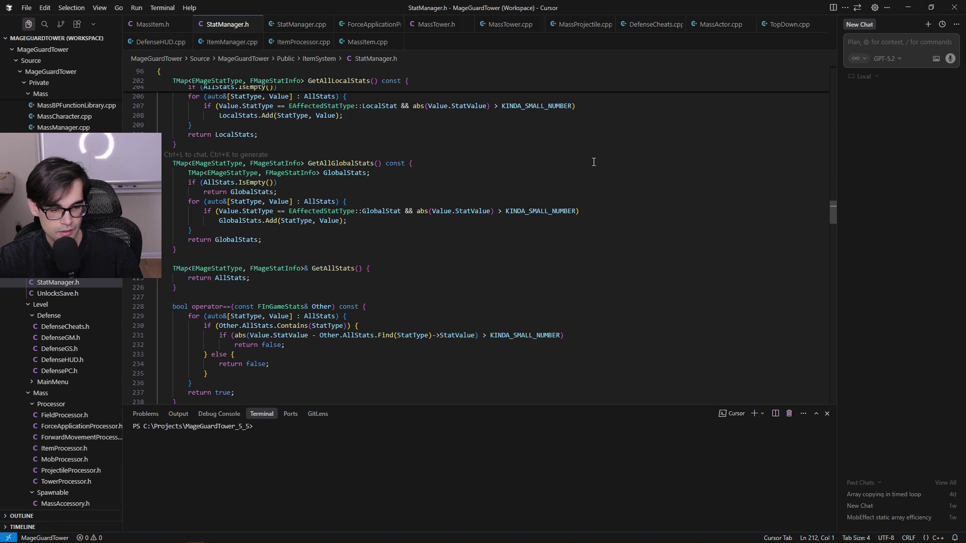
{"action": "left_click", "coordinate": [601, 135]}
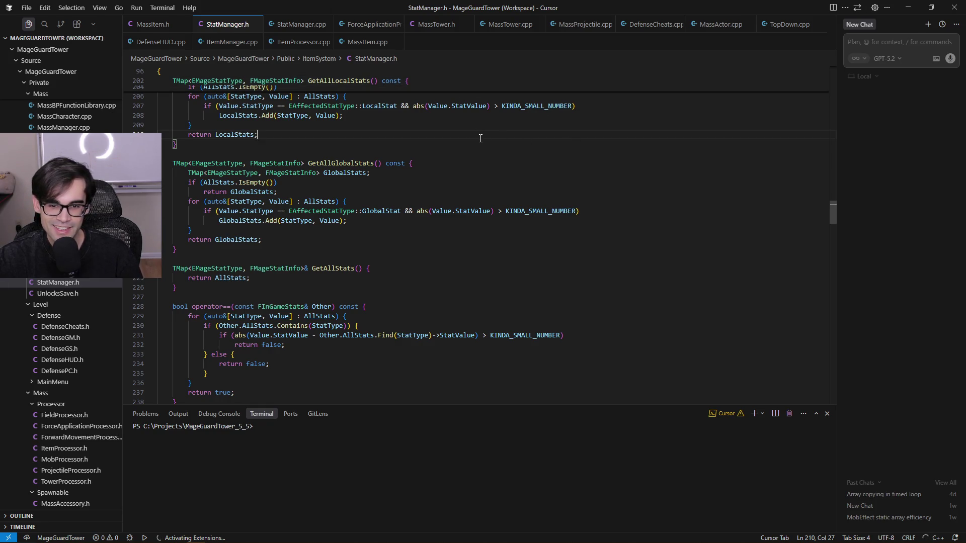
{"action": "key", "text": "ctrl+shift+b"}
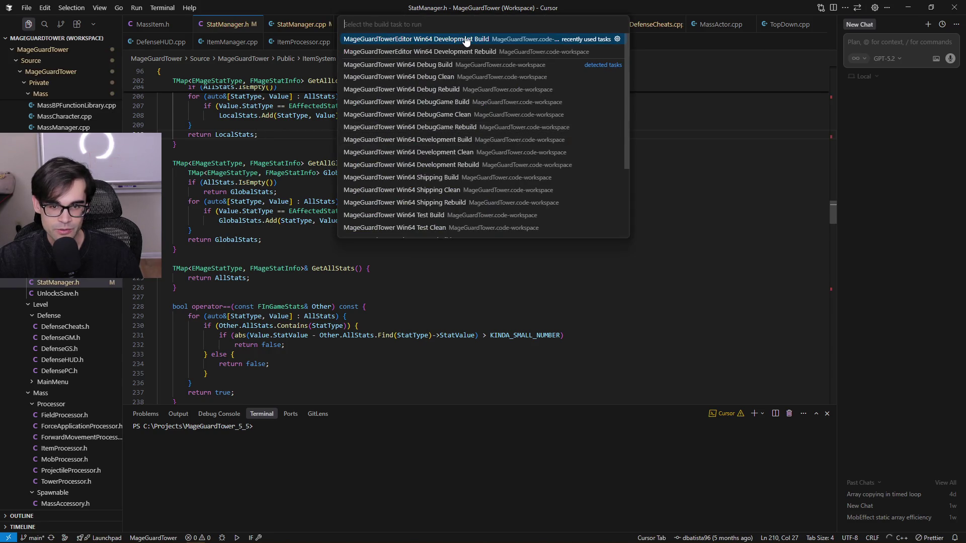
Run the MageGuardTowerEditor Win64 Development build, browsing StatManager.h lines 222-227 while it compiles
{"action": "left_click", "coordinate": [466, 40]}
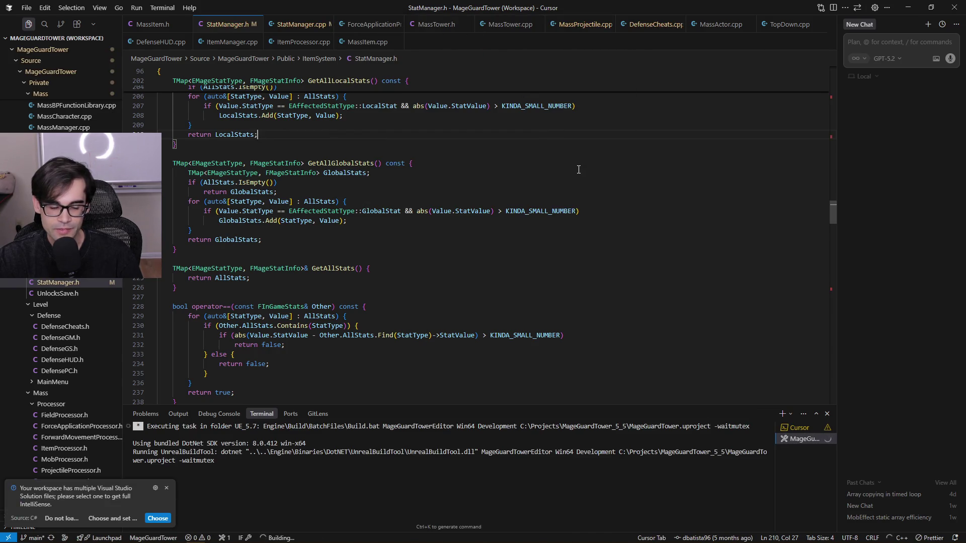
{"action": "left_click", "coordinate": [167, 489]}
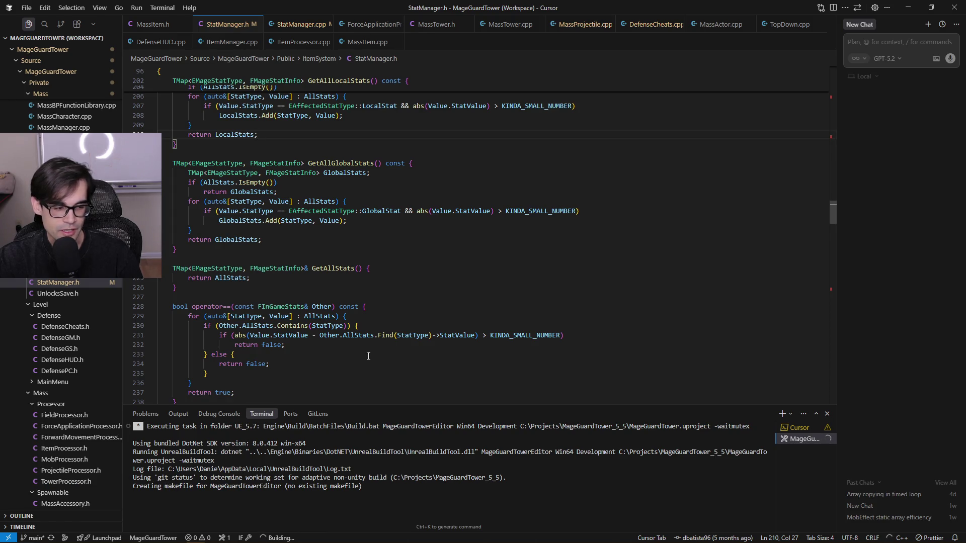
{"action": "left_click", "coordinate": [389, 299]}
{"action": "left_click", "coordinate": [589, 282]}
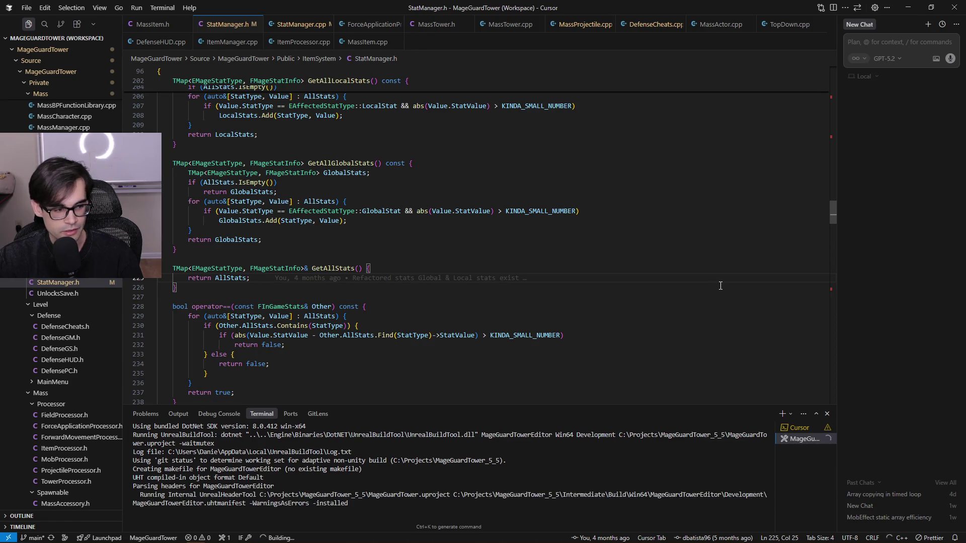
{"action": "key", "text": "Up"}
{"action": "key", "text": "Up"}
{"action": "key", "text": "Up"}
{"action": "key", "text": "Down"}
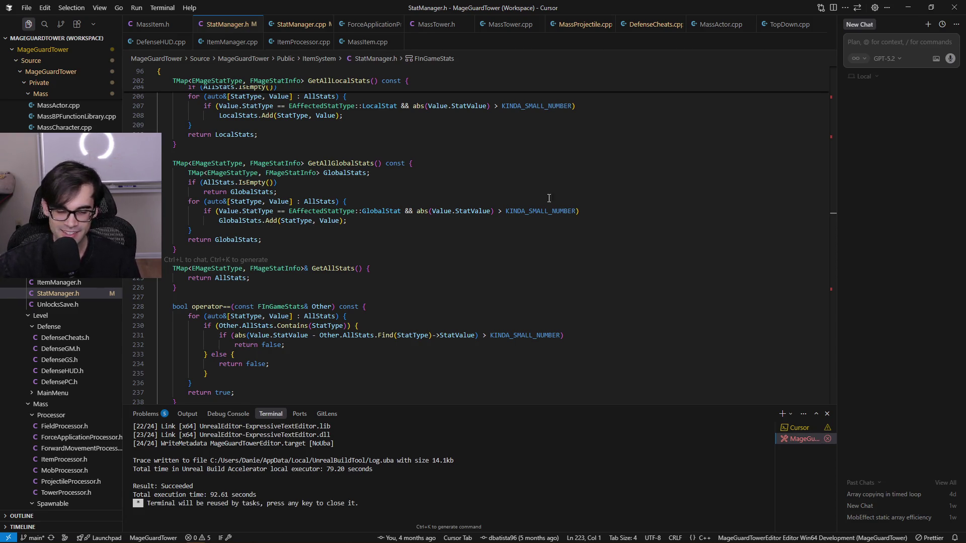
{"action": "scroll", "coordinate": [405, 498], "scroll_direction": "up", "scroll_amount": 10}
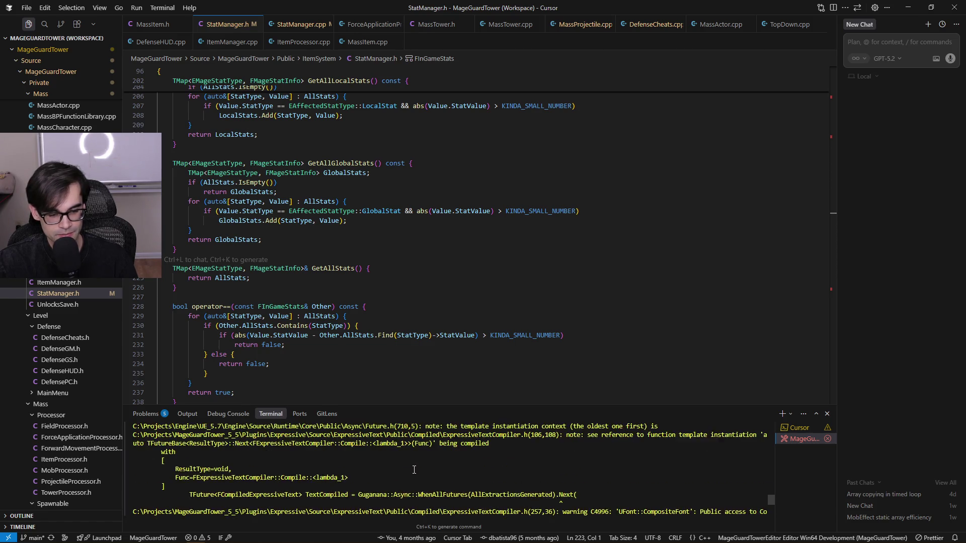
{"action": "scroll", "coordinate": [414, 470], "scroll_direction": "down", "scroll_amount": 10}
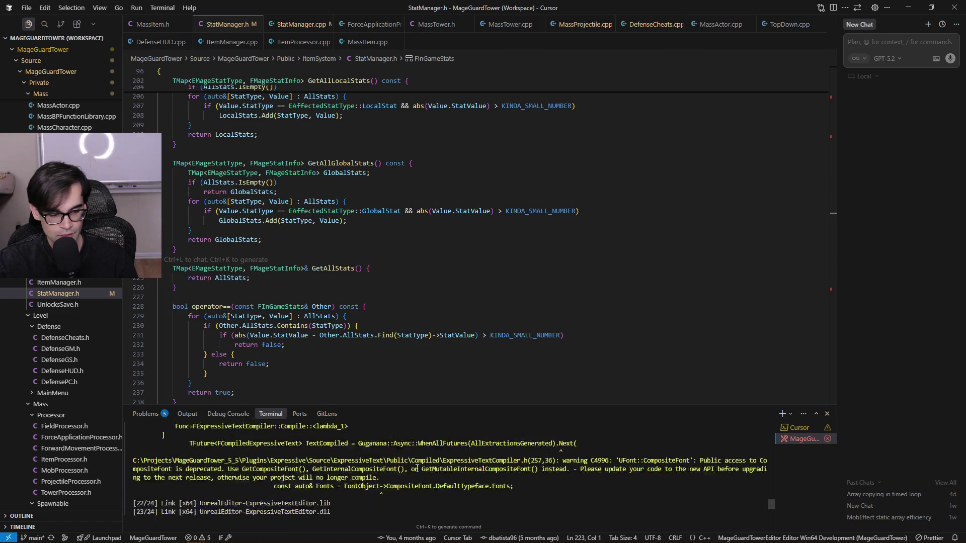
{"action": "left_click_drag", "start_coordinate": [409, 472], "coordinate": [136, 443]}
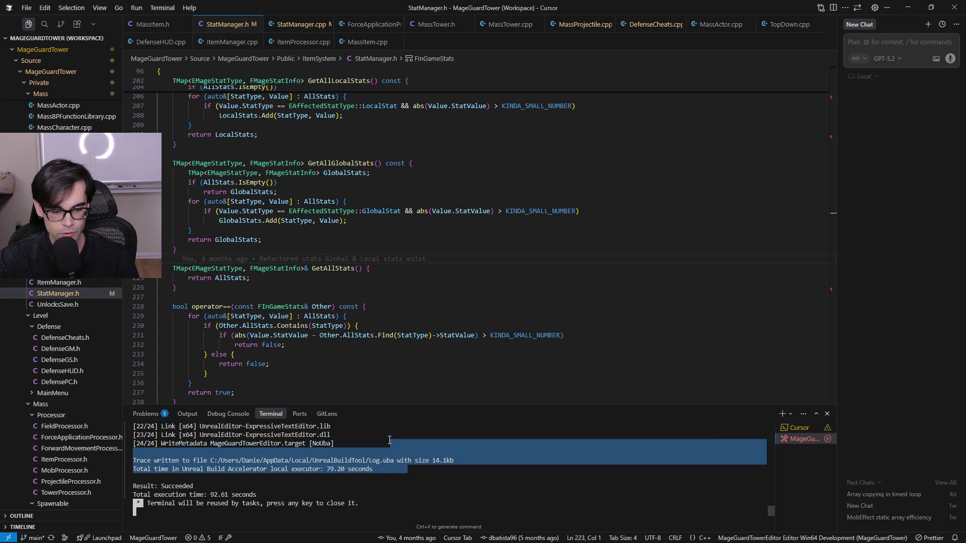
{"action": "left_click", "coordinate": [422, 469]}
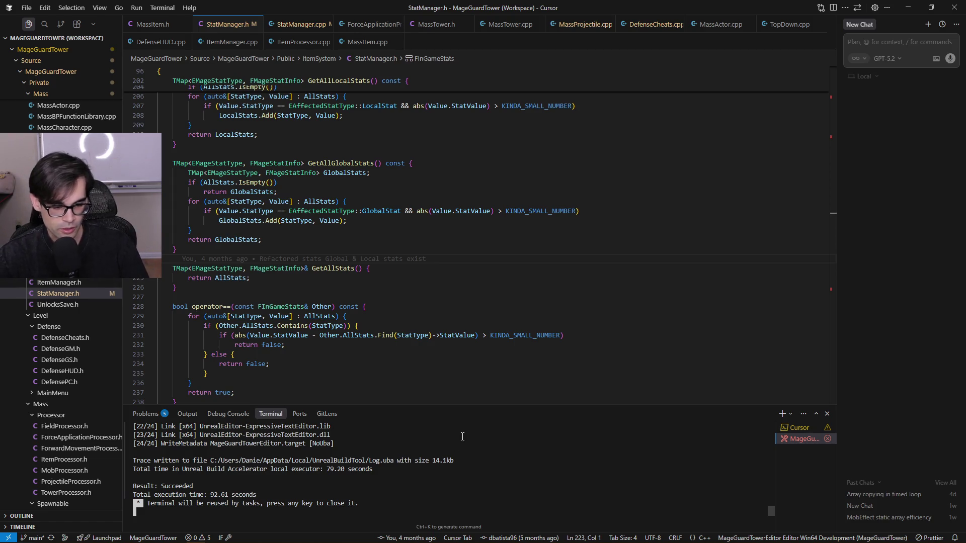
{"action": "left_click", "coordinate": [442, 364]}
{"action": "left_click", "coordinate": [453, 279]}
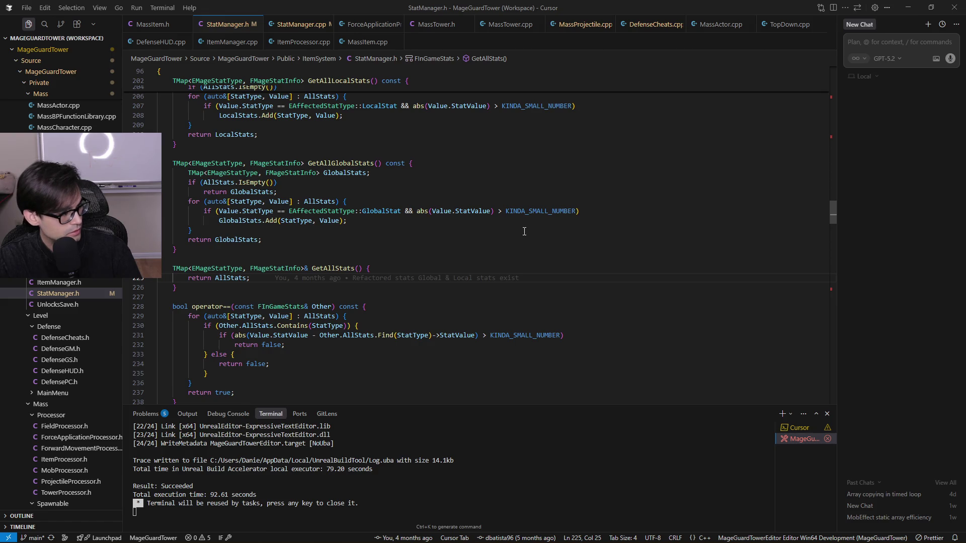
Launch MageGuardTower.uproject from its folder and read the stat filtering code while the editor loads
{"action": "key", "text": "alt+Tab"}
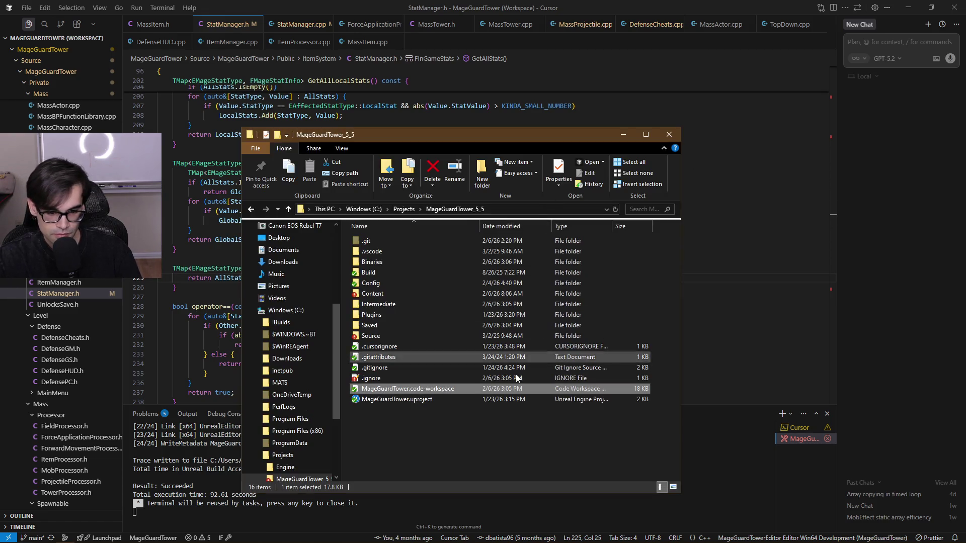
{"action": "double_click", "coordinate": [469, 400]}
{"action": "left_click", "coordinate": [629, 133]}
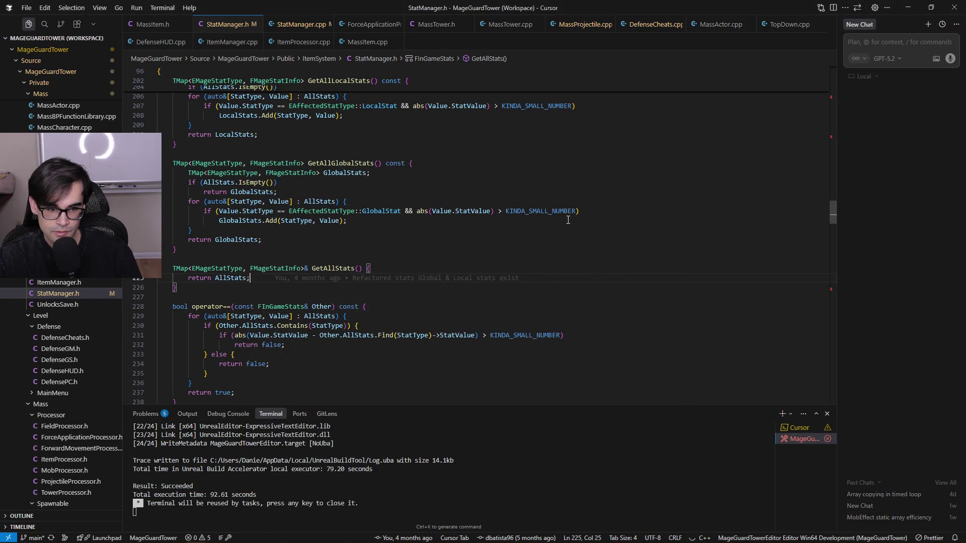
{"action": "left_click", "coordinate": [674, 219]}
{"action": "left_click", "coordinate": [690, 134]}
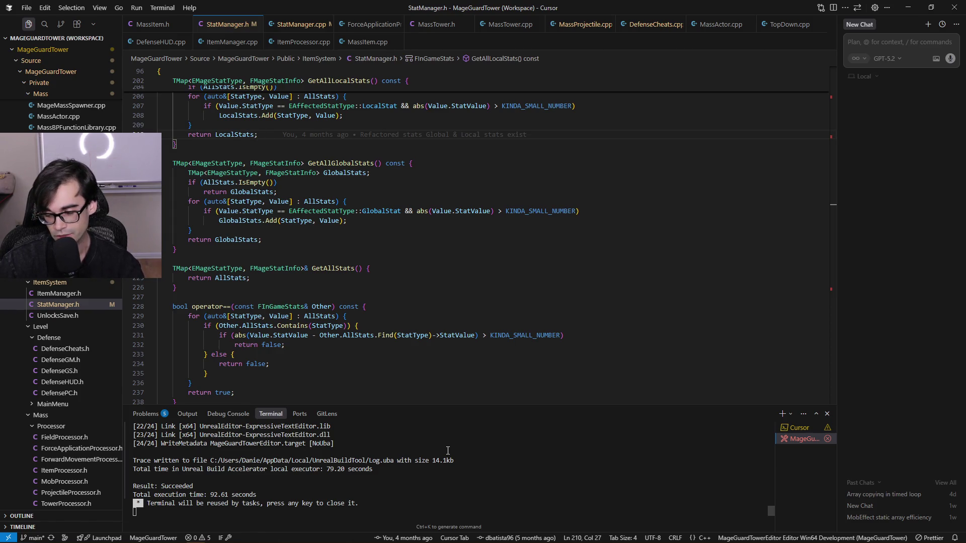
{"action": "mouse_move", "coordinate": [534, 542]}
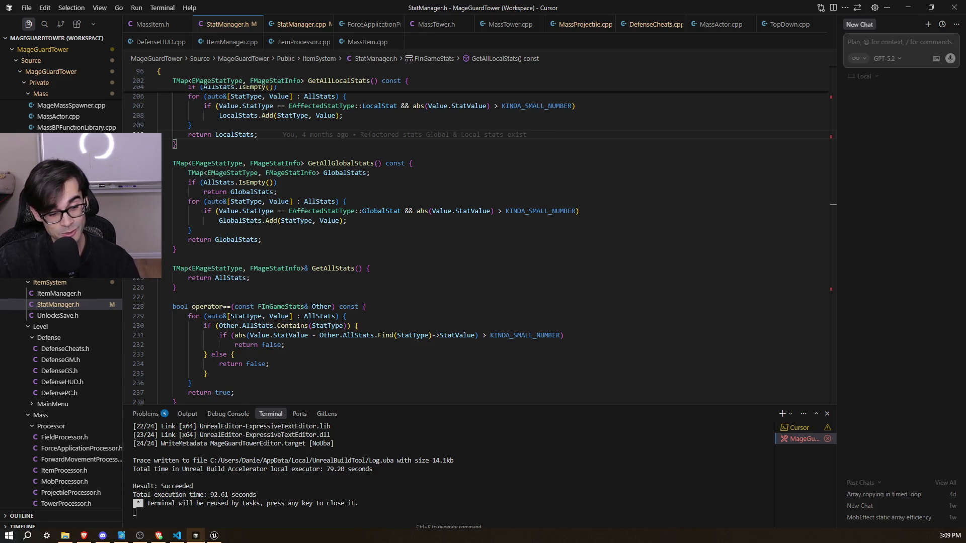
{"action": "left_click", "coordinate": [214, 535]}
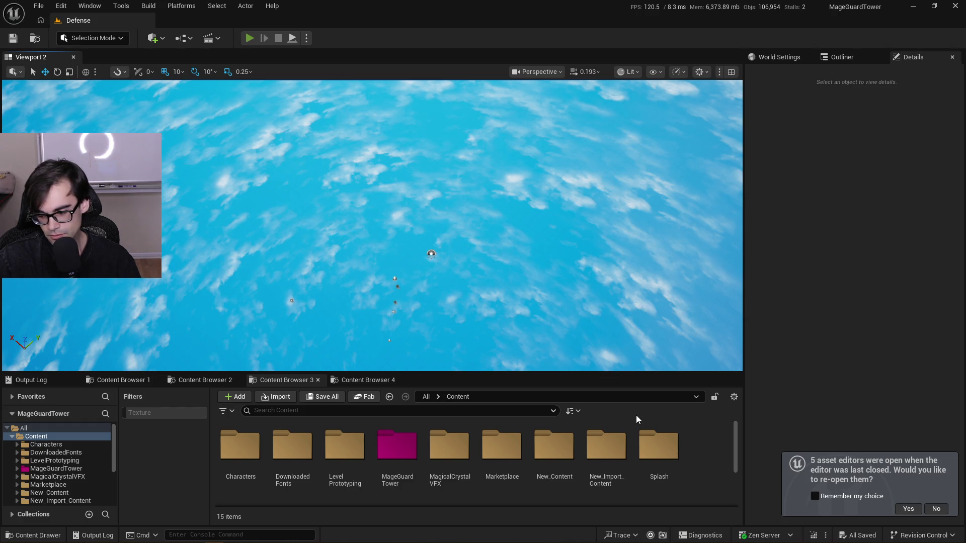
Play In Editor with Alt+P so execution halts at the PopulateRows breakpoint
{"action": "key", "text": "alt+p"}
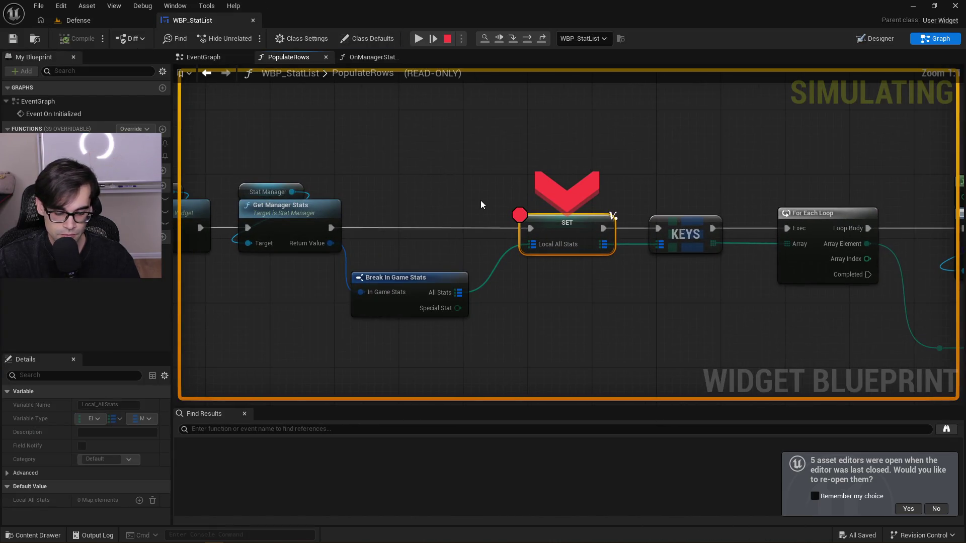
Step to the KEYS node, inspect Local All Stats to find its (INVALID) entry, then stop play
{"action": "key", "text": "F10"}
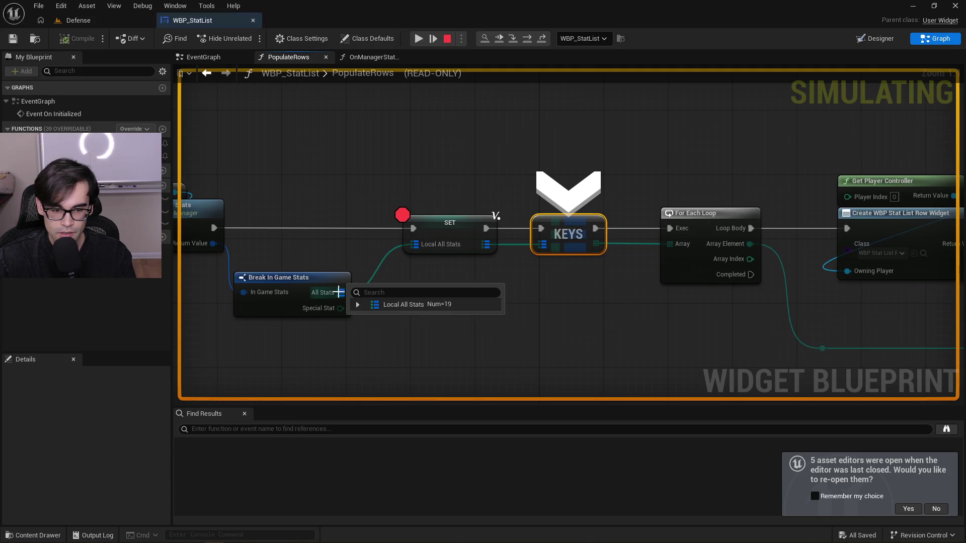
{"action": "left_click", "coordinate": [357, 304]}
{"action": "scroll", "coordinate": [470, 334], "scroll_direction": "down", "scroll_amount": 3}
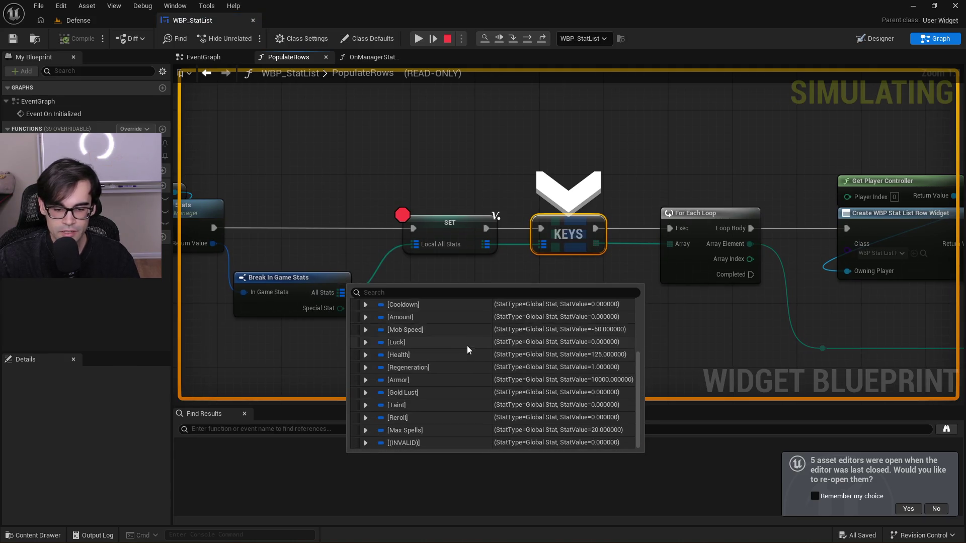
{"action": "mouse_move", "coordinate": [340, 292]}
{"action": "left_click", "coordinate": [357, 306]}
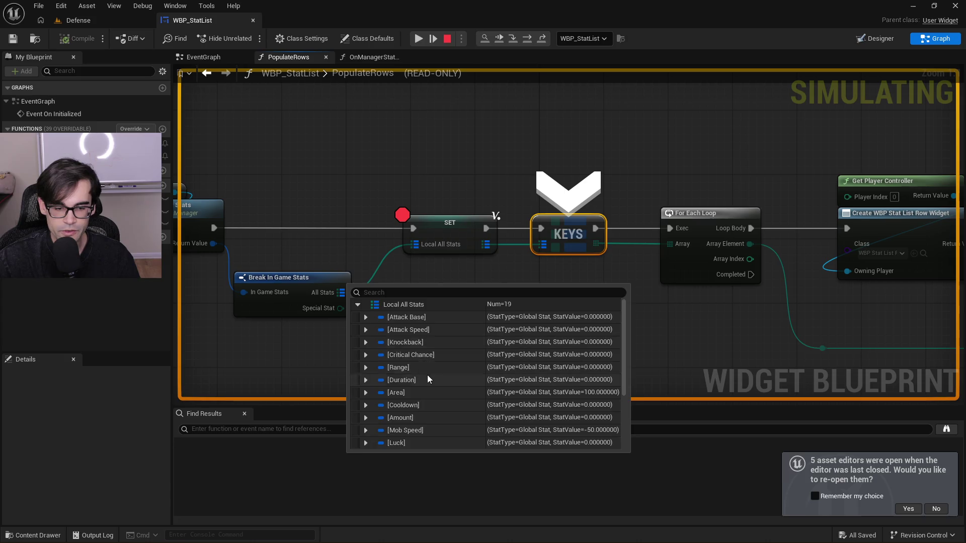
{"action": "scroll", "coordinate": [412, 441], "scroll_direction": "down", "scroll_amount": 3}
{"action": "left_click", "coordinate": [366, 443]}
{"action": "scroll", "coordinate": [396, 421], "scroll_direction": "down", "scroll_amount": 1}
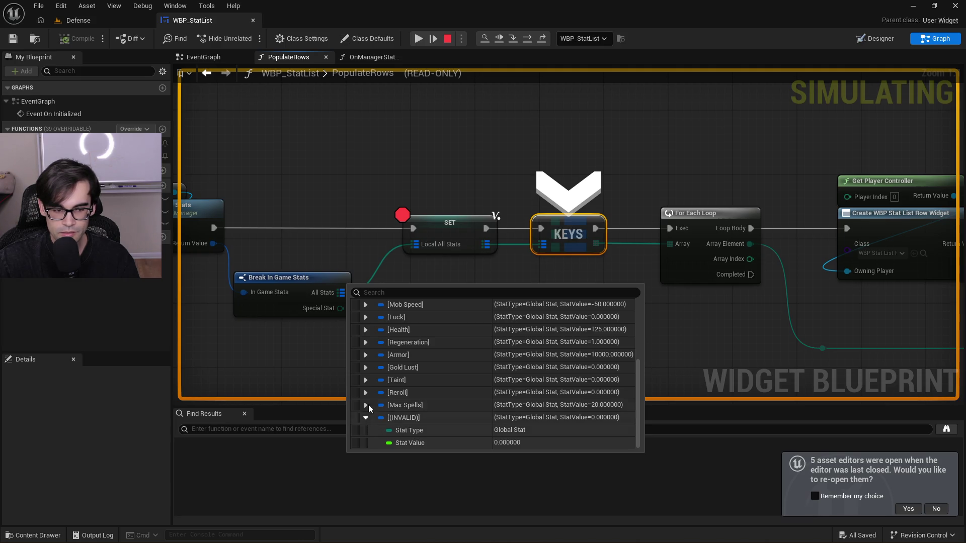
{"action": "left_click_drag", "start_coordinate": [324, 189], "coordinate": [418, 195]}
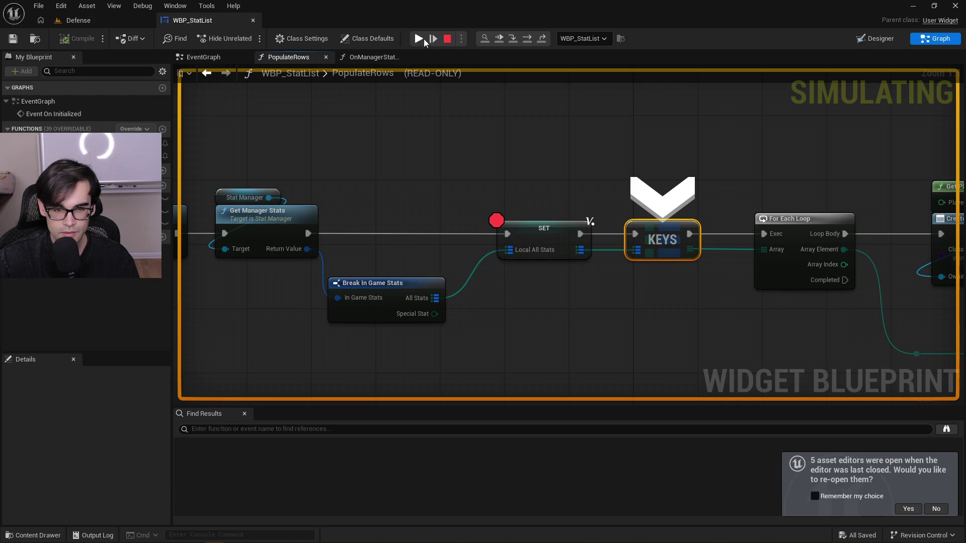
{"action": "left_click", "coordinate": [444, 40]}
Return to the Defense level and open the ItemSystem/DT_ItemInfo data table
{"action": "left_click", "coordinate": [89, 20]}
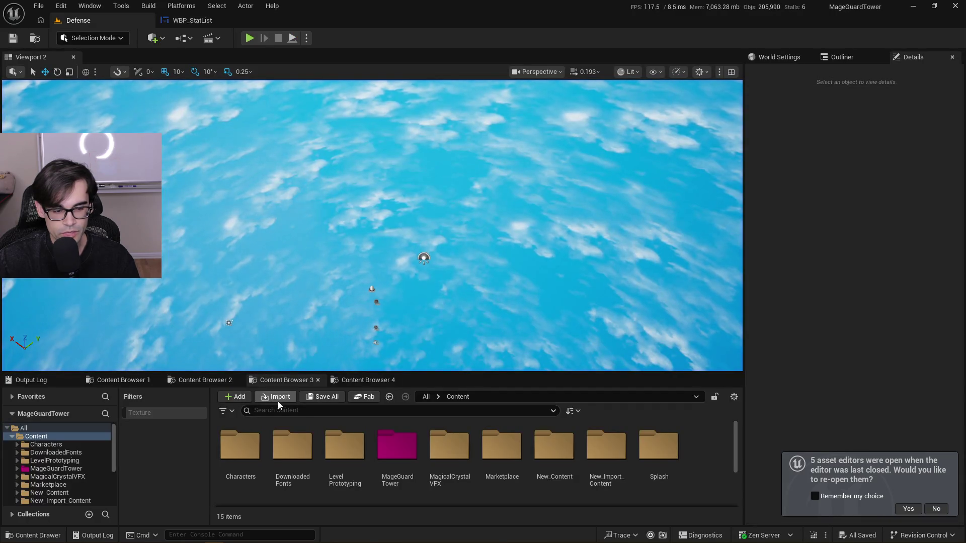
{"action": "left_click", "coordinate": [195, 381]}
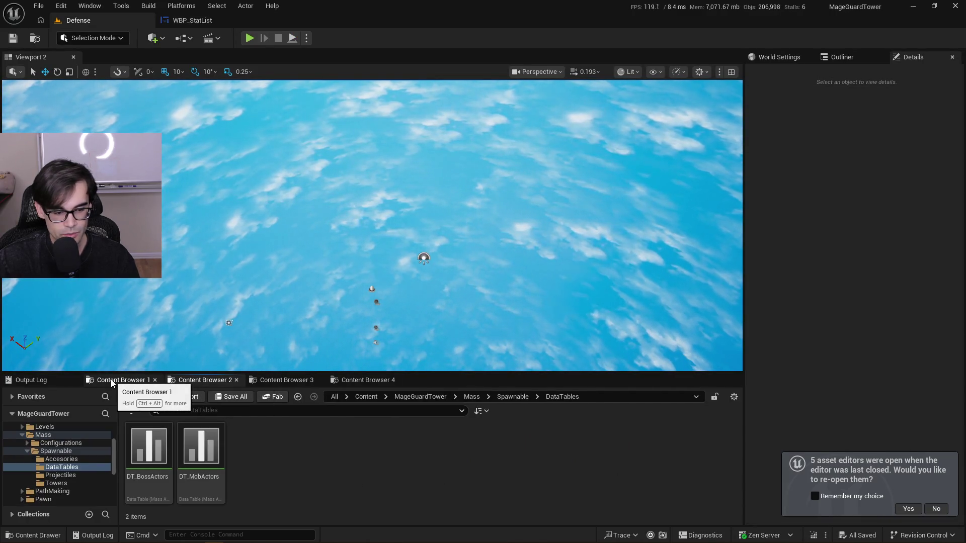
{"action": "left_click", "coordinate": [112, 381]}
{"action": "left_click", "coordinate": [420, 397]}
{"action": "double_click", "coordinate": [188, 475]}
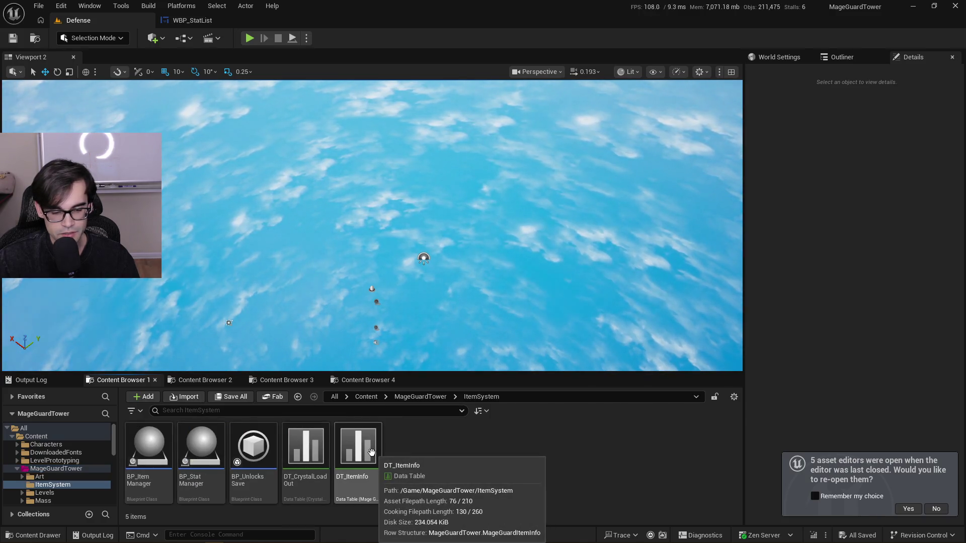
{"action": "double_click", "coordinate": [371, 453]}
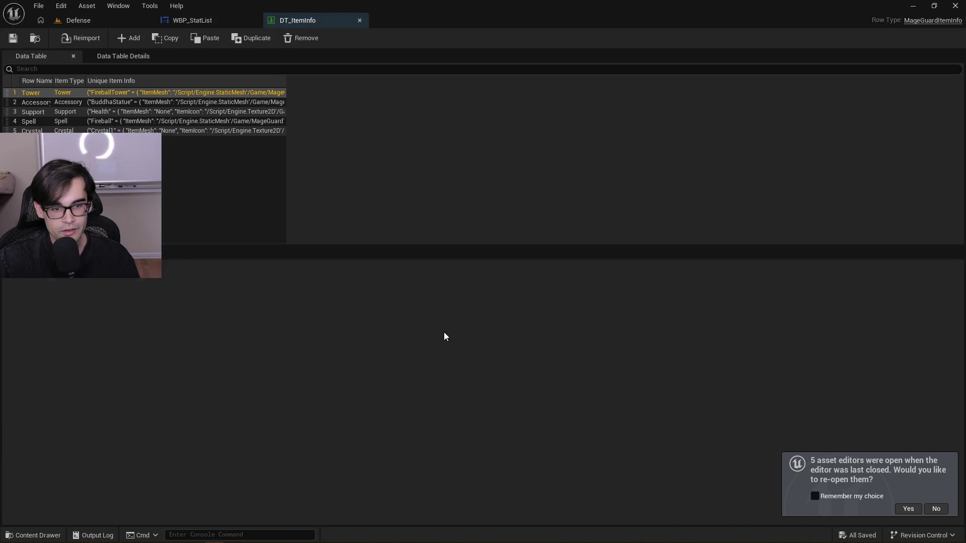
Delete the EMage Stat Type MAX entry from Crystal6's All Stats list
{"action": "left_click", "coordinate": [227, 130]}
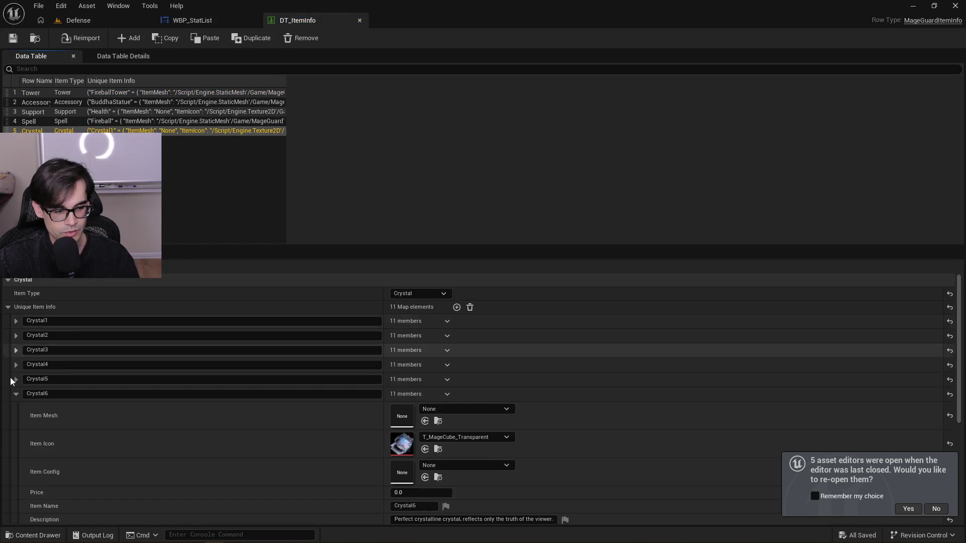
{"action": "scroll", "coordinate": [126, 461], "scroll_direction": "down", "scroll_amount": 5}
{"action": "left_click", "coordinate": [33, 432]}
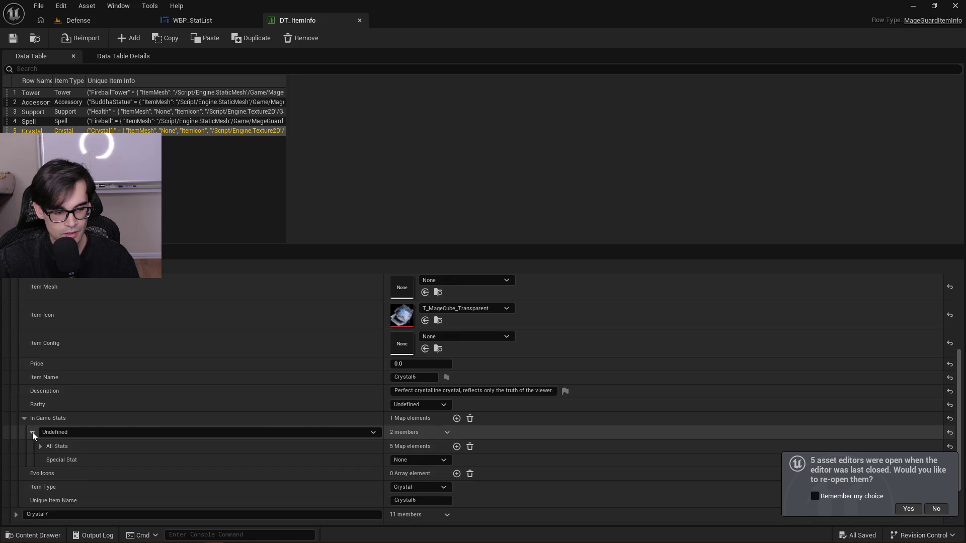
{"action": "left_click", "coordinate": [39, 447]}
{"action": "scroll", "coordinate": [44, 456], "scroll_direction": "down", "scroll_amount": 3}
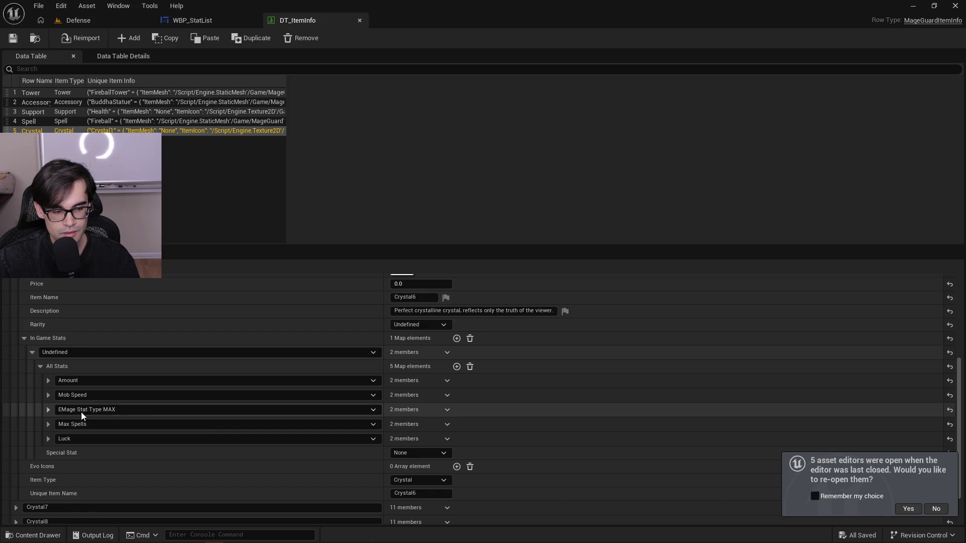
{"action": "left_click", "coordinate": [447, 409]}
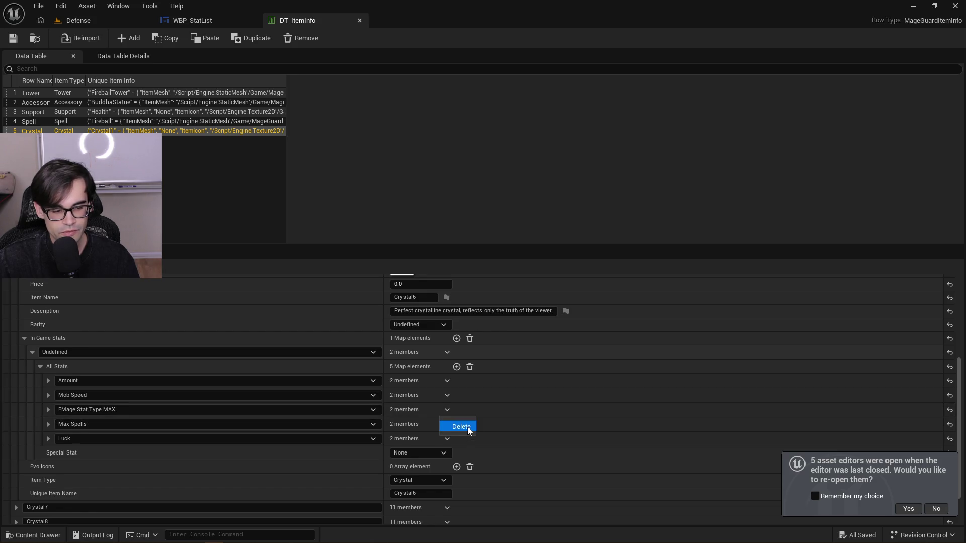
{"action": "left_click", "coordinate": [462, 427]}
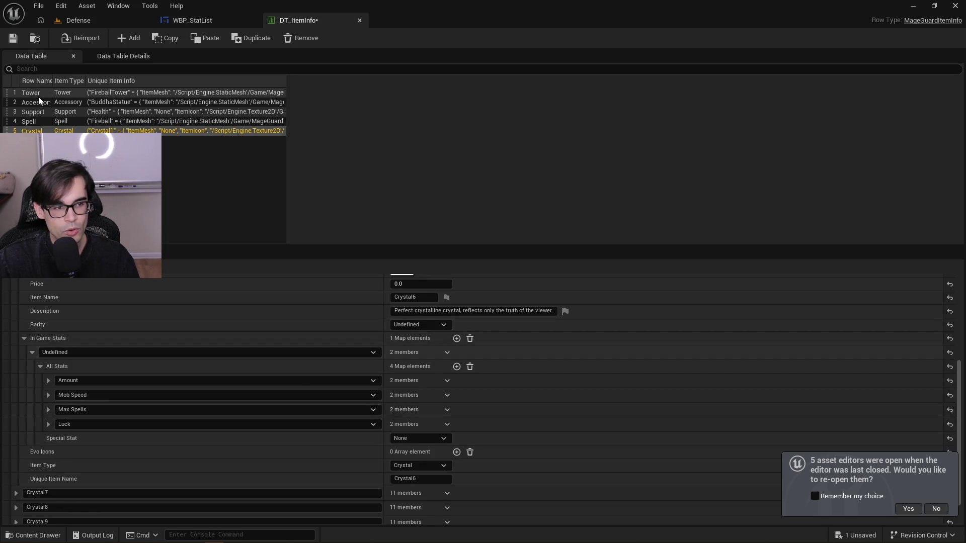
Check Blue Prism's All Stats for invalid entries and save DT_ItemInfo
{"action": "scroll", "coordinate": [31, 372], "scroll_direction": "up", "scroll_amount": 2}
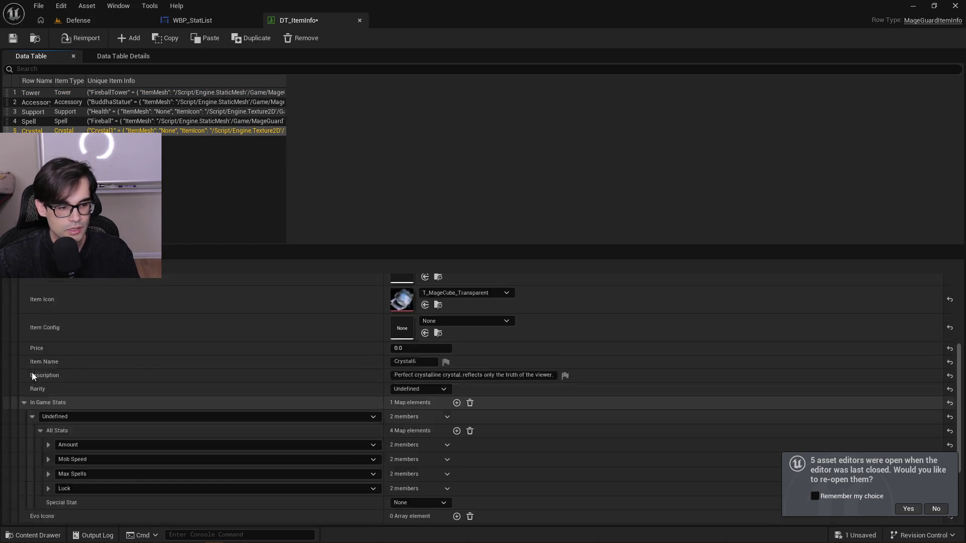
{"action": "scroll", "coordinate": [31, 372], "scroll_direction": "up", "scroll_amount": 5}
{"action": "left_click", "coordinate": [16, 318]}
{"action": "scroll", "coordinate": [17, 321], "scroll_direction": "down", "scroll_amount": 5}
{"action": "left_click", "coordinate": [24, 393]}
{"action": "left_click", "coordinate": [32, 408]}
{"action": "left_click", "coordinate": [40, 422]}
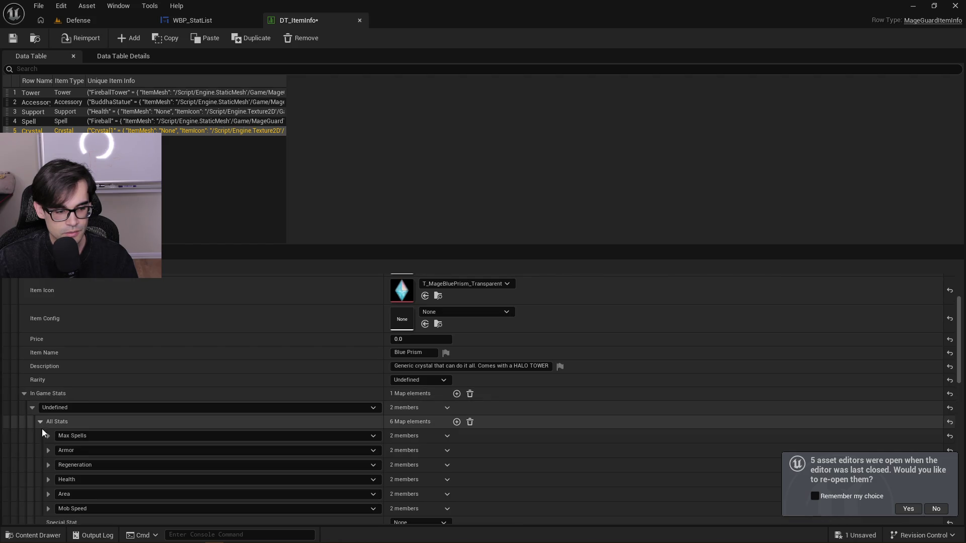
{"action": "scroll", "coordinate": [41, 424], "scroll_direction": "down", "scroll_amount": 4}
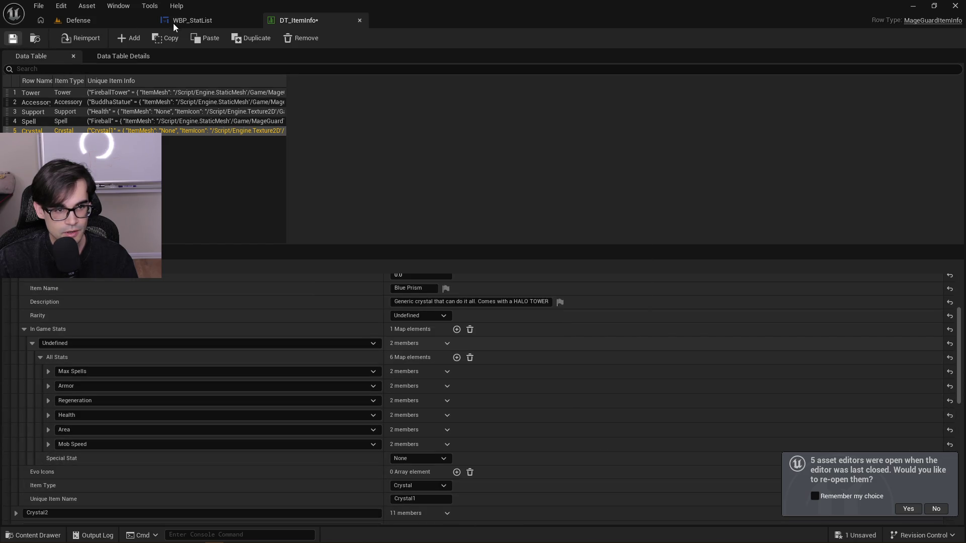
{"action": "key", "text": "ctrl+s"}
{"action": "left_click", "coordinate": [171, 20]}
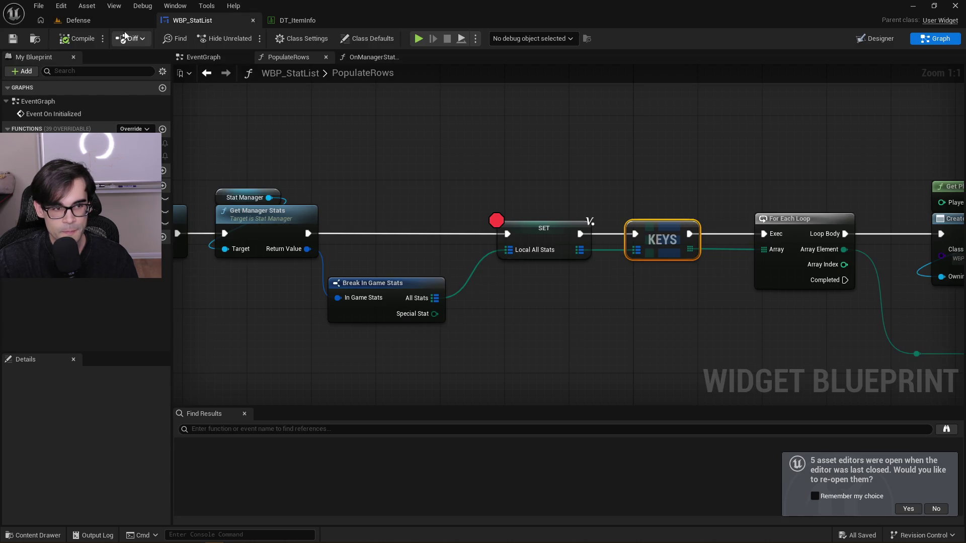
Reopen the previous asset editors and select BP_StatManager in the Outliner
{"action": "left_click", "coordinate": [78, 21]}
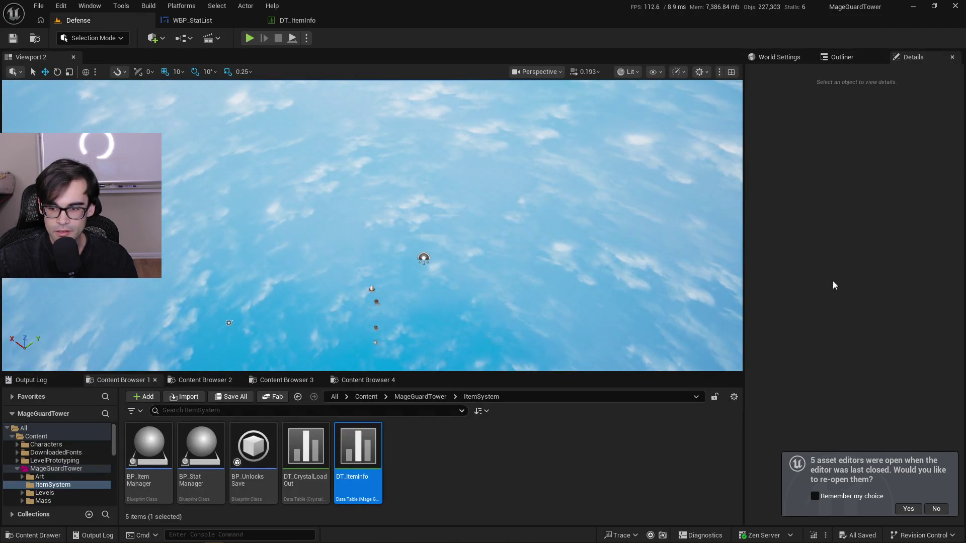
{"action": "left_click", "coordinate": [852, 57]}
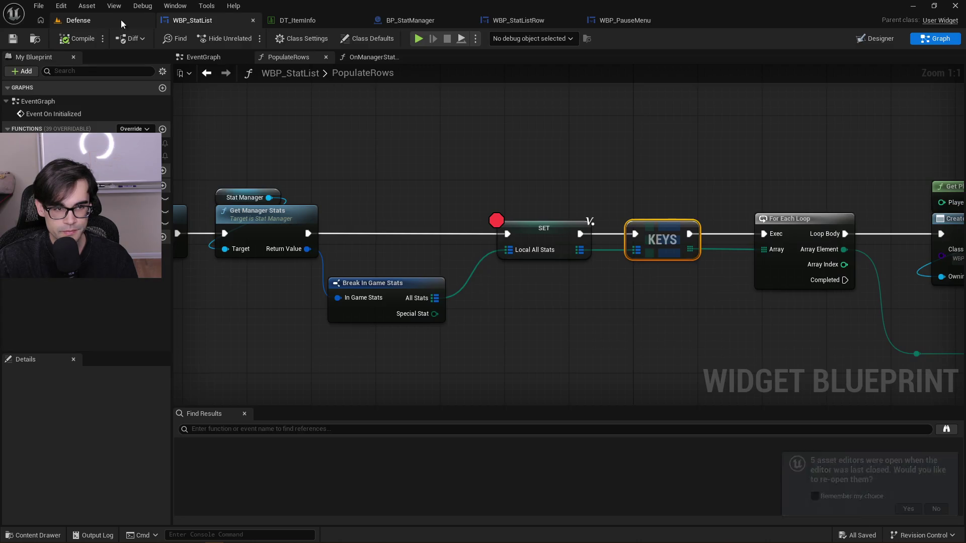
{"action": "left_click", "coordinate": [102, 21]}
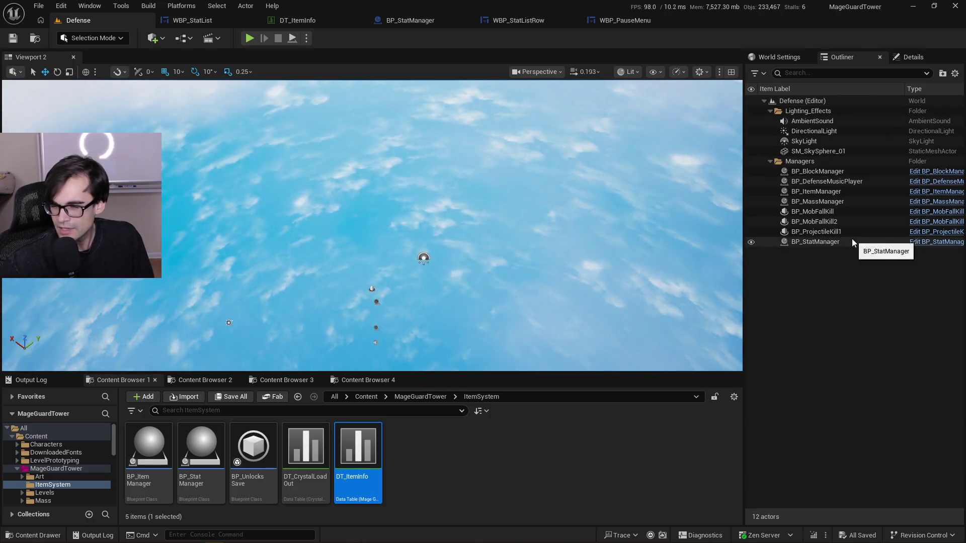
{"action": "left_click", "coordinate": [836, 193]}
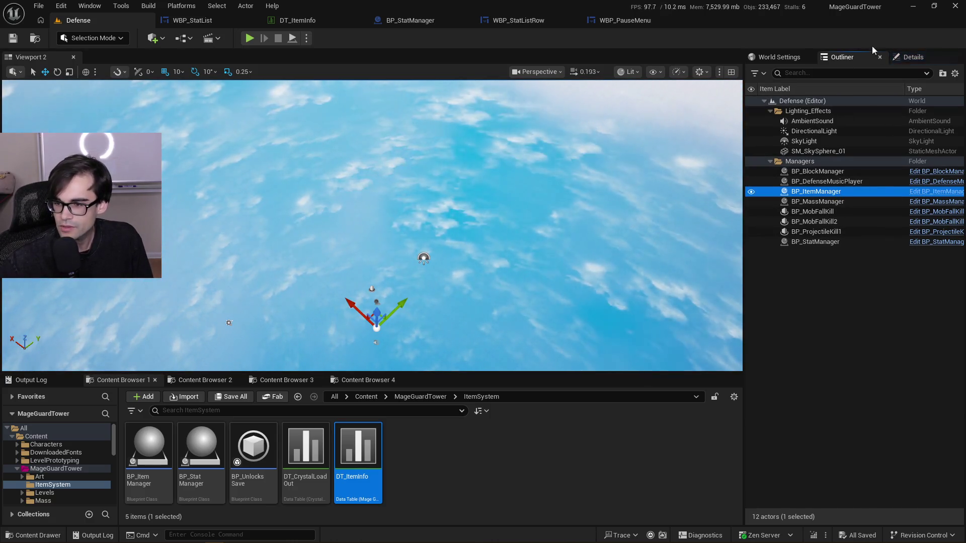
{"action": "left_click", "coordinate": [837, 242]}
Delete the EMage Stat Type element from BP_StatManager's All Stats, then save the Defense level
{"action": "left_click", "coordinate": [909, 56]}
{"action": "scroll", "coordinate": [804, 326], "scroll_direction": "down", "scroll_amount": 5}
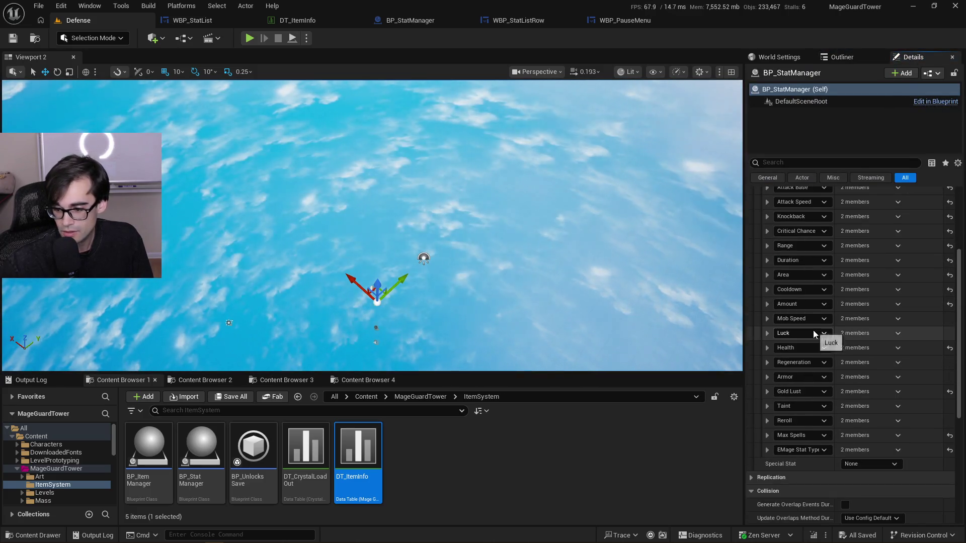
{"action": "left_click", "coordinate": [768, 449]}
{"action": "left_click", "coordinate": [768, 449]}
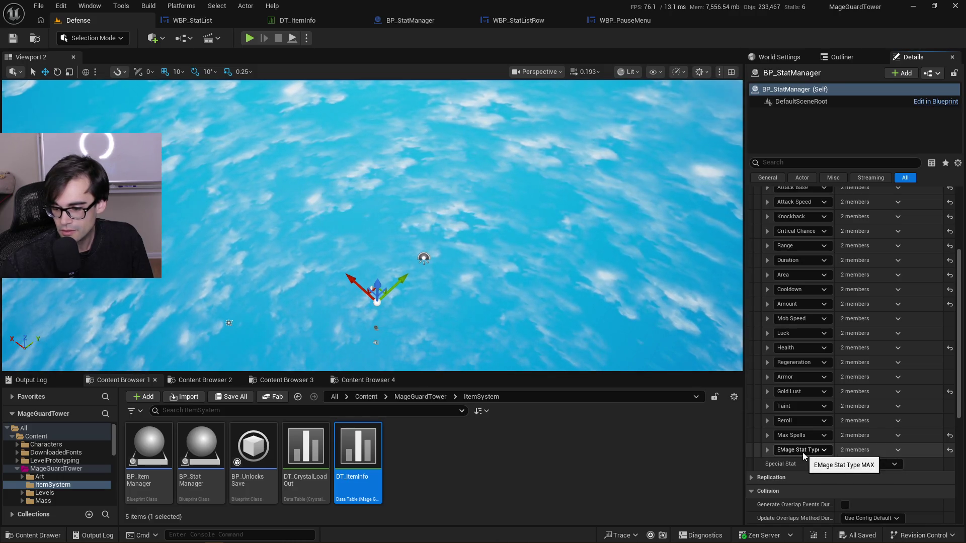
{"action": "left_click", "coordinate": [901, 448]}
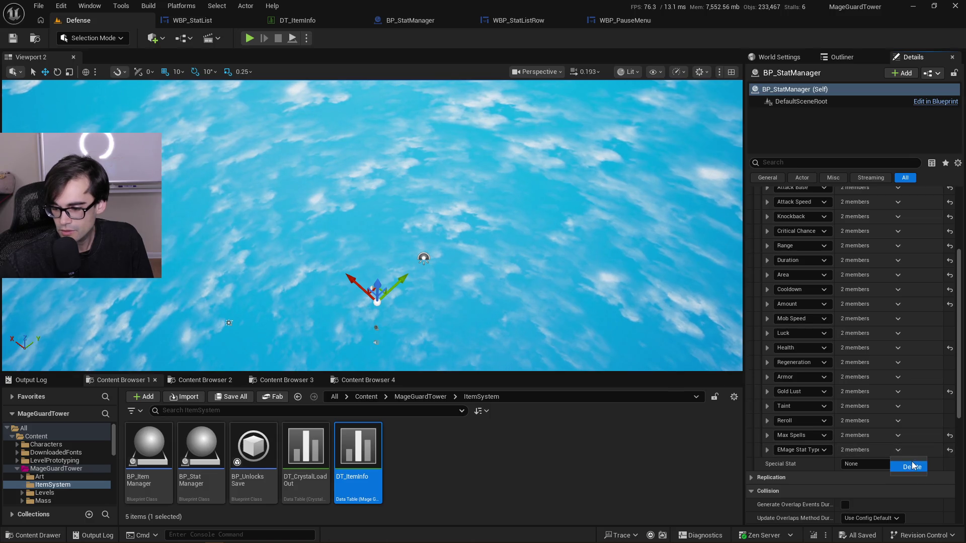
{"action": "left_click", "coordinate": [908, 466]}
{"action": "scroll", "coordinate": [854, 376], "scroll_direction": "up", "scroll_amount": 3}
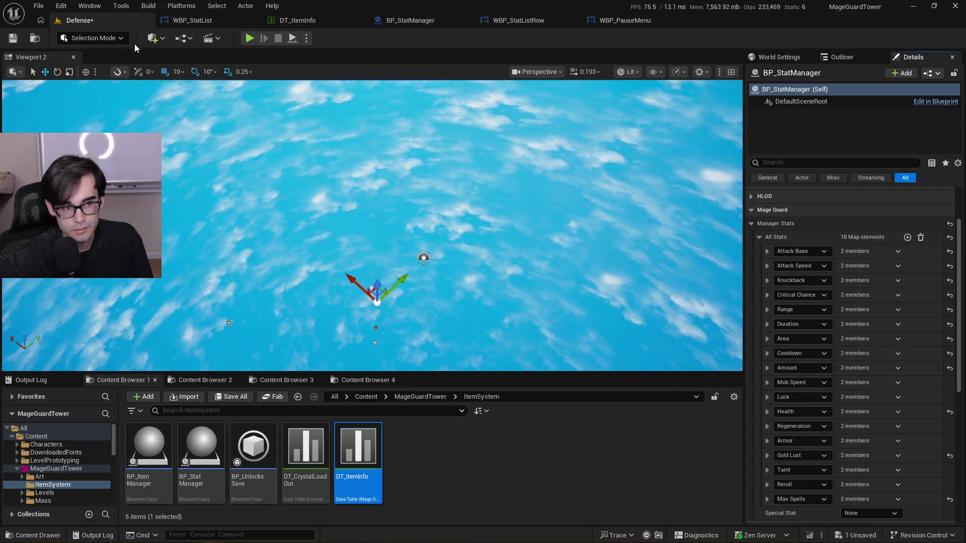
{"action": "left_click", "coordinate": [14, 39]}
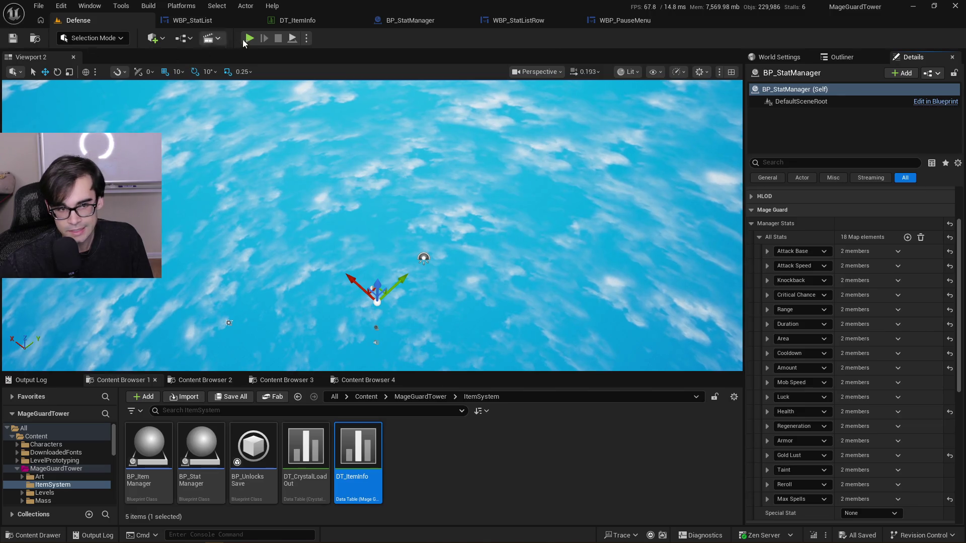
Play the level, step past SET, confirm Local All Stats holds 18 entries, and resume
{"action": "left_click", "coordinate": [250, 38]}
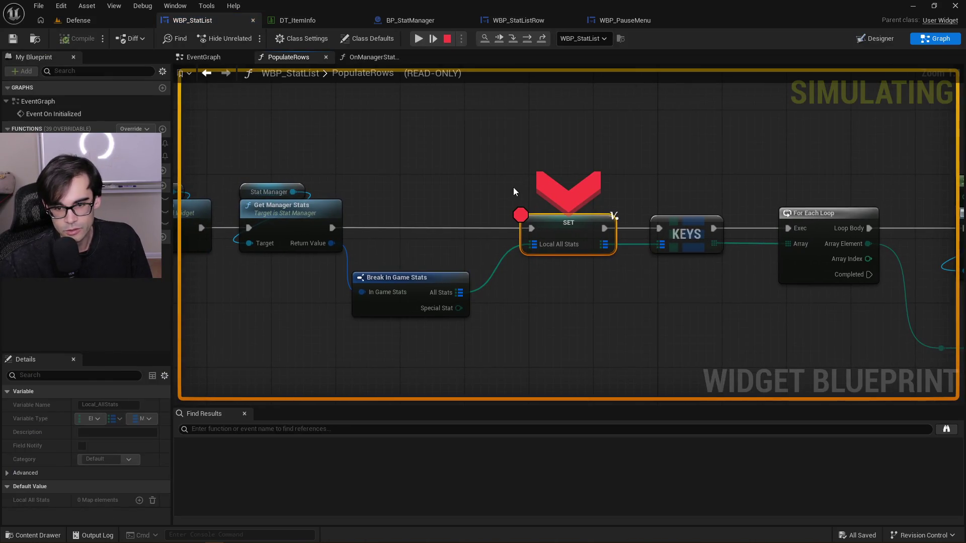
{"action": "key", "text": "F10"}
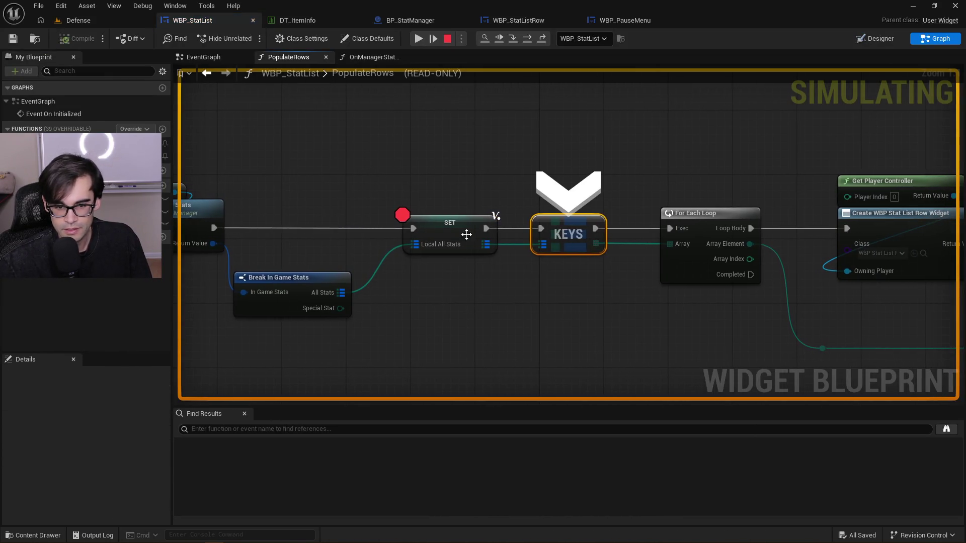
{"action": "mouse_move", "coordinate": [434, 243]}
{"action": "left_click", "coordinate": [475, 256]}
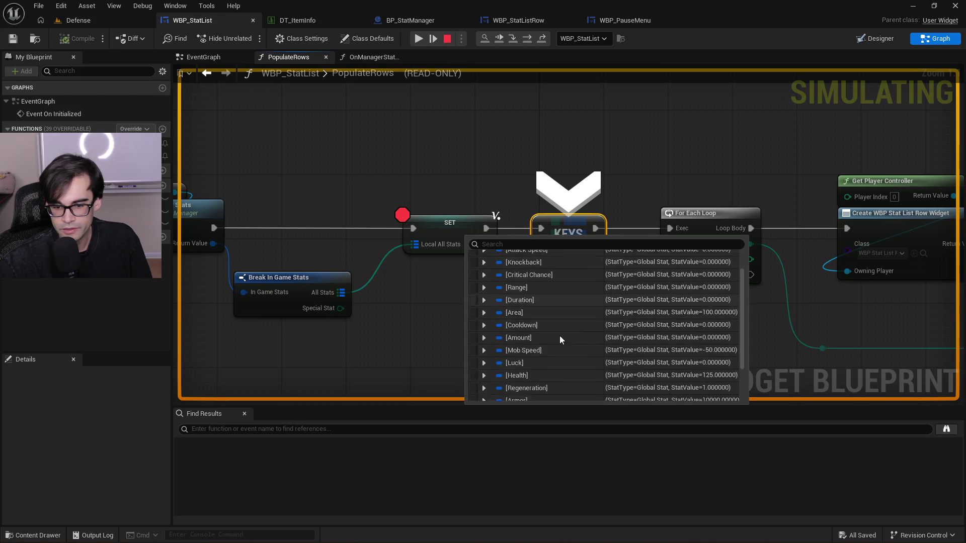
{"action": "left_click", "coordinate": [422, 220]}
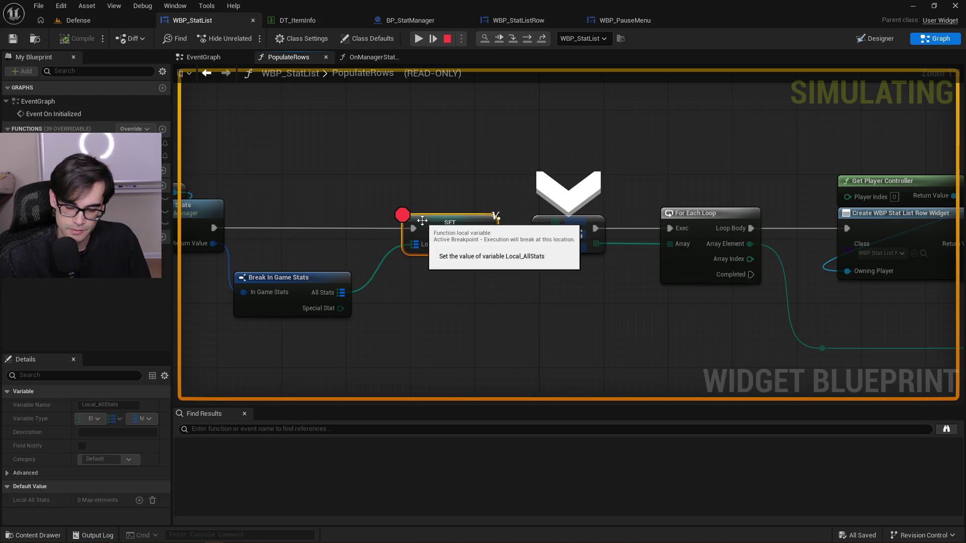
{"action": "left_click", "coordinate": [418, 38]}
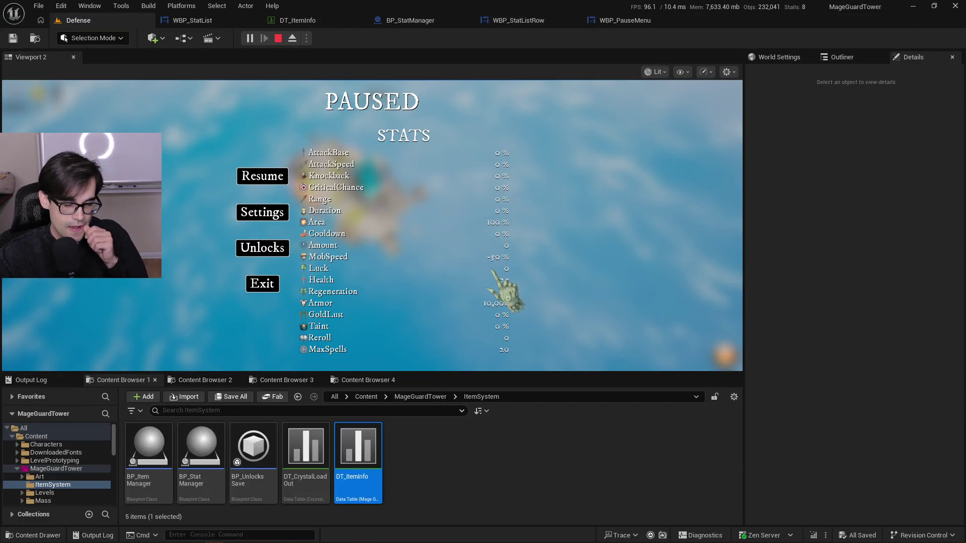
Resume from the pause menu, stop the session, and relaunch as a Standalone Game
{"action": "left_click", "coordinate": [262, 177]}
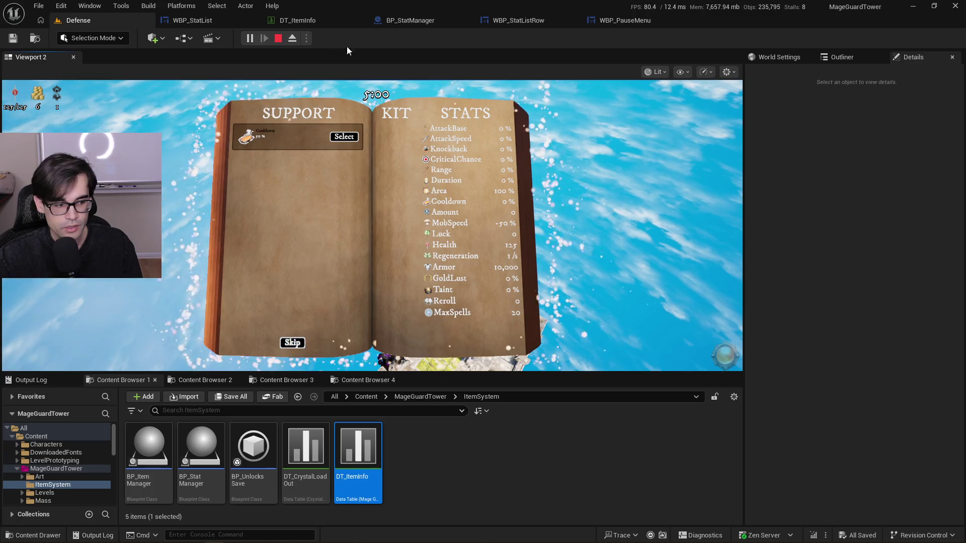
{"action": "left_click", "coordinate": [278, 38]}
{"action": "left_click", "coordinate": [306, 38]}
{"action": "left_click", "coordinate": [345, 89]}
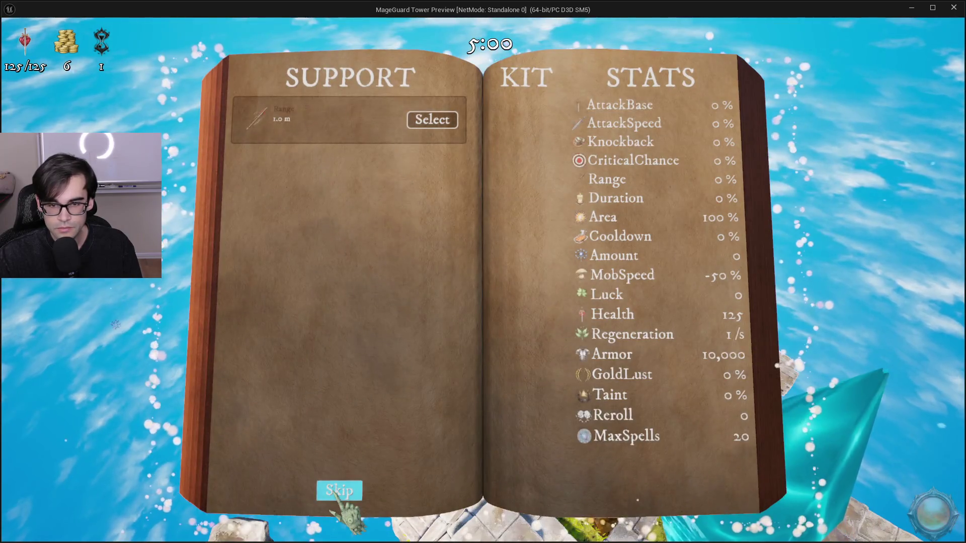
Skip the support pick, reroll the shop offer to Boxing Glove, and toggle the pause menu
{"action": "left_click", "coordinate": [336, 493]}
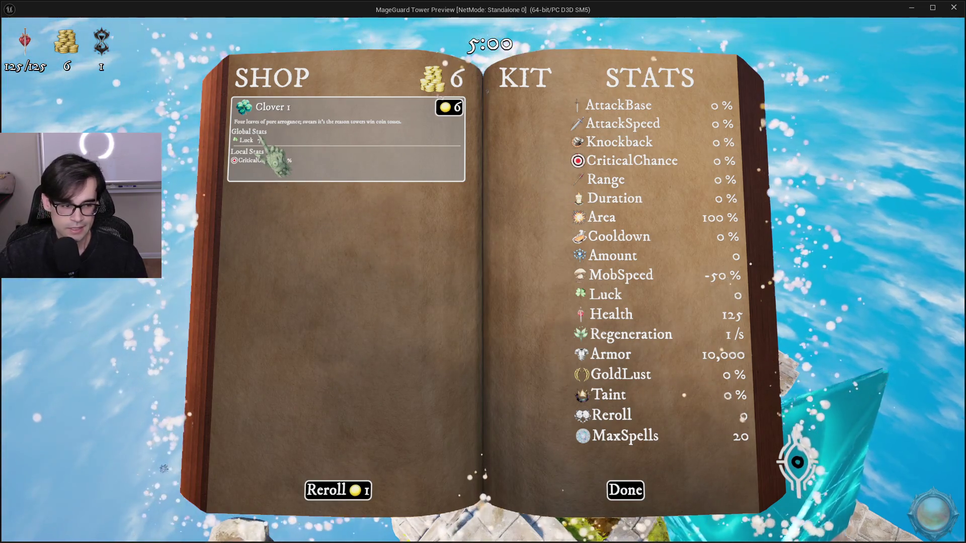
{"action": "left_click", "coordinate": [332, 490]}
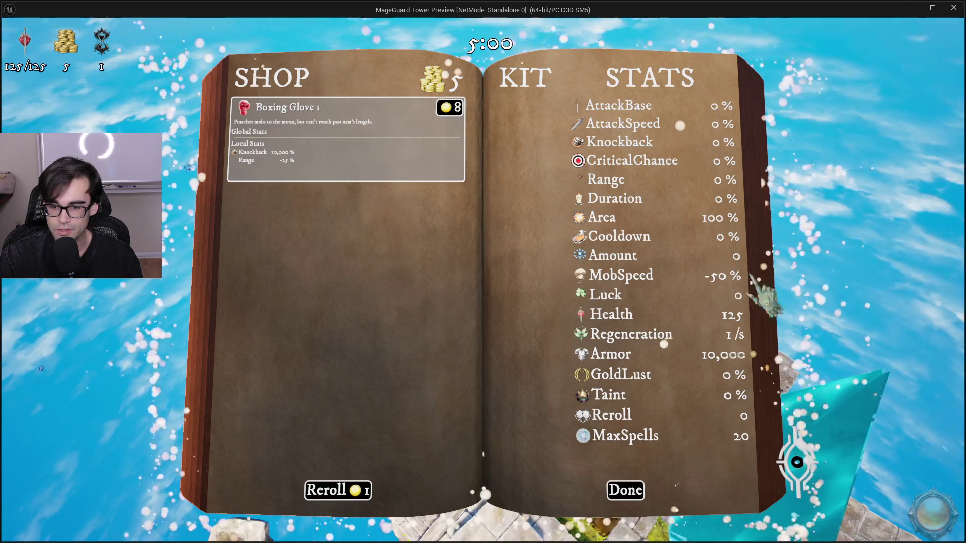
{"action": "key", "text": "Escape"}
{"action": "key", "text": "Escape"}
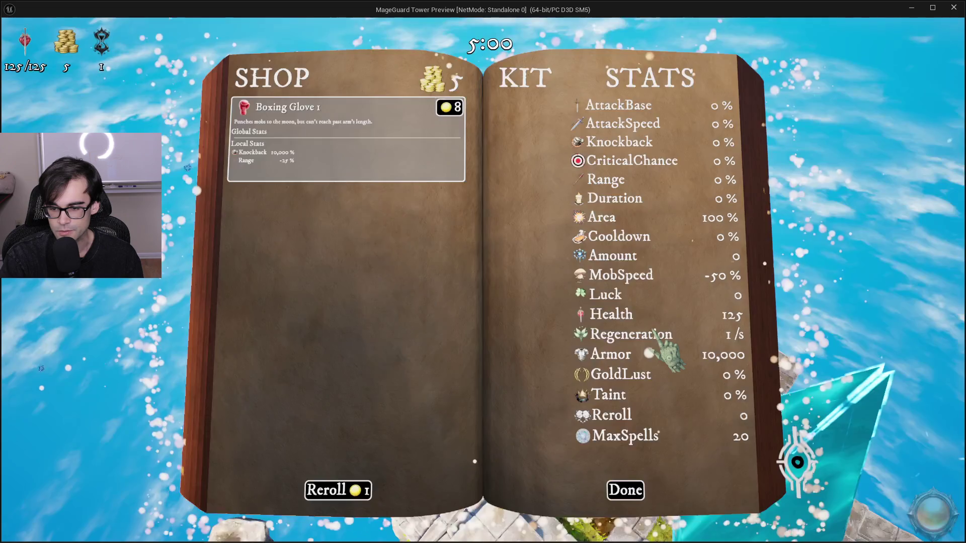
{"action": "key", "text": "Escape"}
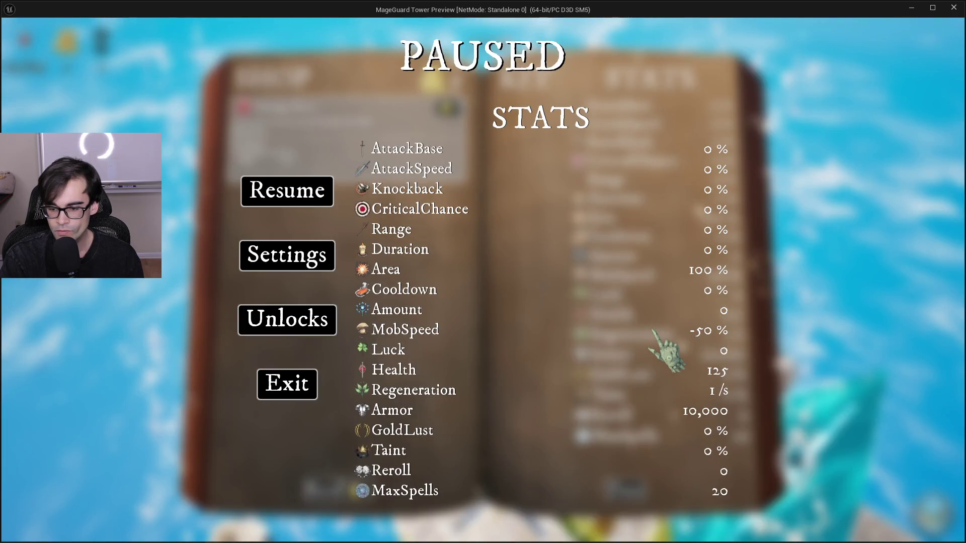
{"action": "key", "text": "Escape"}
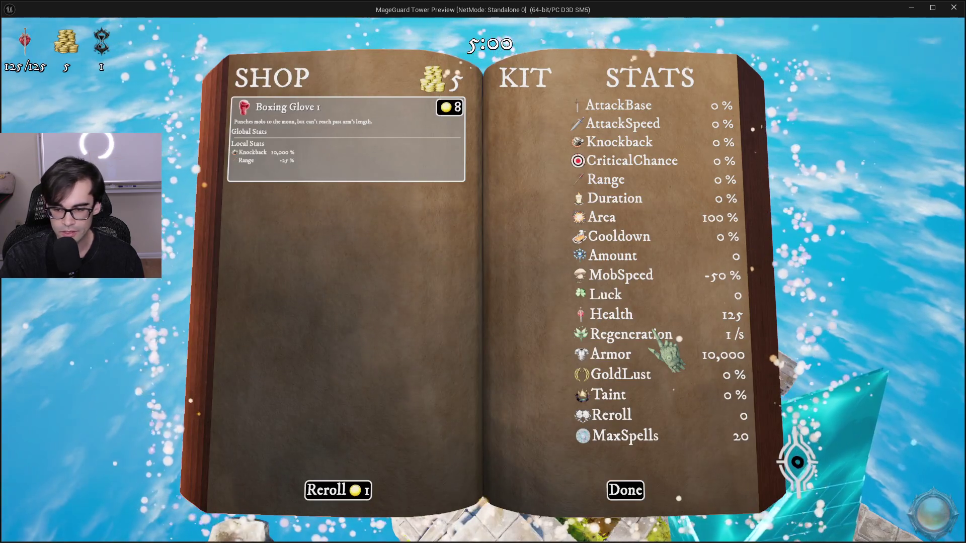
{"action": "key", "text": "Escape"}
{"action": "key", "text": "Escape"}
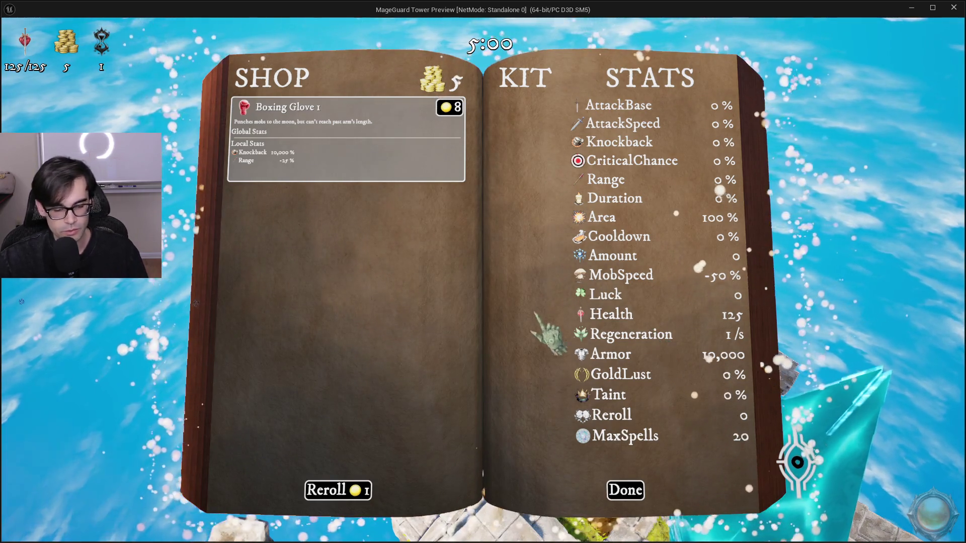
Run MageguardAddGold 10000 from the console, bringing gold to 10,005, and reroll again
{"action": "key", "text": "grave"}
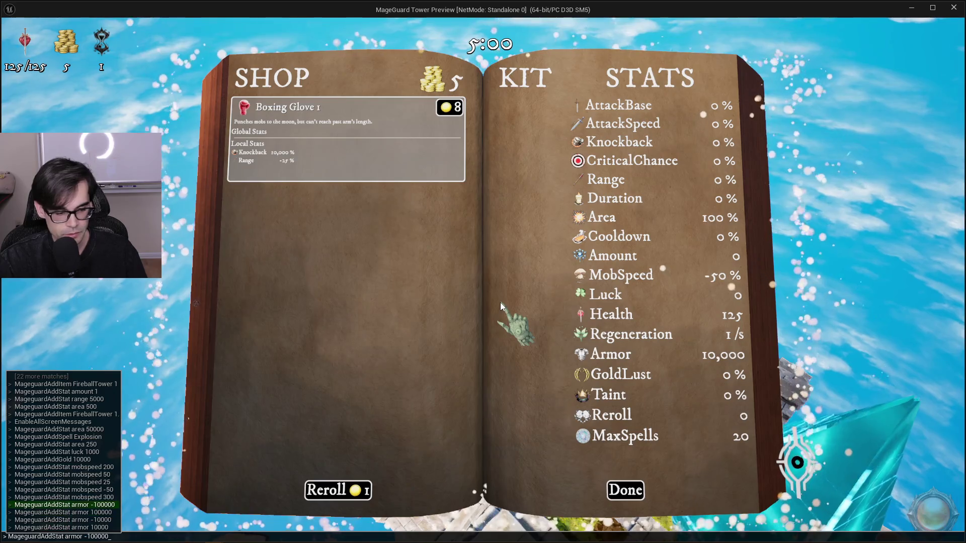
{"action": "key", "text": "Up"}
{"action": "key", "text": "Up"}
{"action": "key", "text": "Up"}
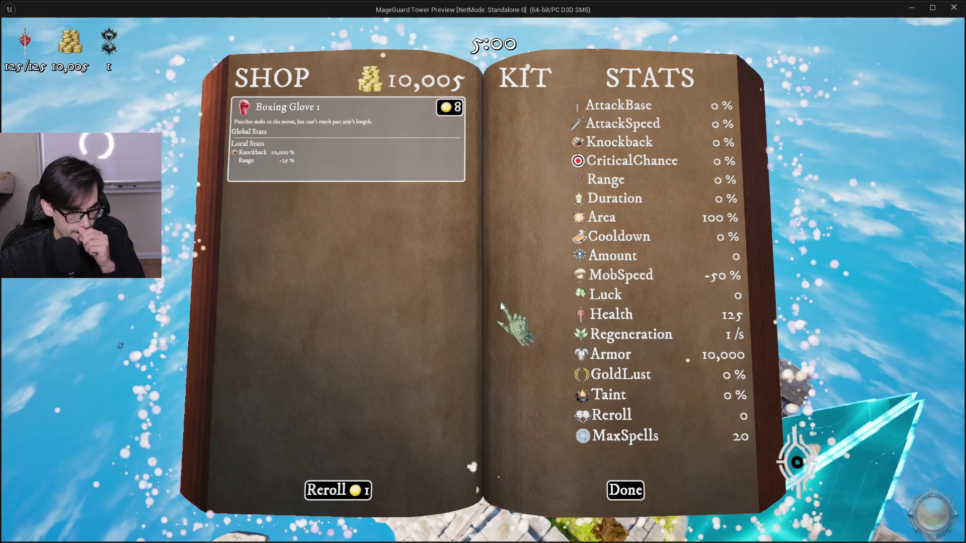
{"action": "left_click", "coordinate": [355, 491]}
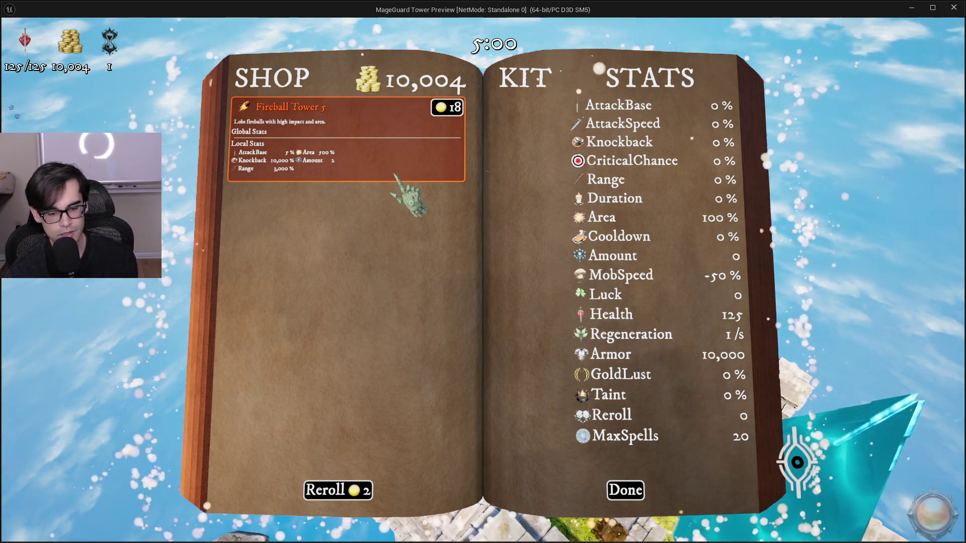
Buy Fireball Tower 5, place it on the island, and open its stats (Knockback 10,000, Range 30.0 m)
{"action": "left_click", "coordinate": [442, 107]}
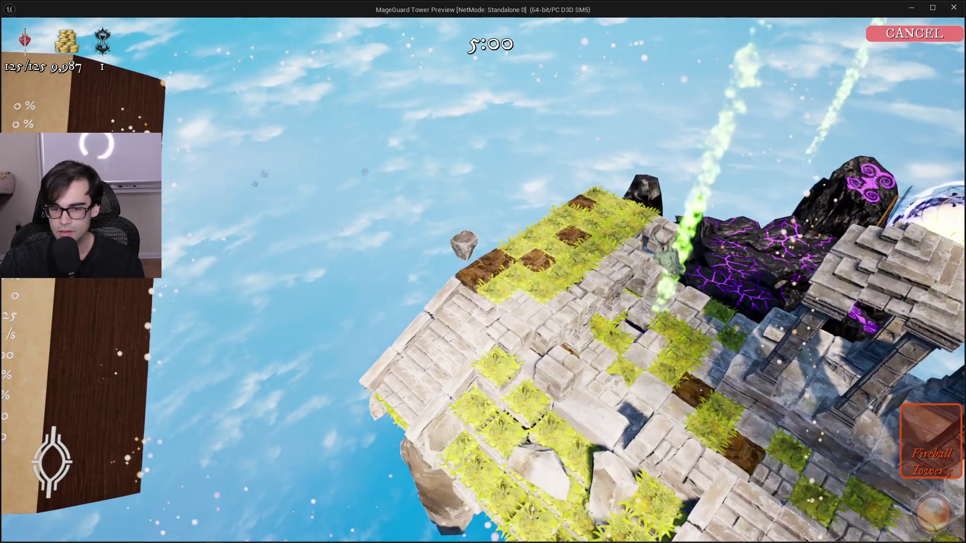
{"action": "left_click", "coordinate": [603, 375]}
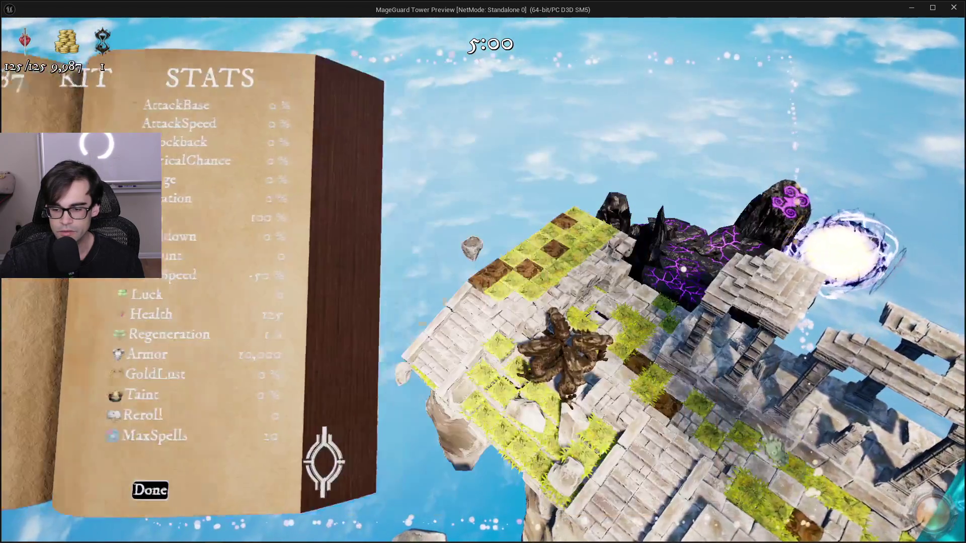
{"action": "left_click", "coordinate": [150, 490]}
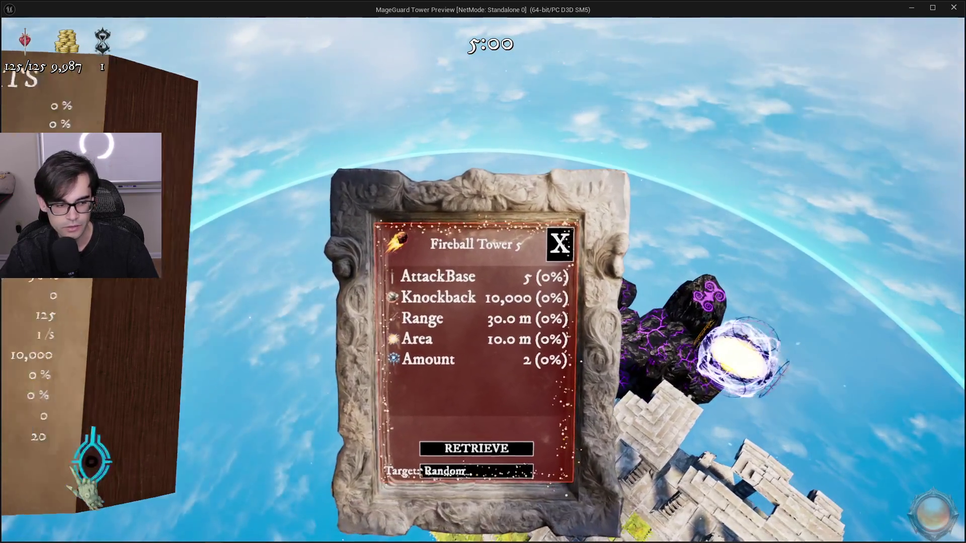
Return to the shop, reroll twice and view the Fireball Tower 5 card's stats
{"action": "key", "text": "Tab"}
{"action": "left_click", "coordinate": [330, 489]}
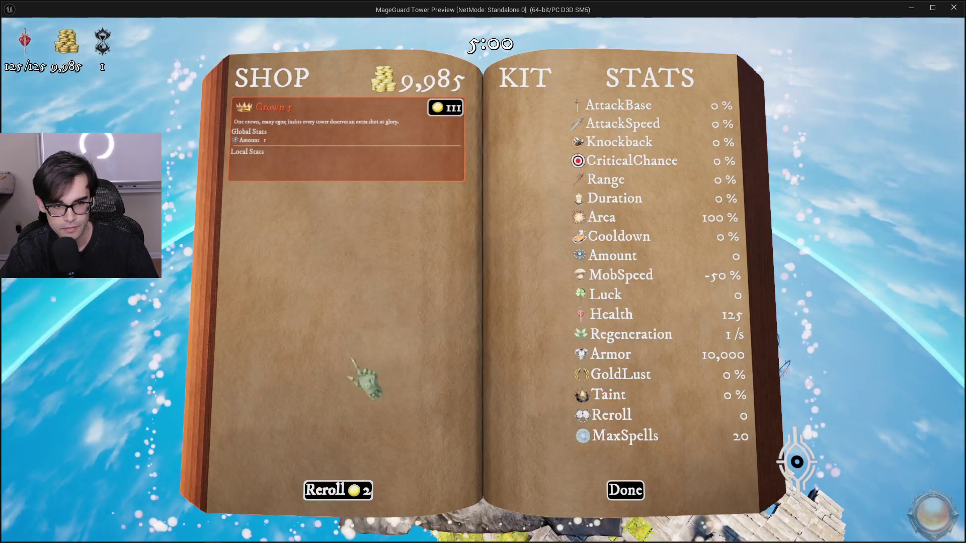
{"action": "left_click", "coordinate": [315, 492]}
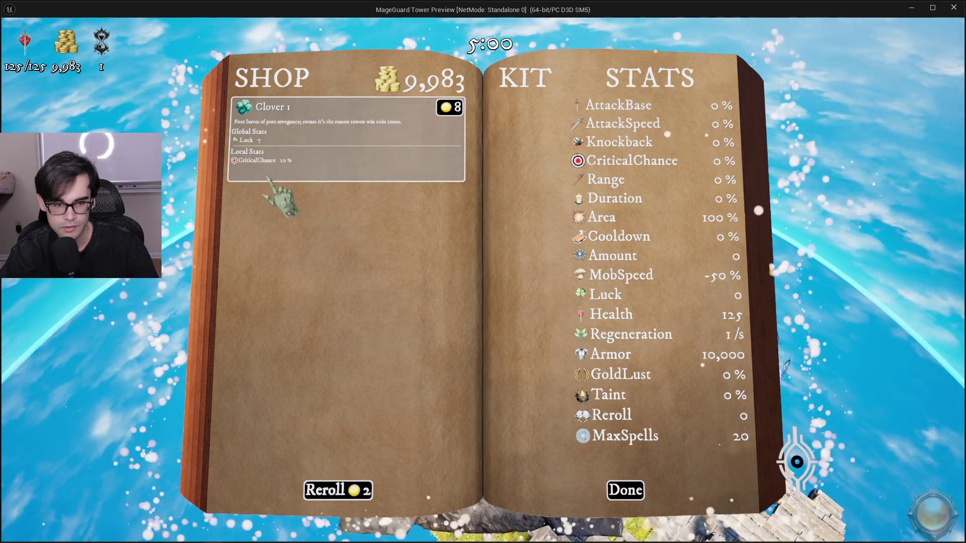
{"action": "left_click", "coordinate": [796, 461]}
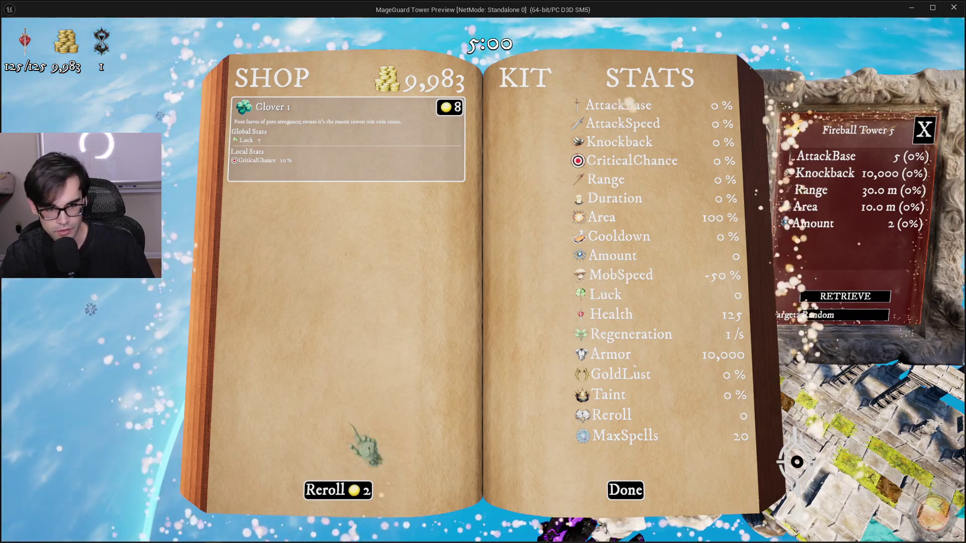
Reroll past more offers, including Iron Boot 3 and Starry Tower 1, then buy Pocket Watch 1 for 6 gold
{"action": "left_click", "coordinate": [358, 496]}
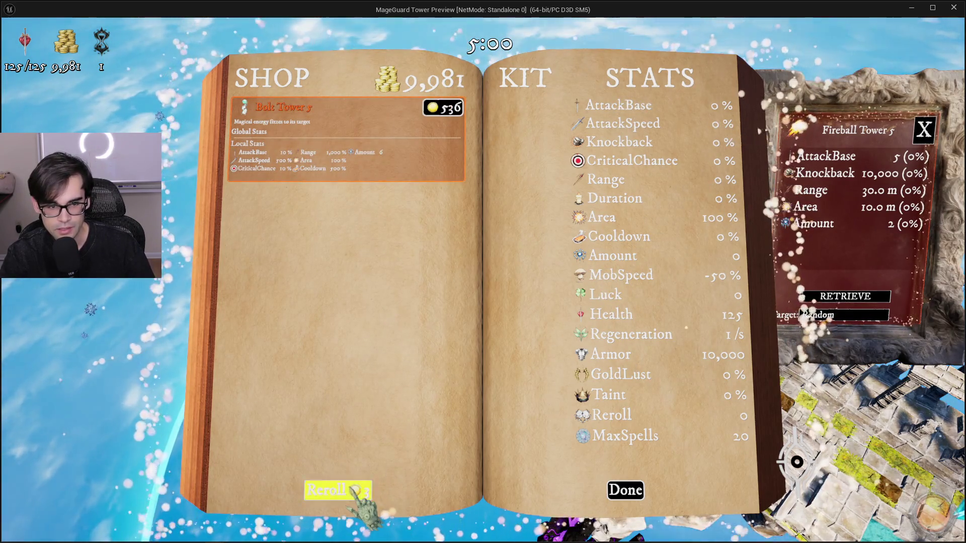
{"action": "left_click", "coordinate": [358, 495]}
{"action": "left_click", "coordinate": [358, 495]}
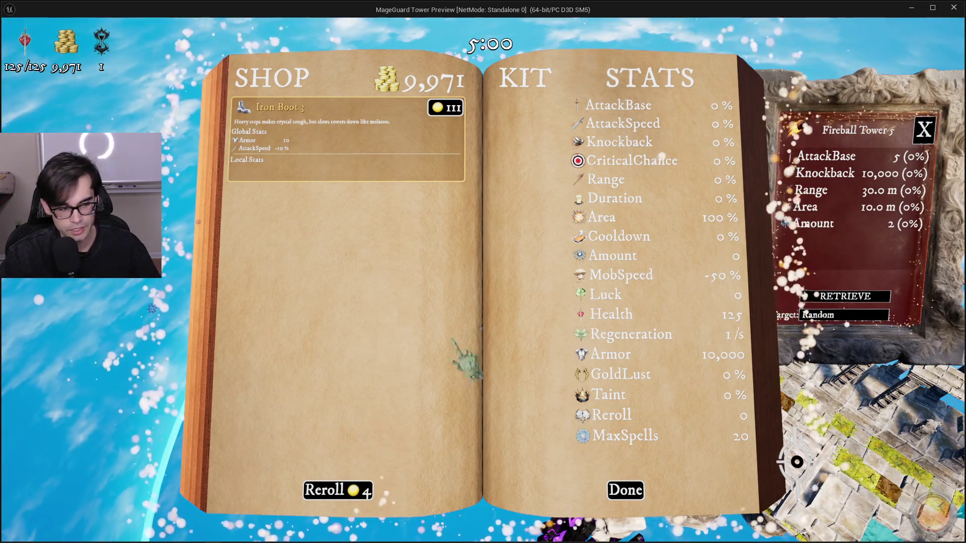
{"action": "left_click", "coordinate": [325, 490]}
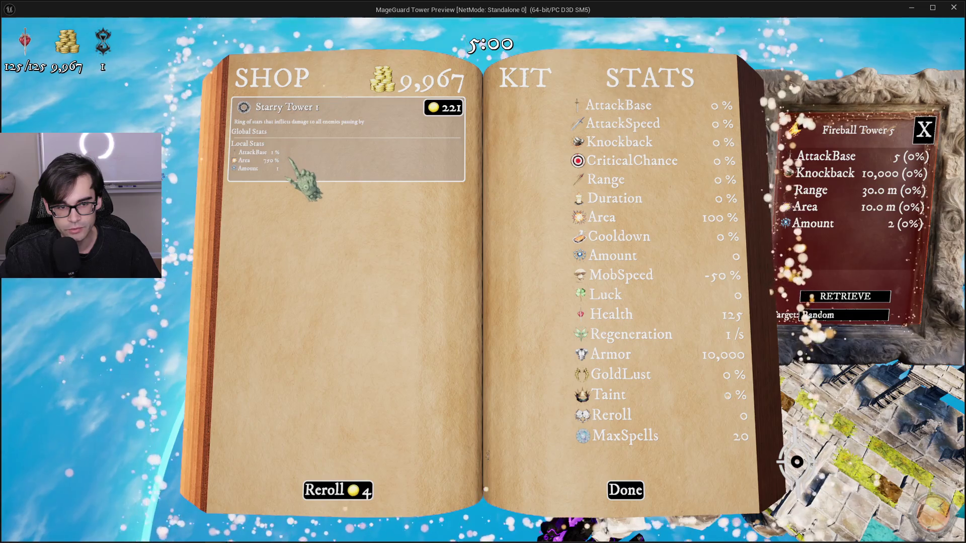
{"action": "left_click", "coordinate": [325, 490]}
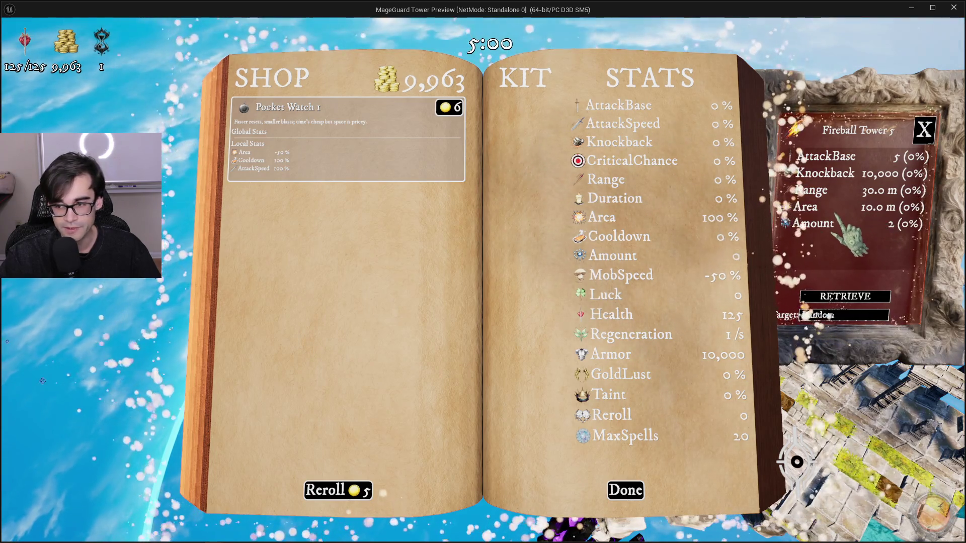
{"action": "left_click", "coordinate": [447, 106]}
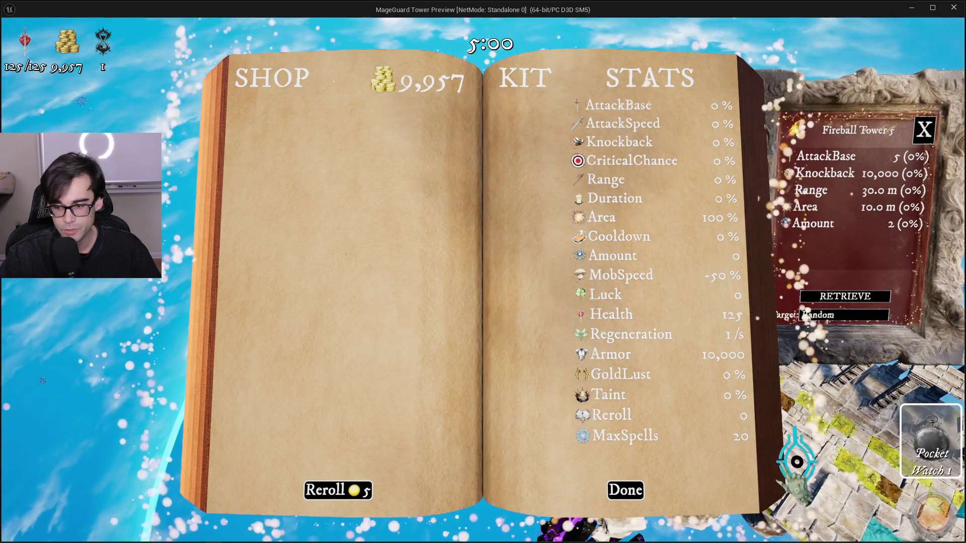
Close the shop, then open and scroll through the placed Fireball Tower 5's stats panel
{"action": "key", "text": "Escape"}
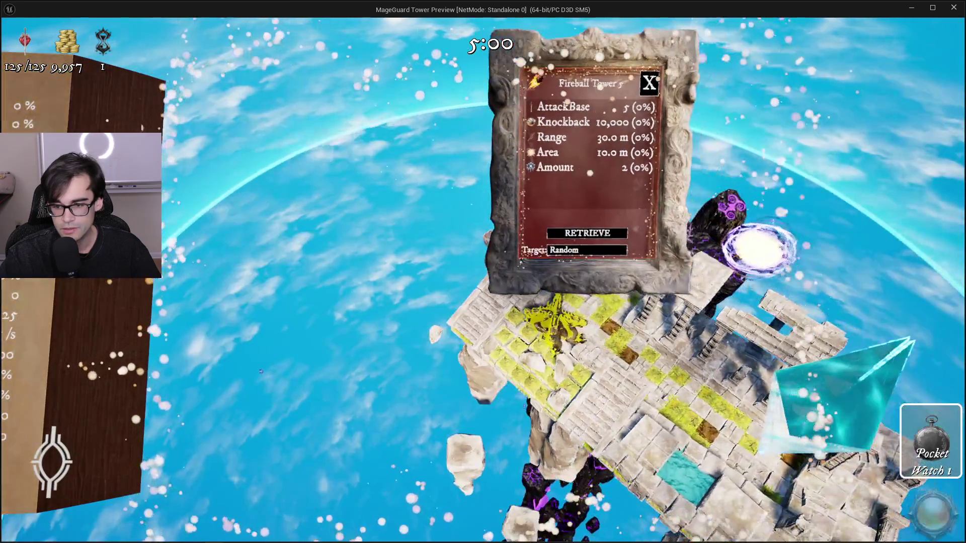
{"action": "left_click", "coordinate": [587, 233]}
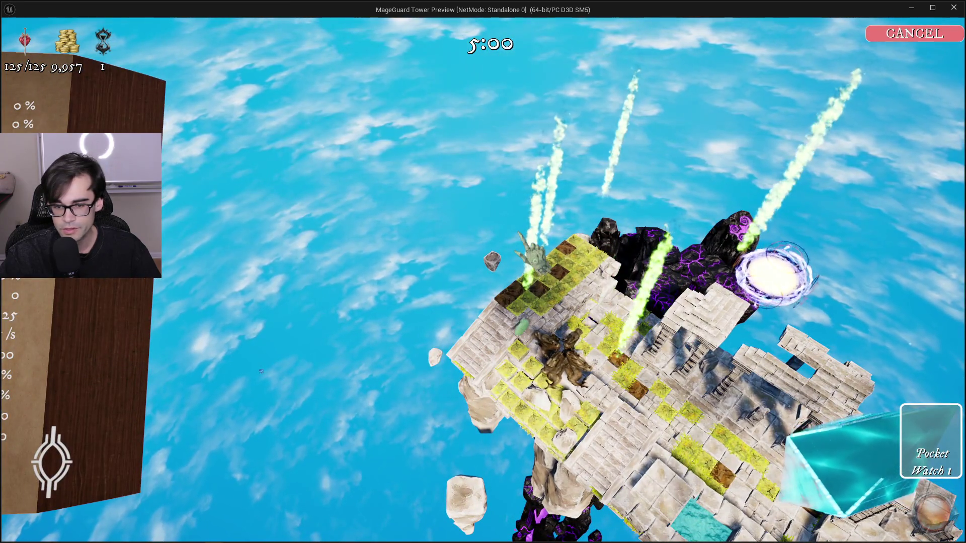
{"action": "key", "text": "Escape"}
{"action": "key", "text": "Escape"}
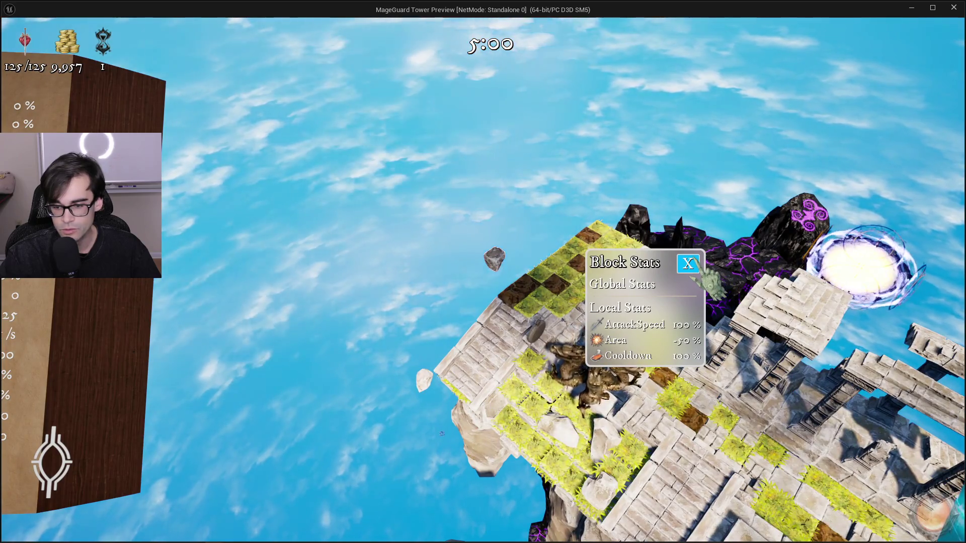
{"action": "left_click", "coordinate": [688, 264]}
{"action": "left_click", "coordinate": [602, 355]}
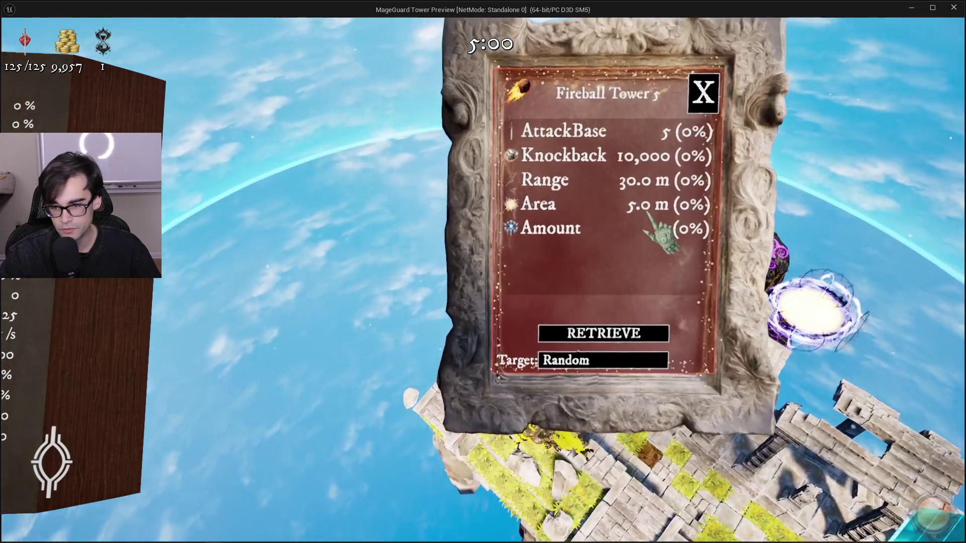
{"action": "scroll", "coordinate": [669, 246], "scroll_direction": "down", "scroll_amount": 3}
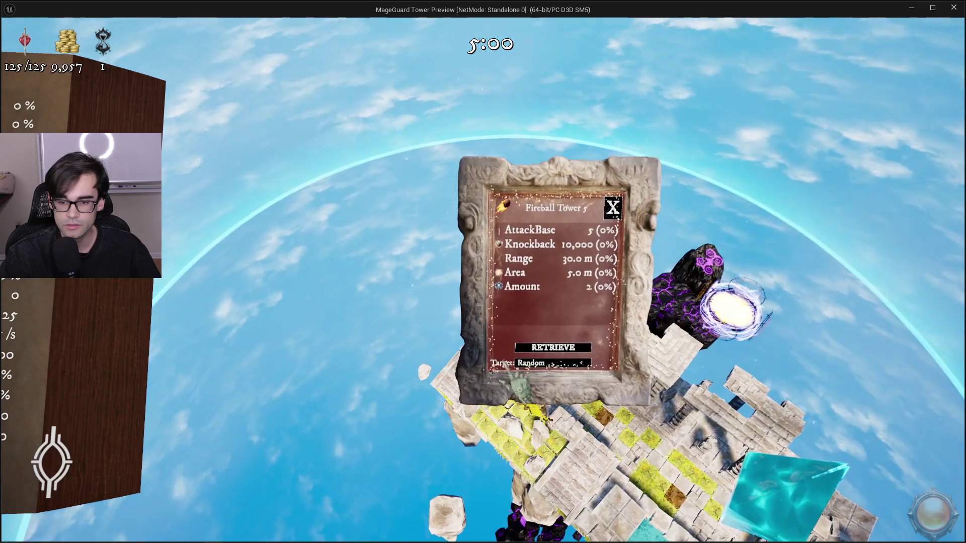
{"action": "left_click", "coordinate": [615, 211]}
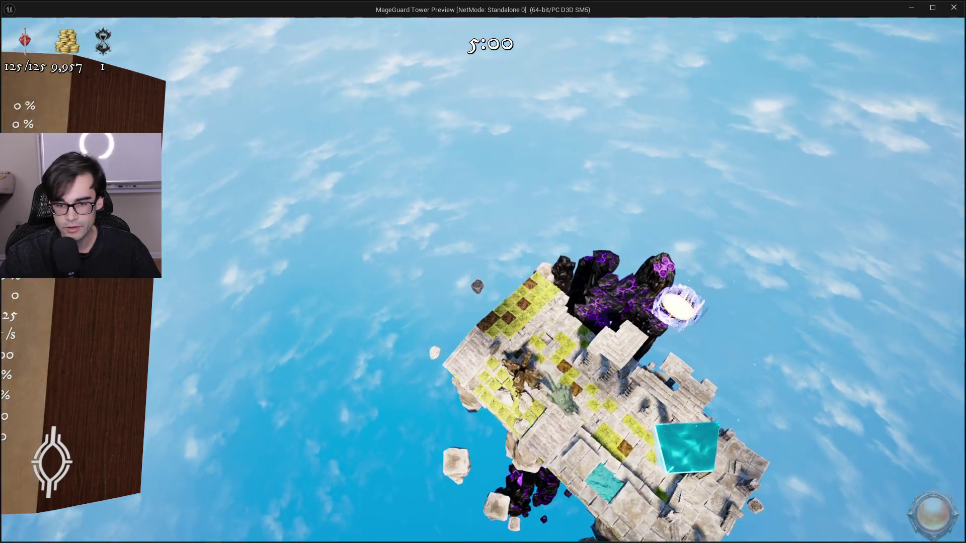
Alternate between the Fireball Tower 5 panel and the Block Stats panel, scrolling the tower's stats
{"action": "left_click", "coordinate": [525, 390]}
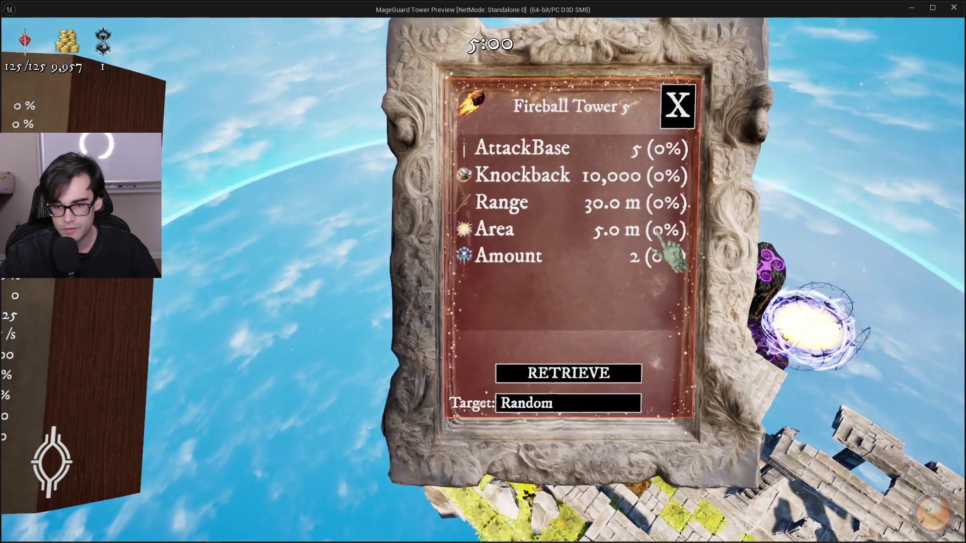
{"action": "left_click", "coordinate": [677, 114]}
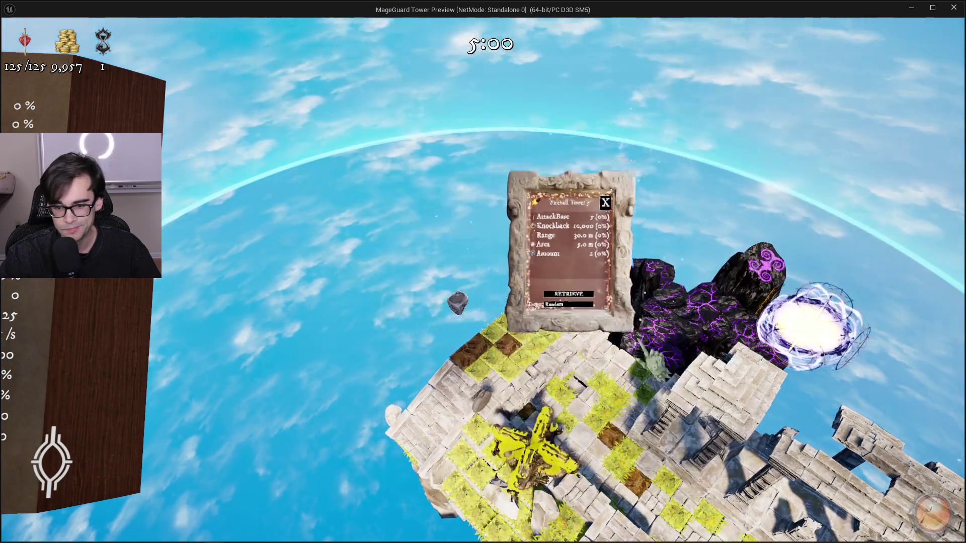
{"action": "left_click", "coordinate": [656, 423]}
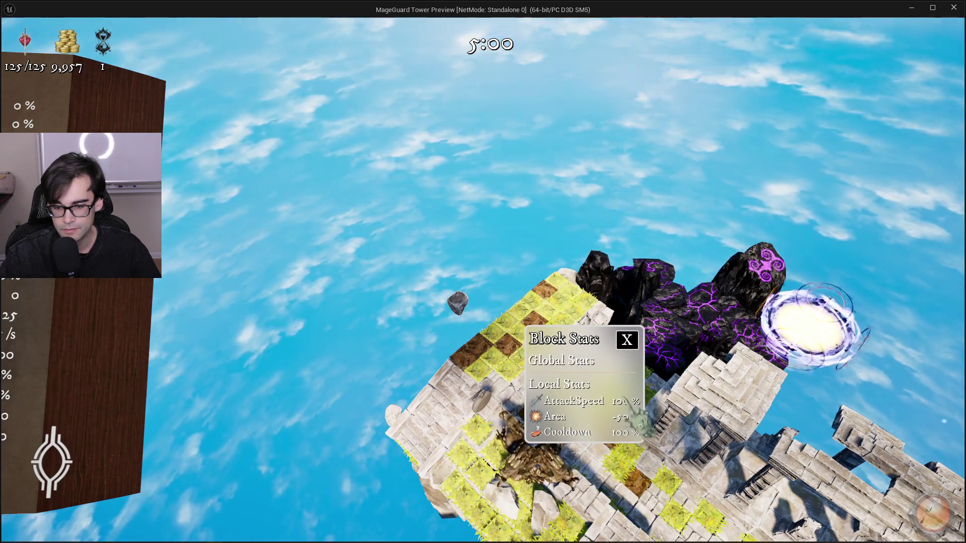
{"action": "left_click", "coordinate": [627, 340]}
{"action": "left_click", "coordinate": [530, 442]}
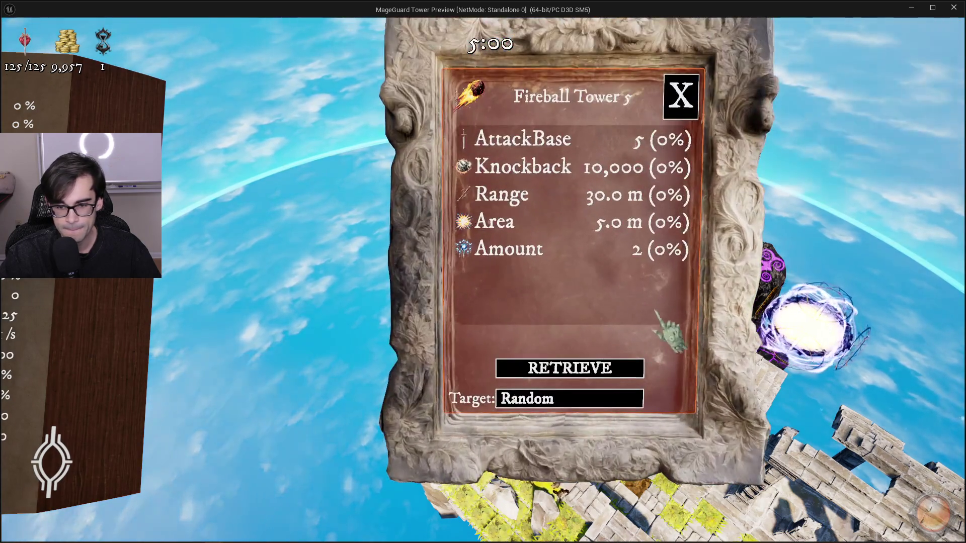
{"action": "scroll", "coordinate": [686, 226], "scroll_direction": "up", "scroll_amount": 2}
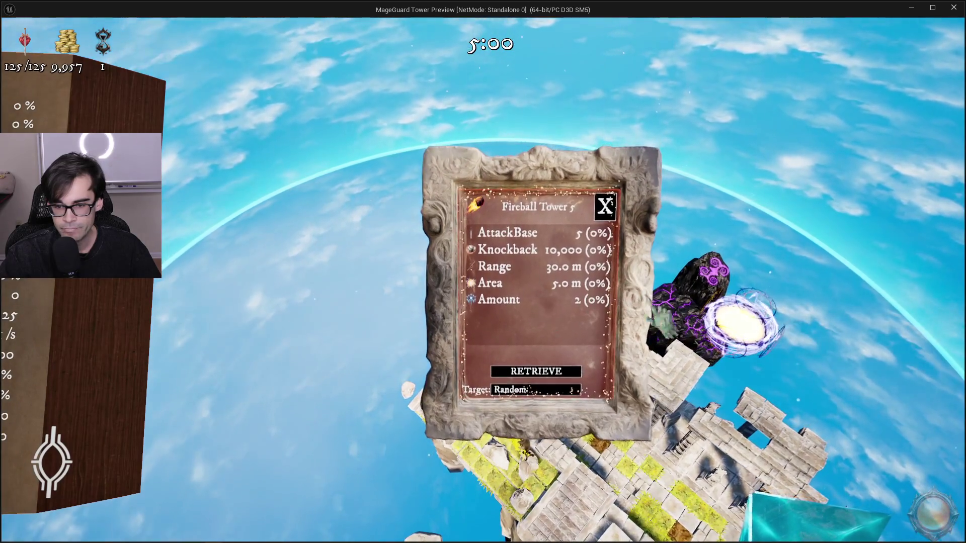
{"action": "scroll", "coordinate": [541, 297], "scroll_direction": "up", "scroll_amount": 3}
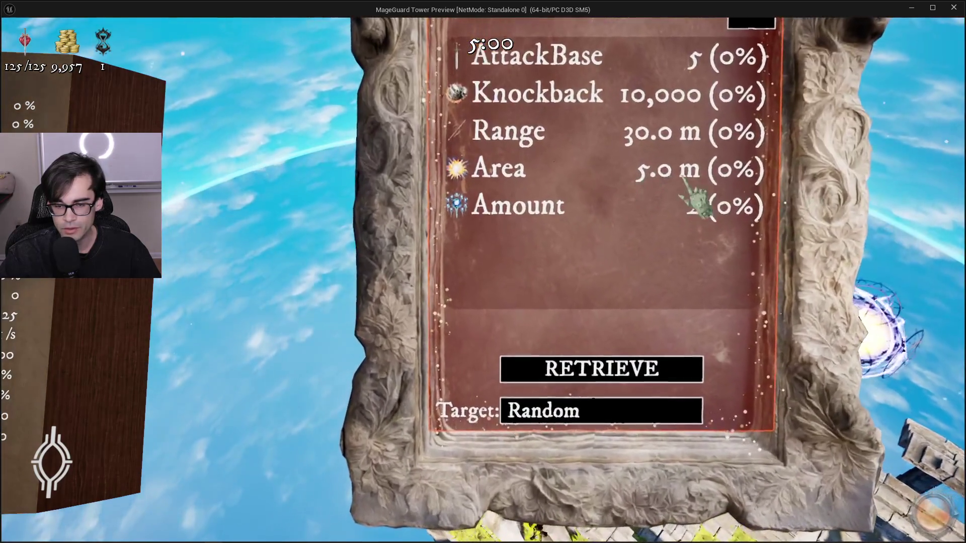
{"action": "scroll", "coordinate": [753, 224], "scroll_direction": "down", "scroll_amount": 3}
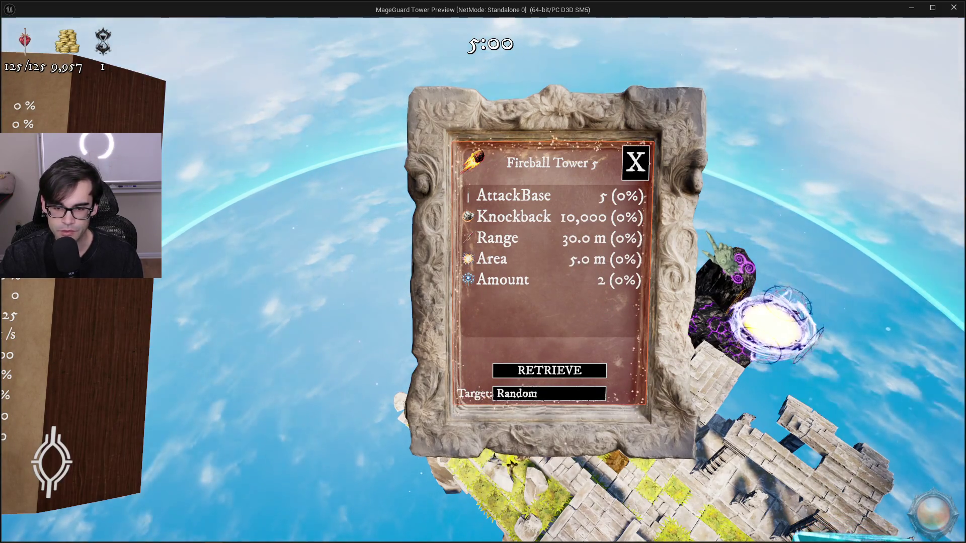
Recheck the shop, Block Stats and tower panels, then leave the game for the editor and VS Code
{"action": "key", "text": "Tab"}
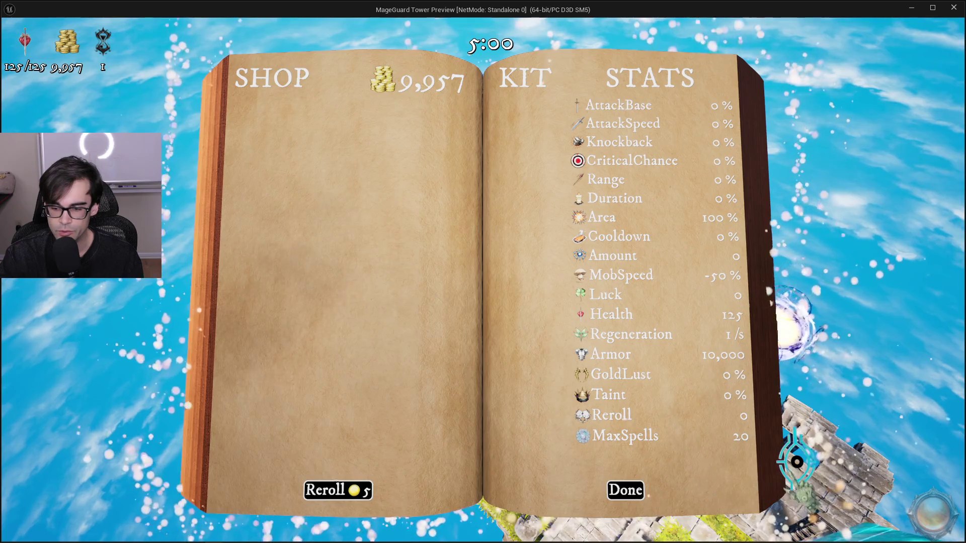
{"action": "key", "text": "Tab"}
{"action": "left_click", "coordinate": [588, 398]}
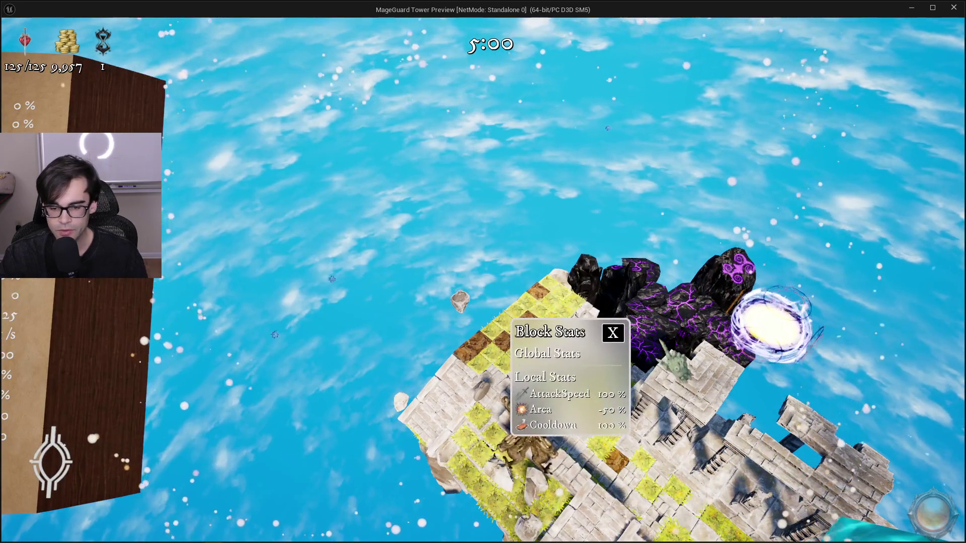
{"action": "left_click", "coordinate": [526, 443]}
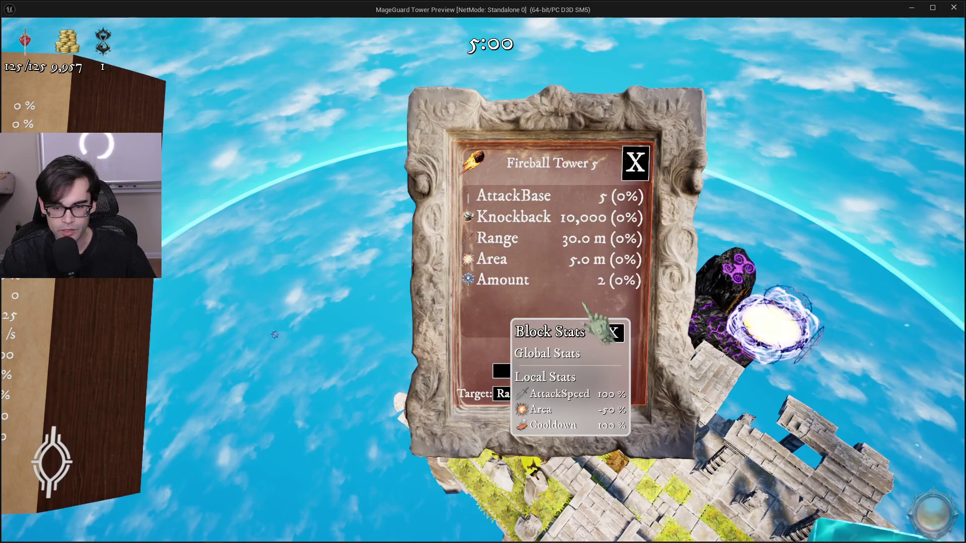
{"action": "key", "text": "Tab"}
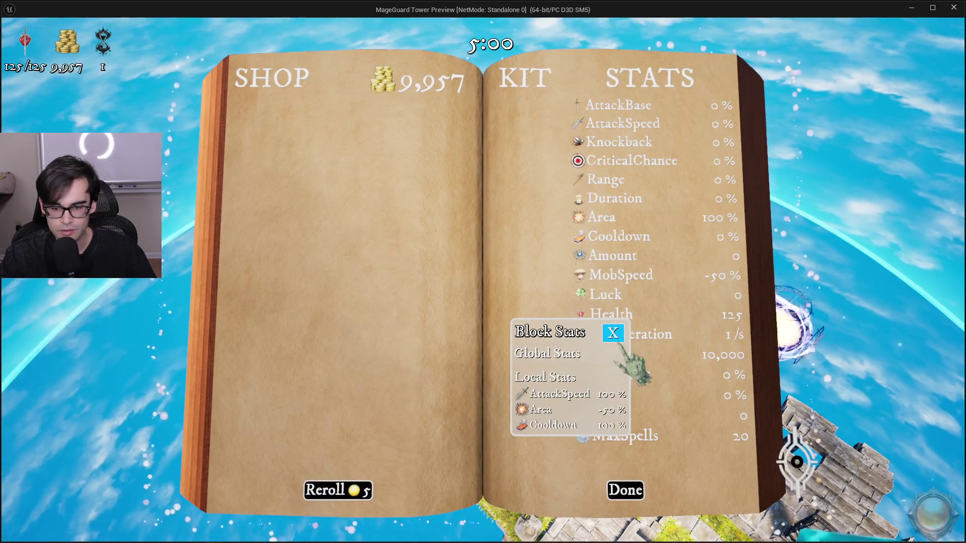
{"action": "key", "text": "alt+Tab"}
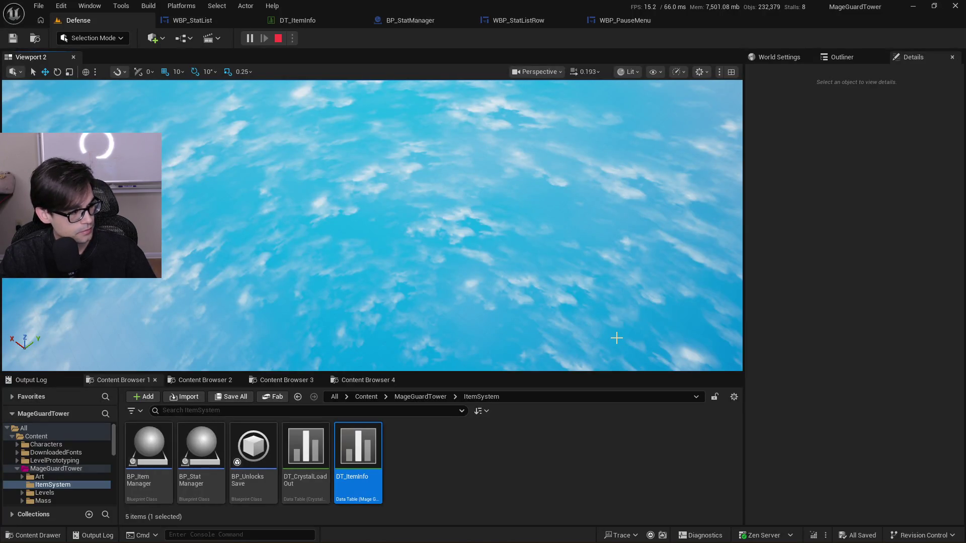
{"action": "key", "text": "alt+Tab"}
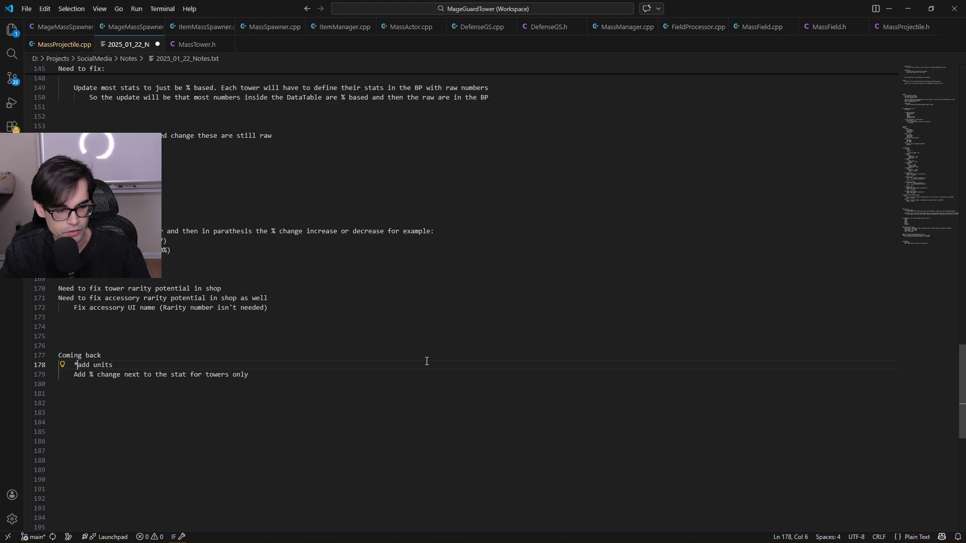
On line 182, write 'Need to fix the %change number… but the value itself is updating correctly' and save
{"action": "type", "text": "*"}
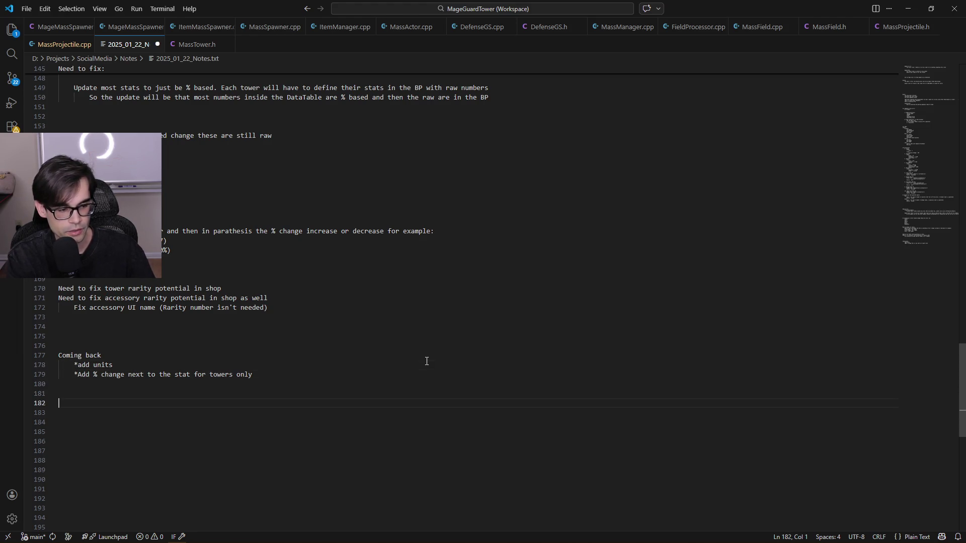
{"action": "type", "text": "*Need to fi"}
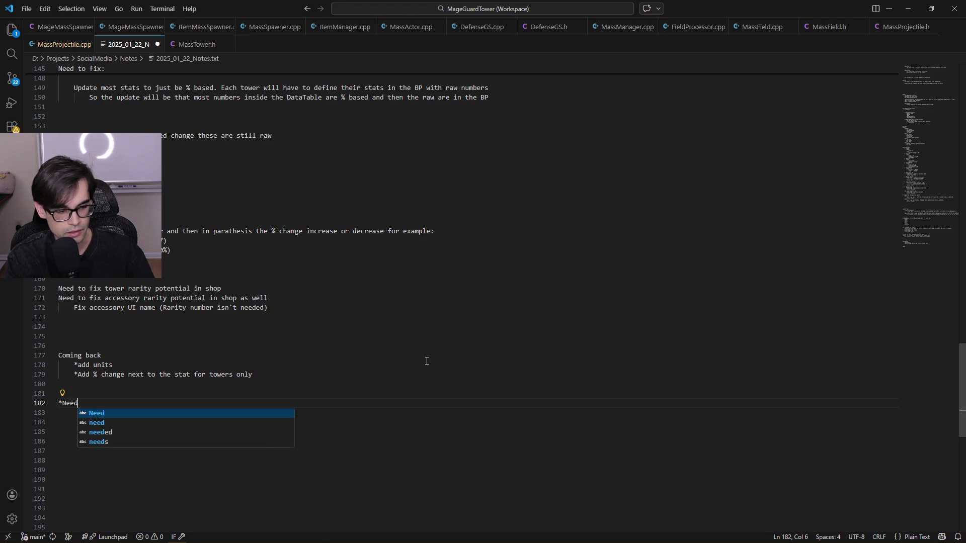
{"action": "key", "text": "BackSpace"}
{"action": "key", "text": "BackSpace"}
{"action": "key", "text": "BackSpace"}
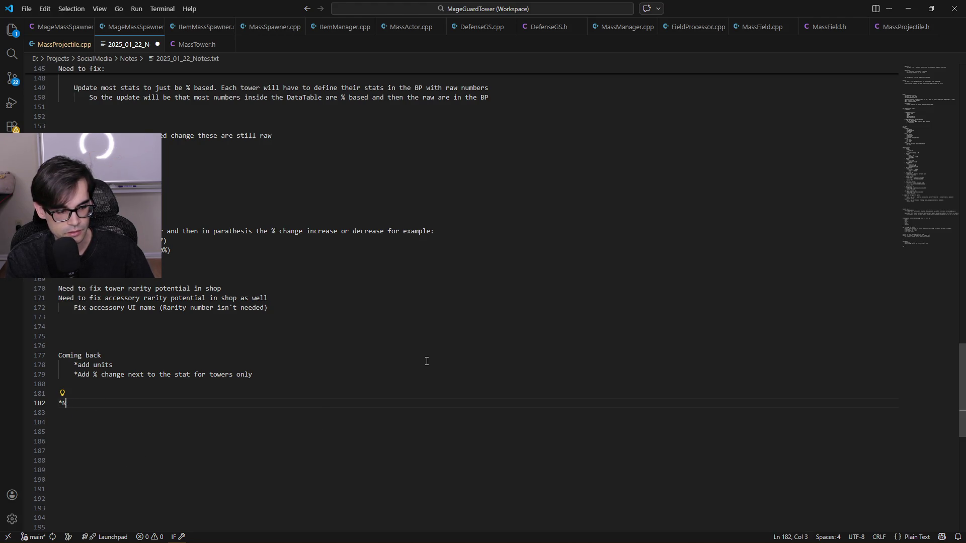
{"action": "type", "text": "Need to fix"}
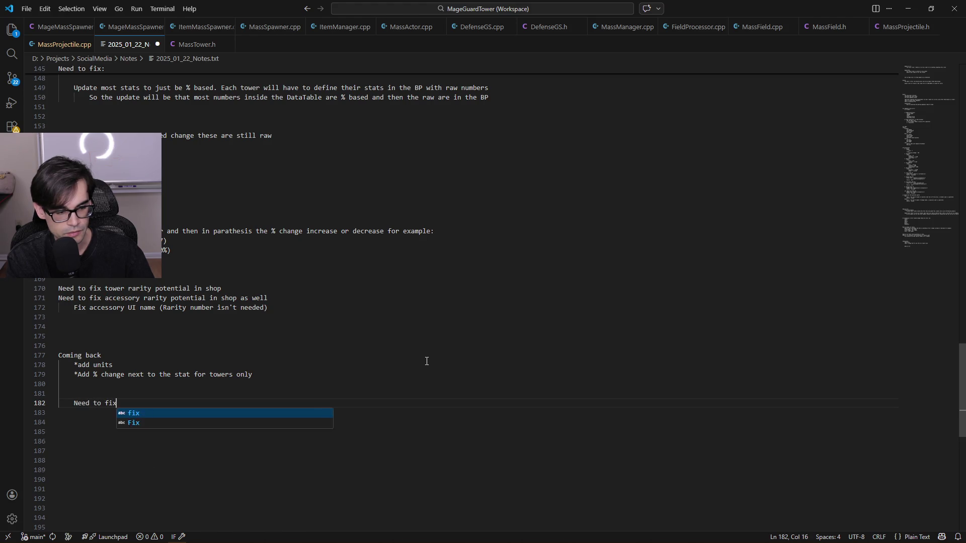
{"action": "type", "text": " the %cha"}
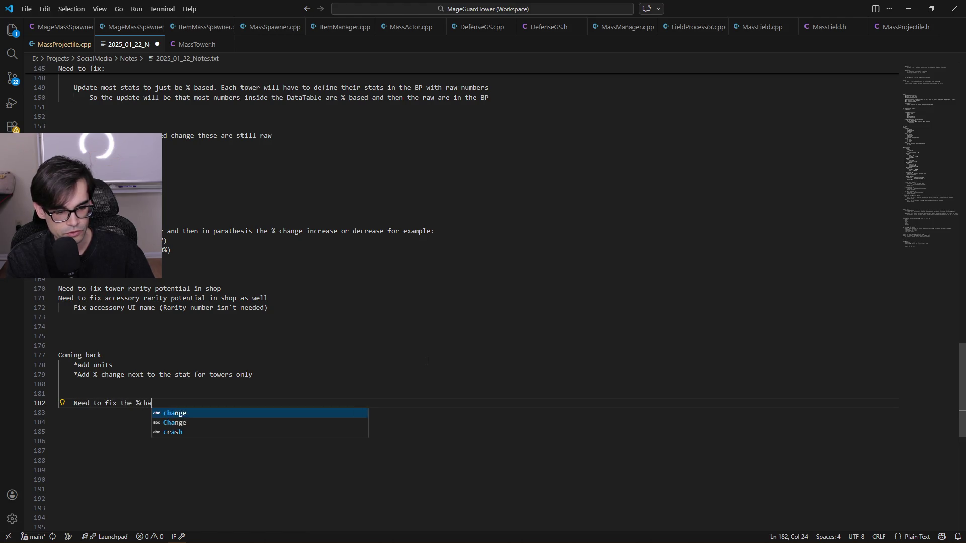
{"action": "type", "text": "ng"}
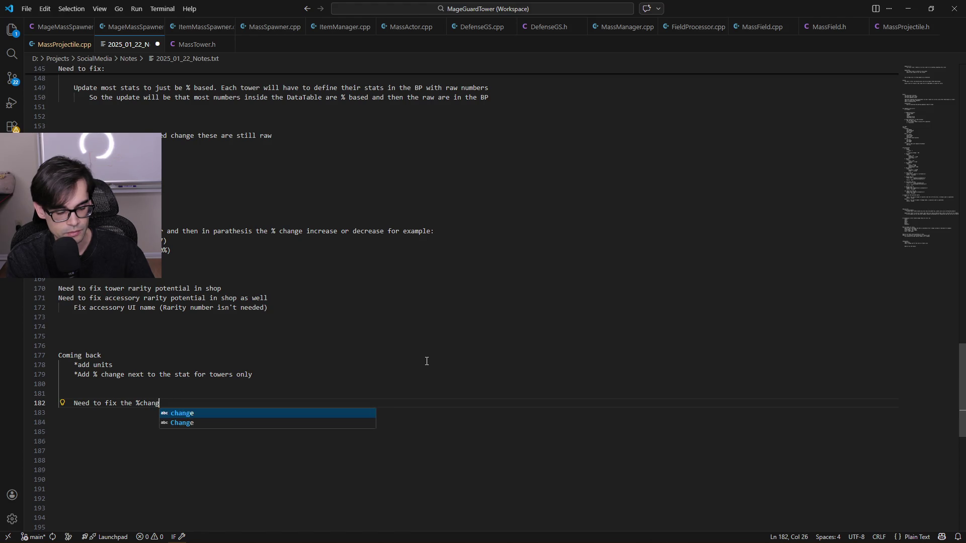
{"action": "type", "text": "e number, its "}
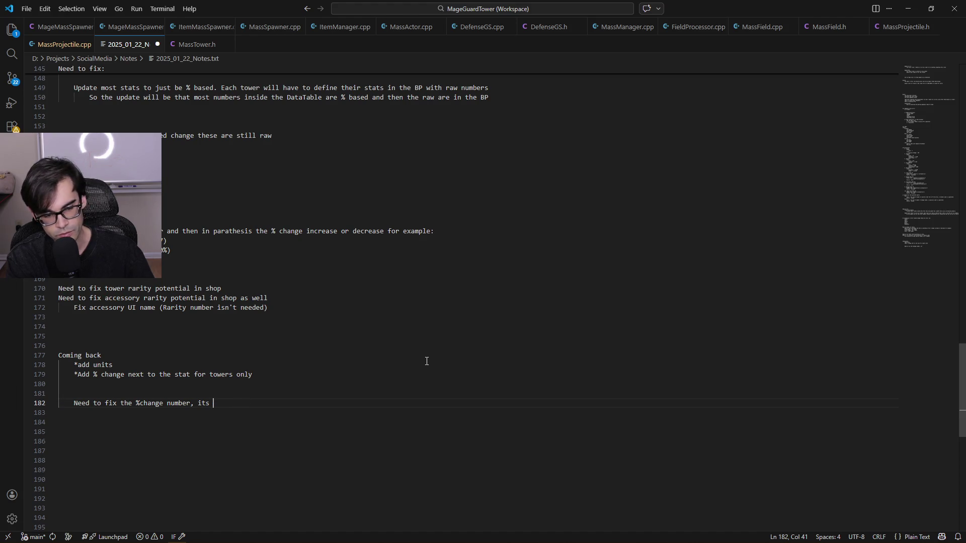
{"action": "type", "text": "defaulticurrently always 0,"}
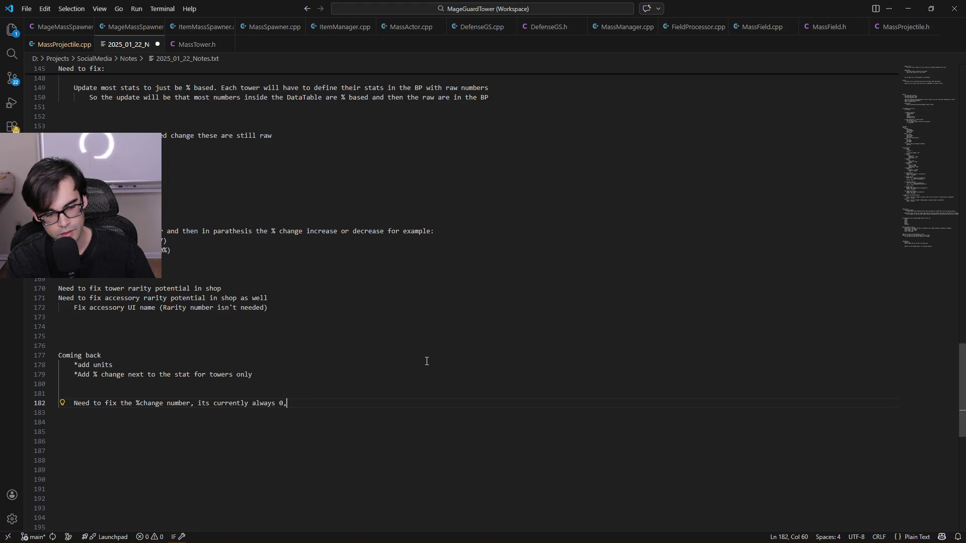
{"action": "type", "text": "but the value itself is updating correclty"}
{"action": "key", "text": "BackSpace"}
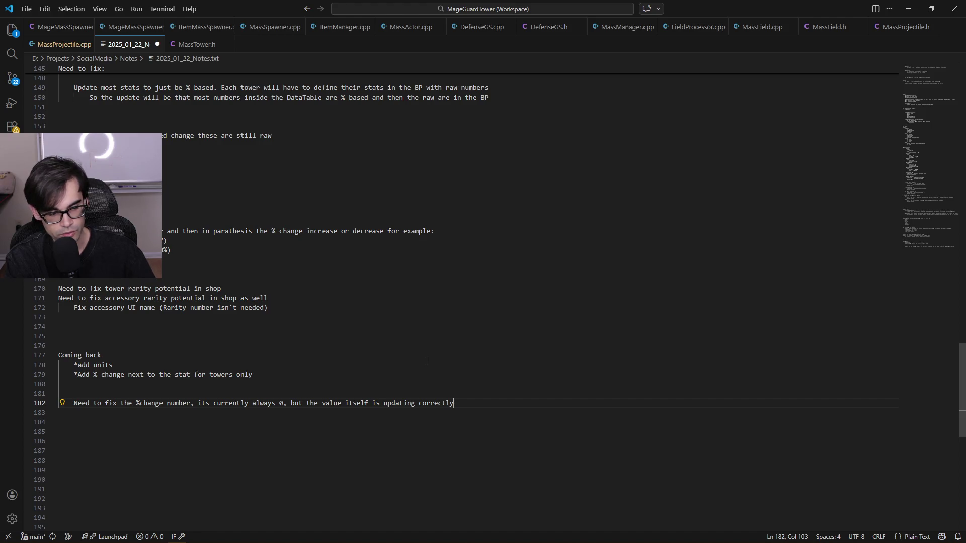
{"action": "key", "text": "ctrl+s"}
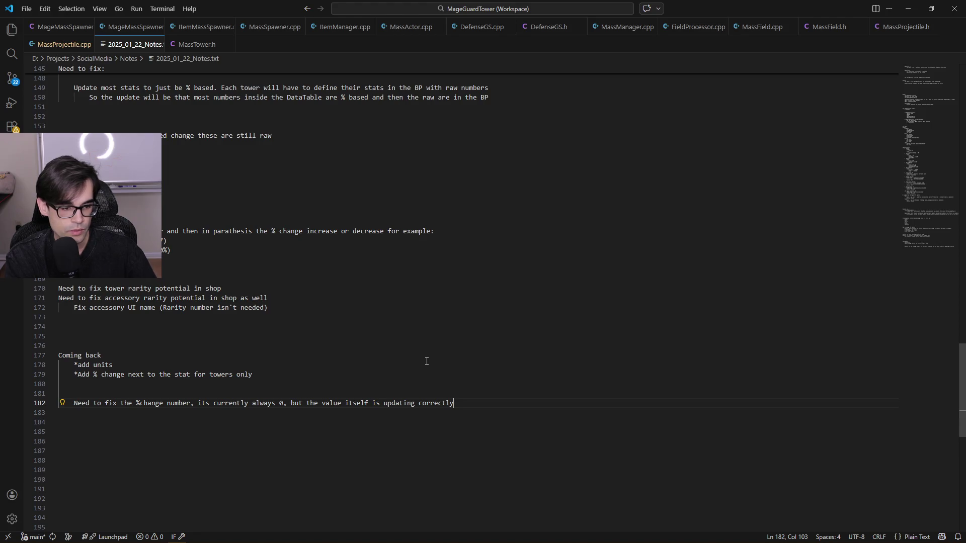
Step through the to-do notes on lines 169–182, then return to the Unreal Editor
{"action": "key", "text": "Up"}
{"action": "key", "text": "Up"}
{"action": "key", "text": "Up"}
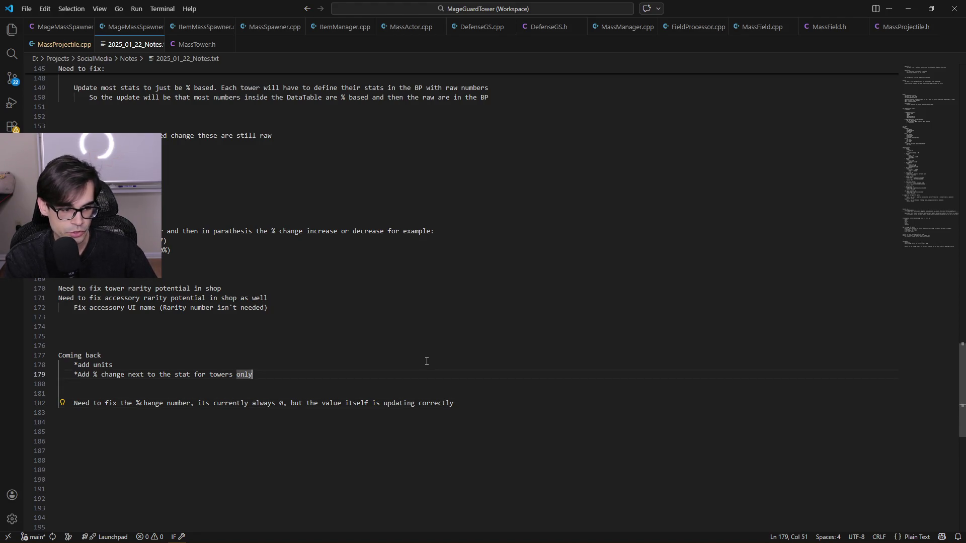
{"action": "key", "text": "Down"}
{"action": "key", "text": "Down"}
{"action": "key", "text": "Down"}
{"action": "key", "text": "Home"}
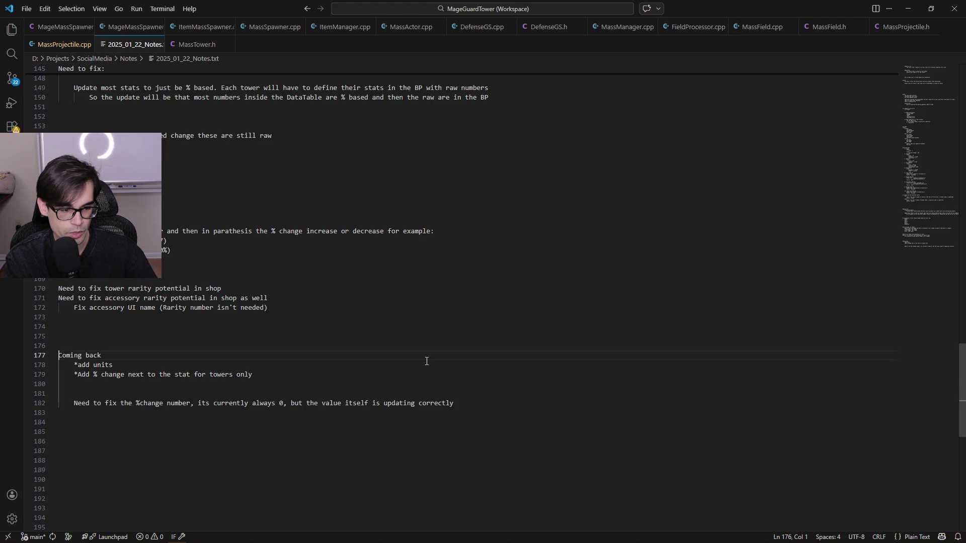
{"action": "key", "text": "Down"}
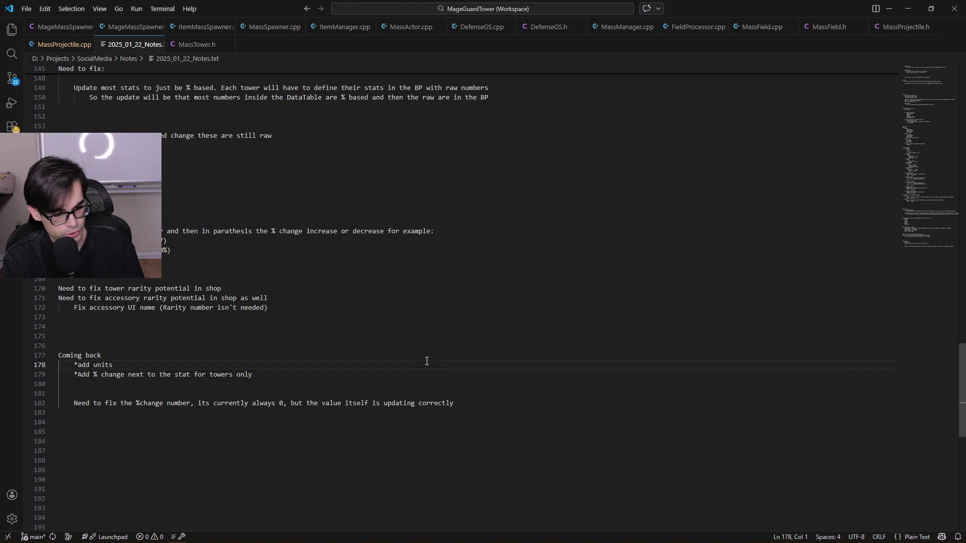
{"action": "key", "text": "Up"}
{"action": "key", "text": "Up"}
{"action": "key", "text": "Up"}
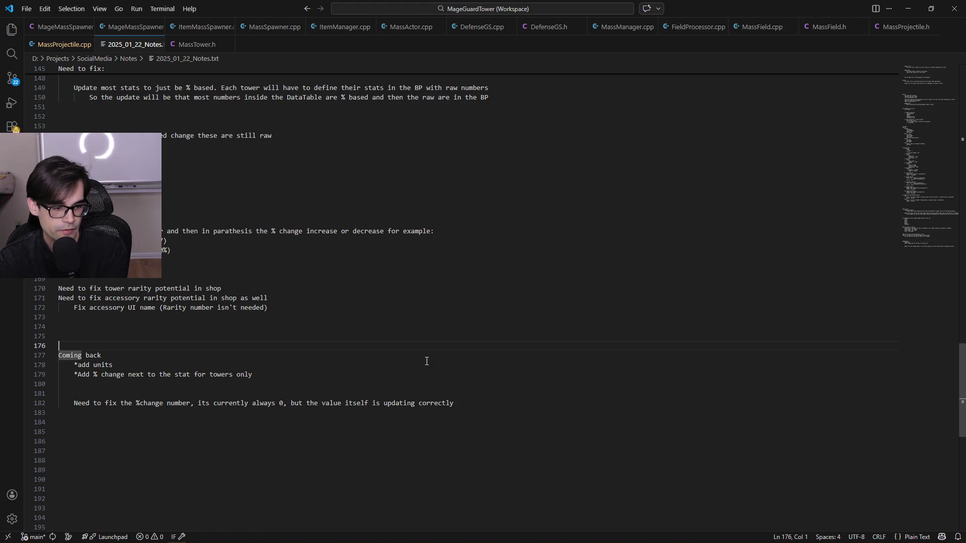
{"action": "key", "text": "Down"}
{"action": "key", "text": "Down"}
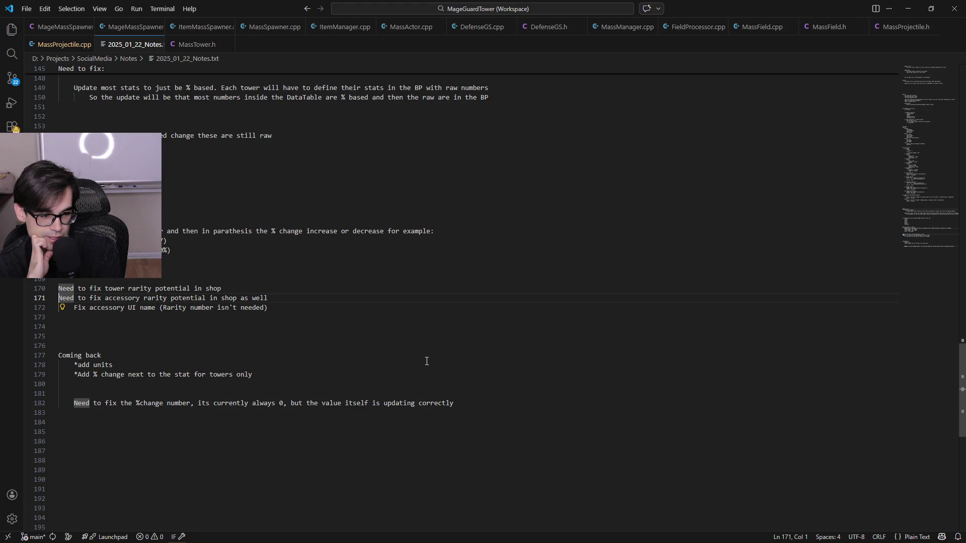
{"action": "key", "text": "alt+Tab"}
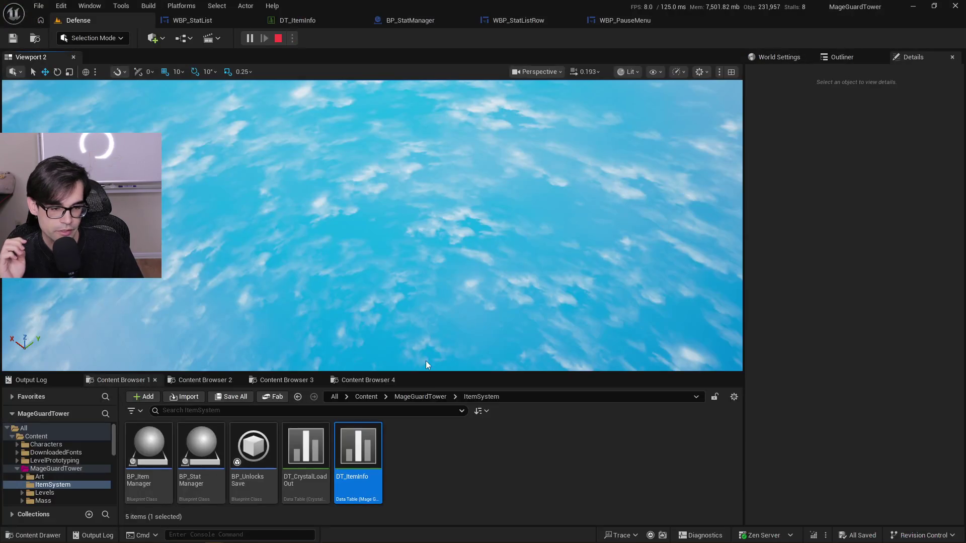
Stop the play session and cycle Content Browser tabs to the one showing UI/Defense/Tower
{"action": "left_click", "coordinate": [278, 38]}
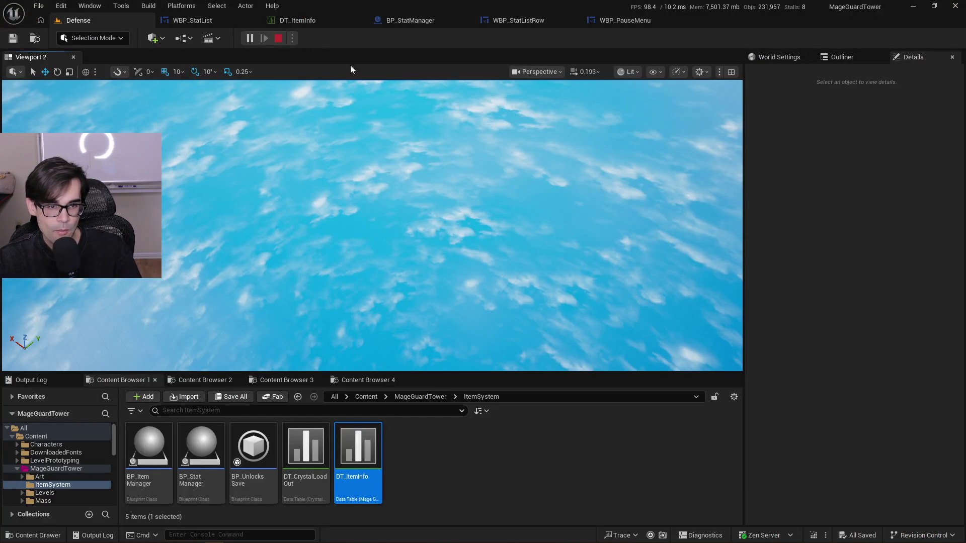
{"action": "left_click", "coordinate": [376, 380]}
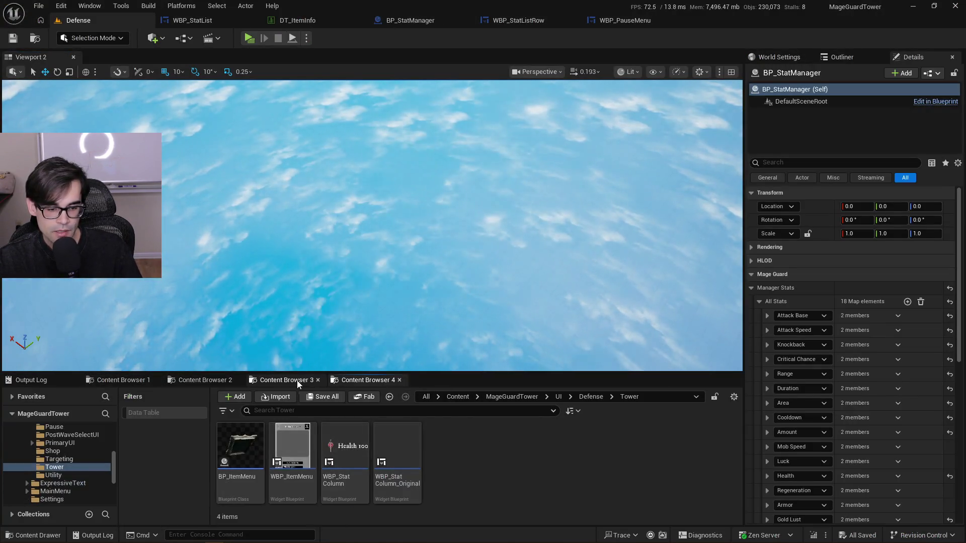
{"action": "left_click", "coordinate": [298, 380]}
{"action": "left_click", "coordinate": [212, 381]}
{"action": "left_click", "coordinate": [121, 380]}
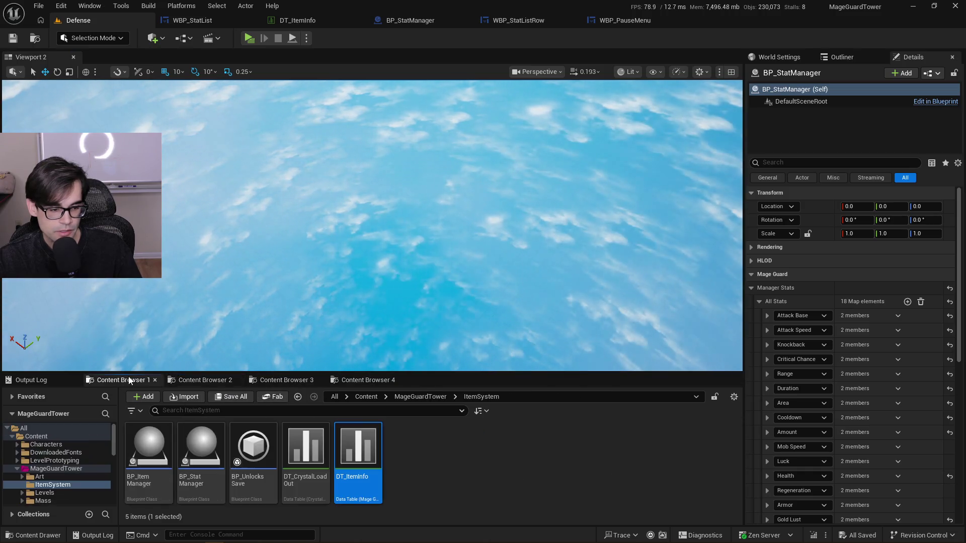
{"action": "left_click", "coordinate": [201, 381]}
{"action": "left_click", "coordinate": [294, 380]}
{"action": "left_click", "coordinate": [353, 380]}
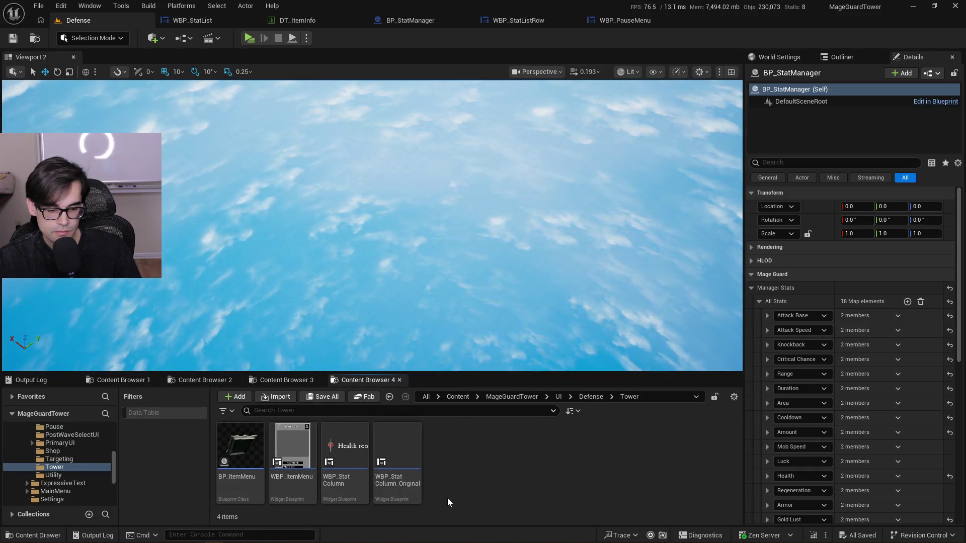
Go up to the Defense folder, enter Shop and open WBP_Shop
{"action": "key", "text": "alt+Left"}
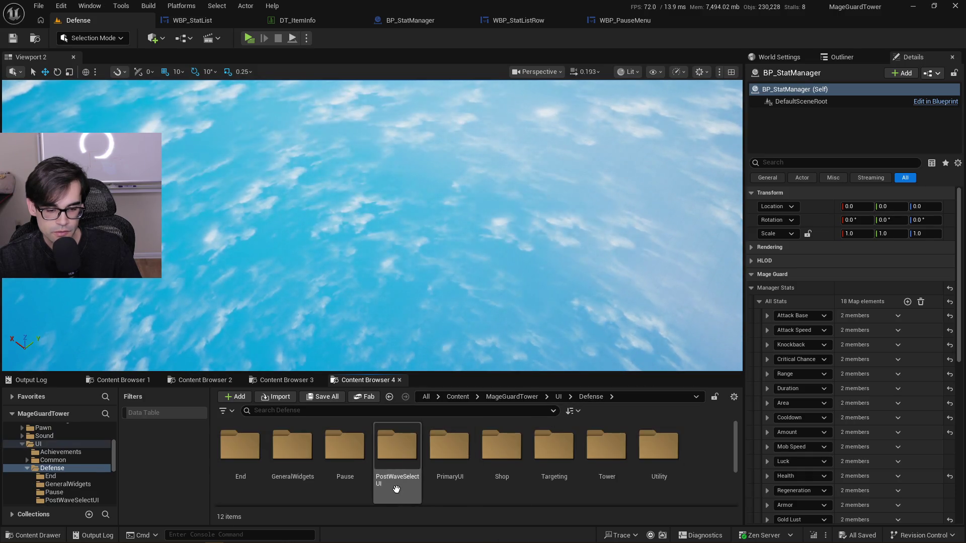
{"action": "double_click", "coordinate": [498, 465]}
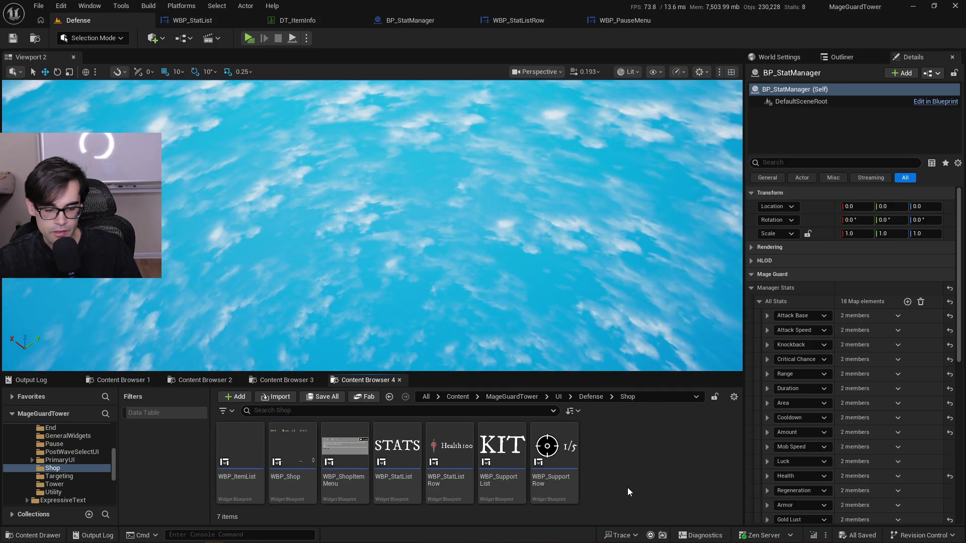
{"action": "left_click", "coordinate": [305, 479]}
{"action": "double_click", "coordinate": [306, 479]}
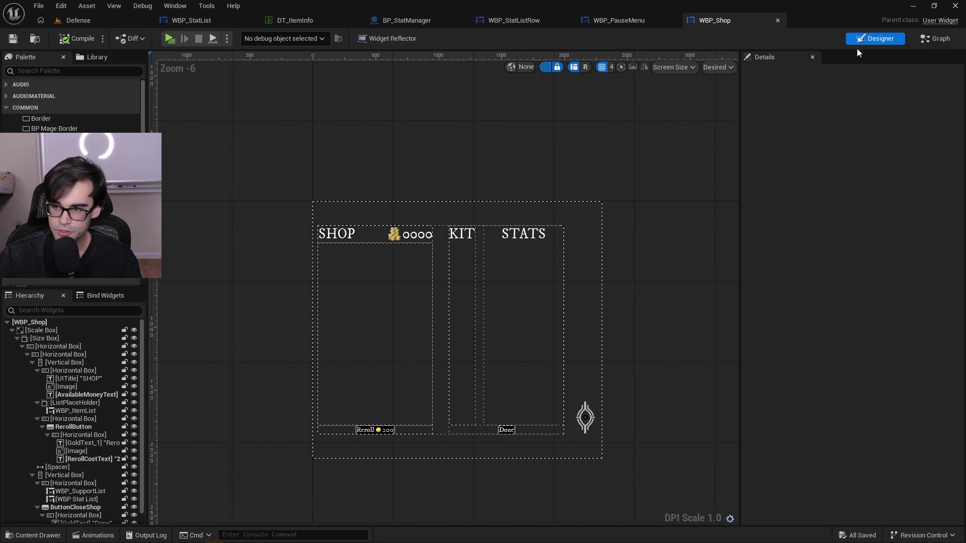
Glance at WBP_Shop's graph, then select its item list in Designer and open WBP_ItemList
{"action": "left_click", "coordinate": [934, 39]}
{"action": "scroll", "coordinate": [574, 219], "scroll_direction": "down", "scroll_amount": 4}
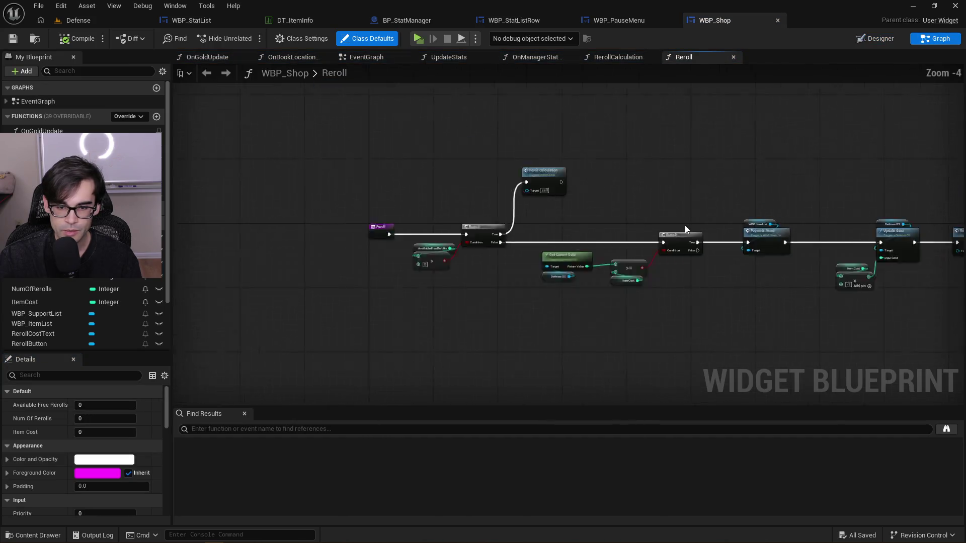
{"action": "scroll", "coordinate": [497, 217], "scroll_direction": "up", "scroll_amount": 2}
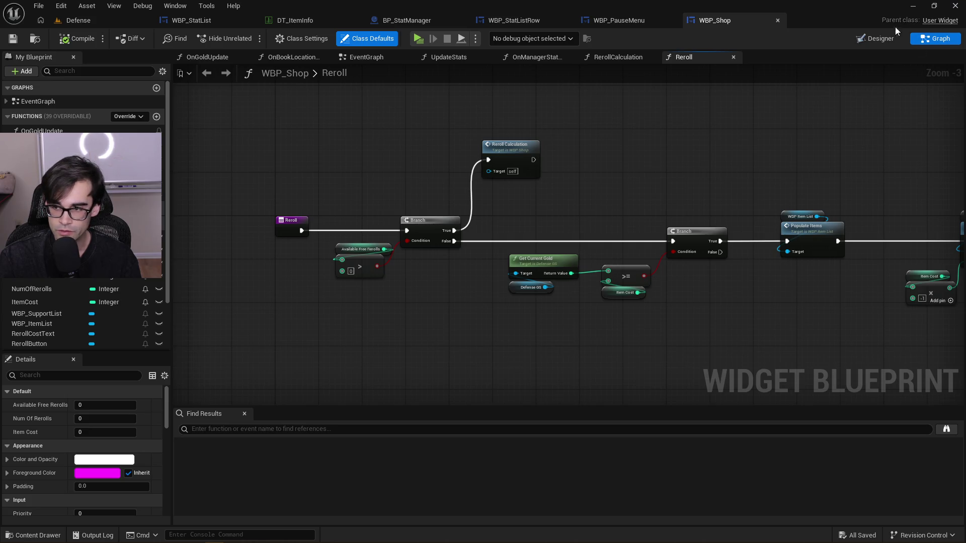
{"action": "key", "text": "shift+alt+d"}
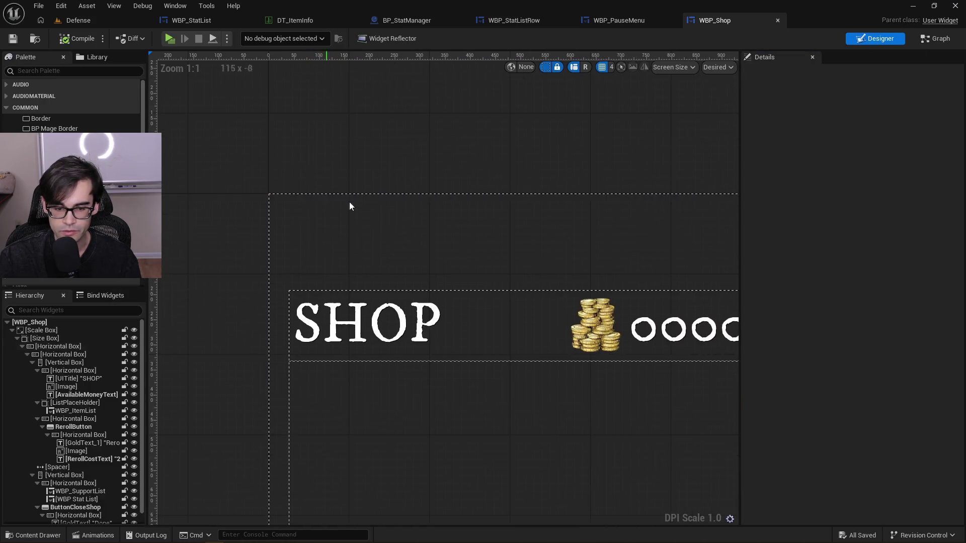
{"action": "scroll", "coordinate": [382, 360], "scroll_direction": "down", "scroll_amount": 3}
{"action": "scroll", "coordinate": [415, 388], "scroll_direction": "up", "scroll_amount": 2}
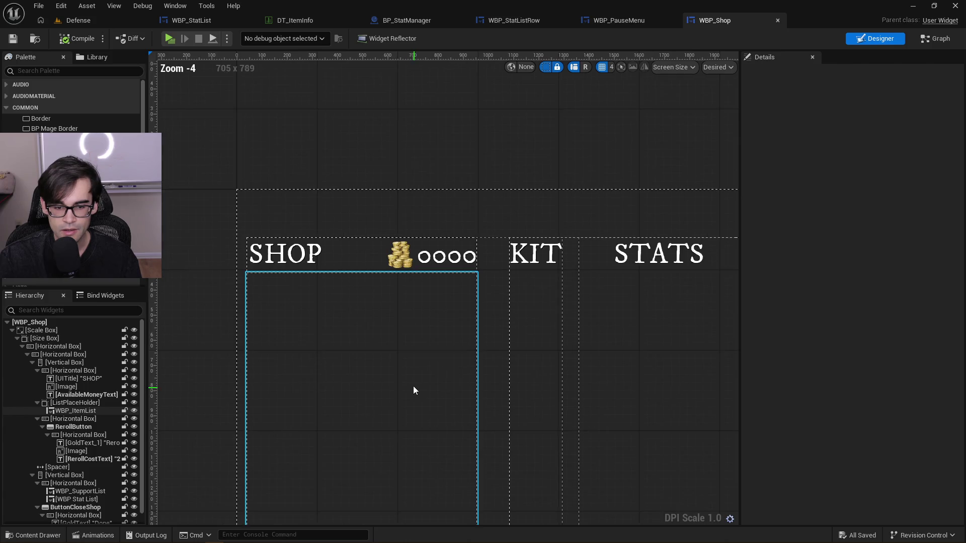
{"action": "left_click", "coordinate": [356, 315]}
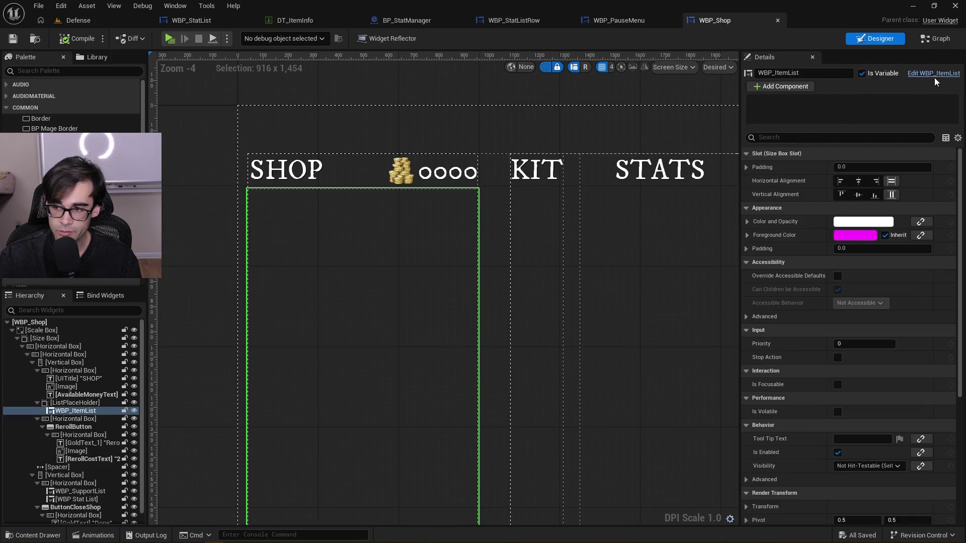
{"action": "scroll", "coordinate": [421, 209], "scroll_direction": "down", "scroll_amount": 2}
{"action": "scroll", "coordinate": [420, 286], "scroll_direction": "up", "scroll_amount": 2}
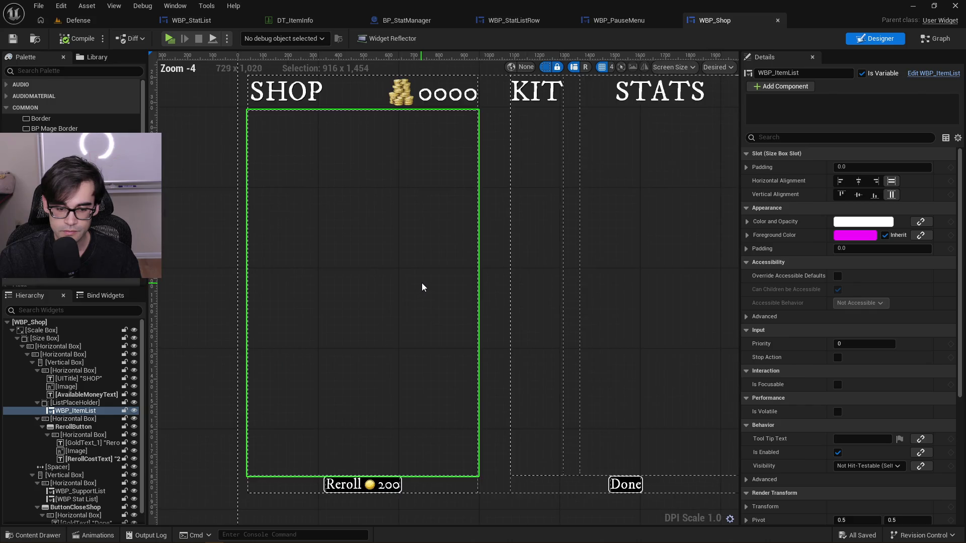
{"action": "scroll", "coordinate": [420, 284], "scroll_direction": "down", "scroll_amount": 1}
{"action": "left_click", "coordinate": [915, 75]}
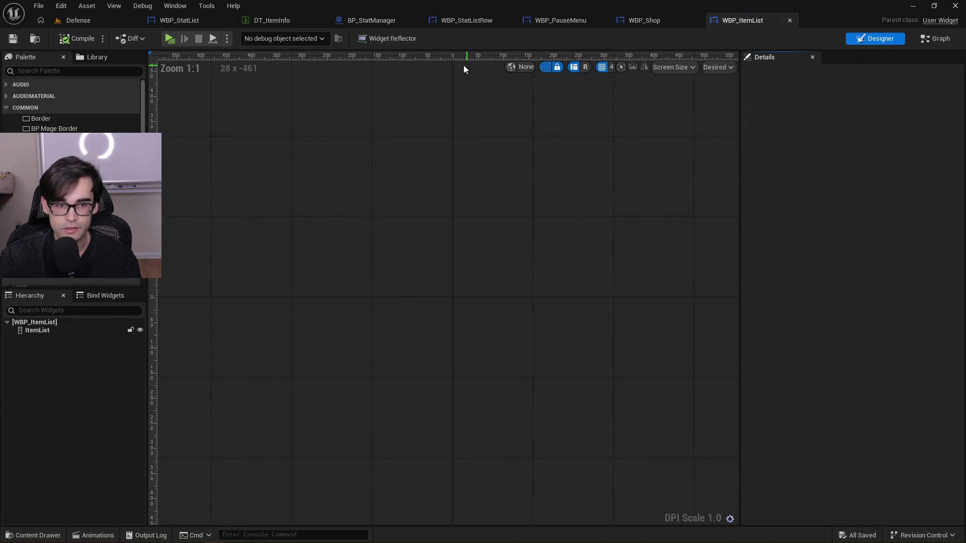
Close the BP_StatManager, WBP_StatListRow, WBP_PauseMenu and WBP_Shop tabs and show WBP_ItemList's graph
{"action": "left_click", "coordinate": [361, 21]}
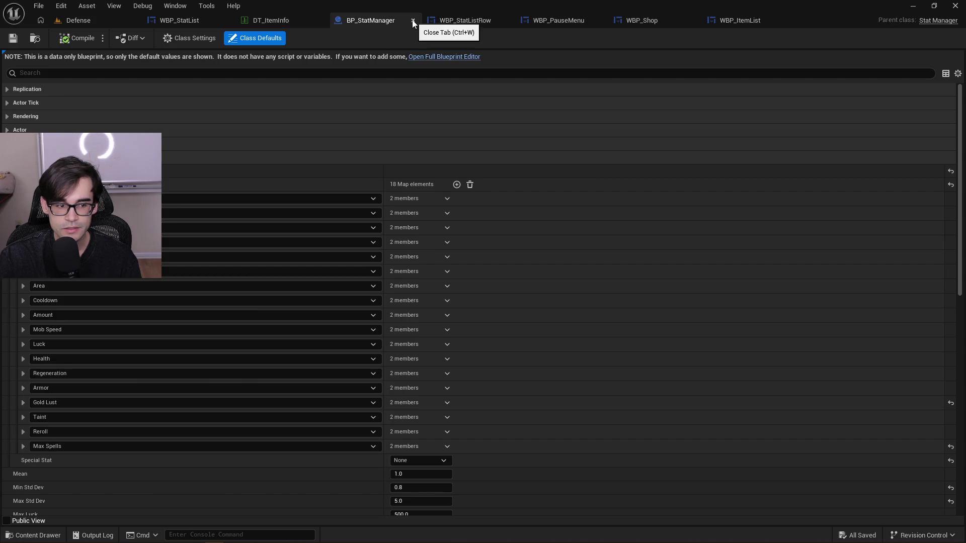
{"action": "left_click", "coordinate": [413, 20]}
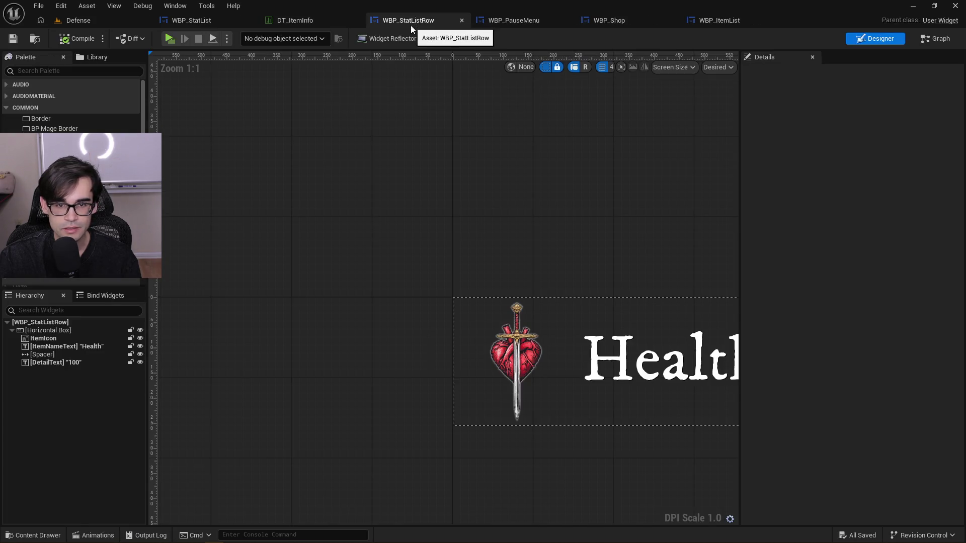
{"action": "left_click", "coordinate": [461, 21]}
{"action": "left_click", "coordinate": [465, 21]}
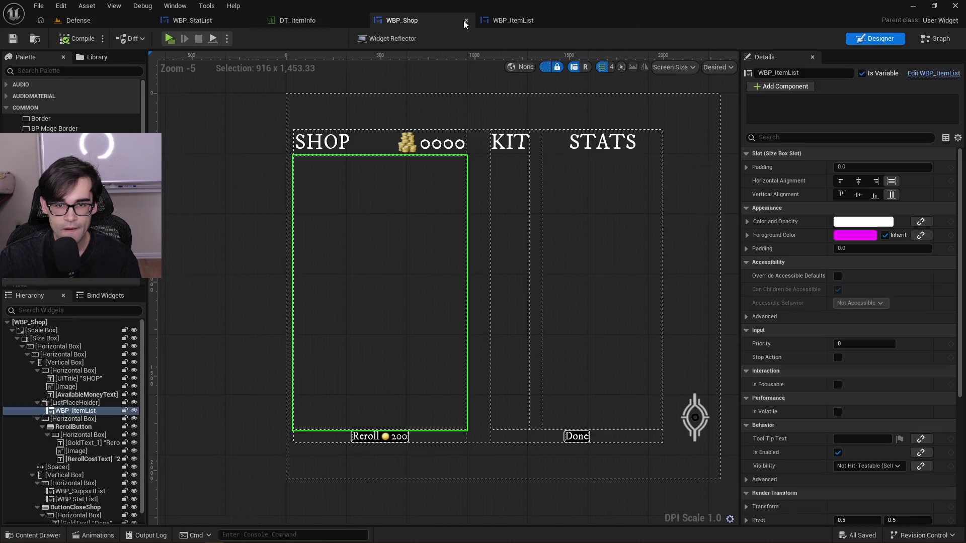
{"action": "left_click", "coordinate": [465, 21]}
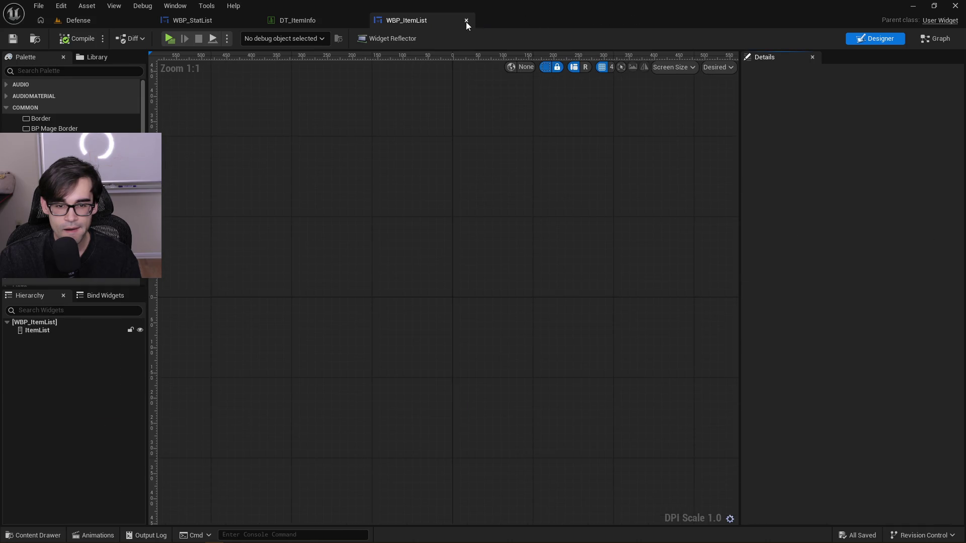
{"action": "left_click", "coordinate": [935, 38]}
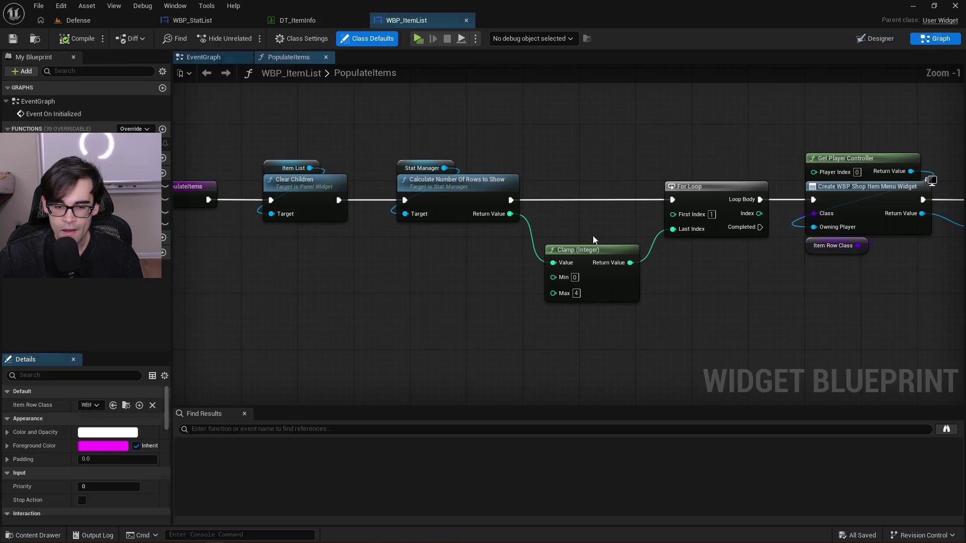
Trace the PopulateItems chain through Clamp, For Loop, Clear Children and Add Child to Vertical Box
{"action": "left_click_drag", "start_coordinate": [557, 161], "coordinate": [489, 157]}
{"action": "left_click_drag", "start_coordinate": [327, 156], "coordinate": [373, 157]}
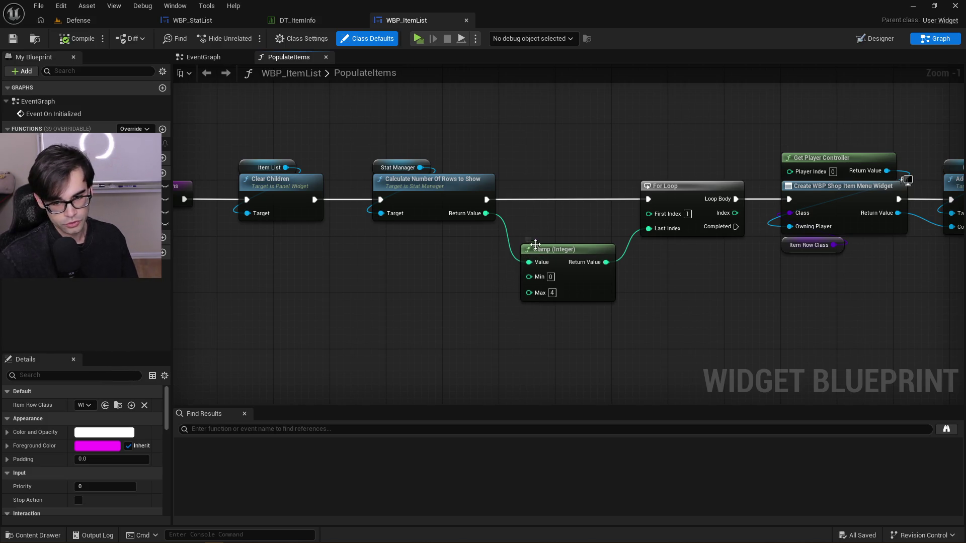
{"action": "mouse_move", "coordinate": [563, 219]}
{"action": "left_mouse_down"}
{"action": "mouse_move", "coordinate": [550, 312]}
{"action": "mouse_move", "coordinate": [513, 319]}
{"action": "left_mouse_up"}
{"action": "left_click", "coordinate": [548, 223]}
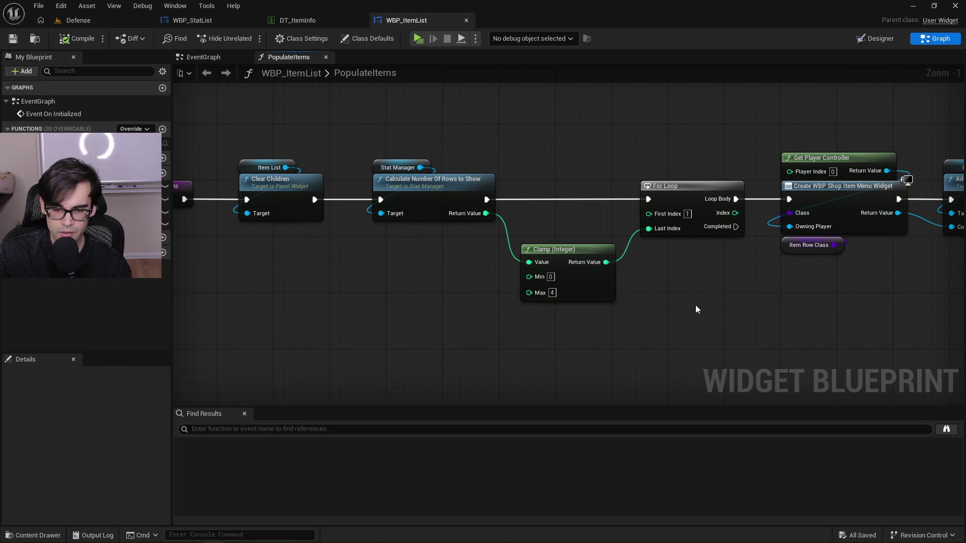
{"action": "left_click_drag", "start_coordinate": [674, 291], "coordinate": [534, 312]}
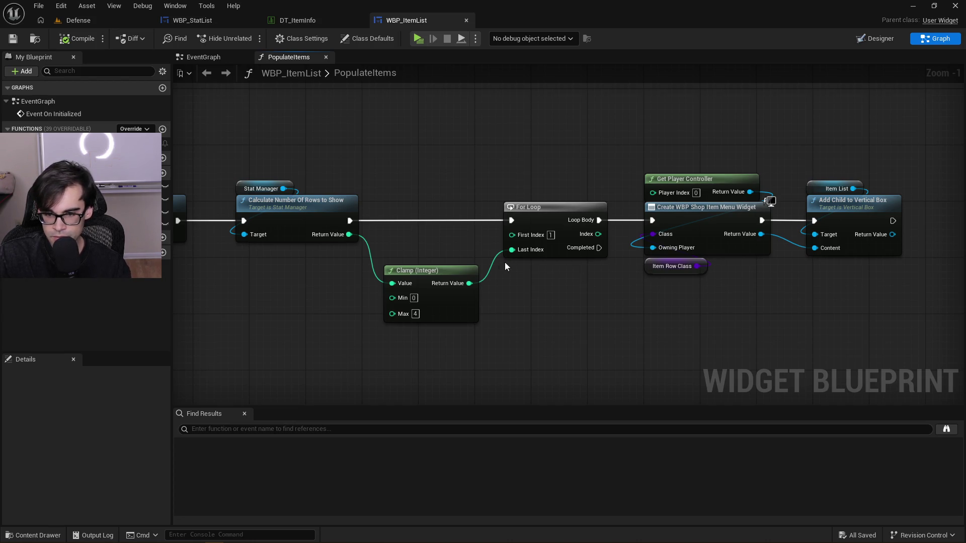
{"action": "left_click_drag", "start_coordinate": [496, 260], "coordinate": [394, 243]}
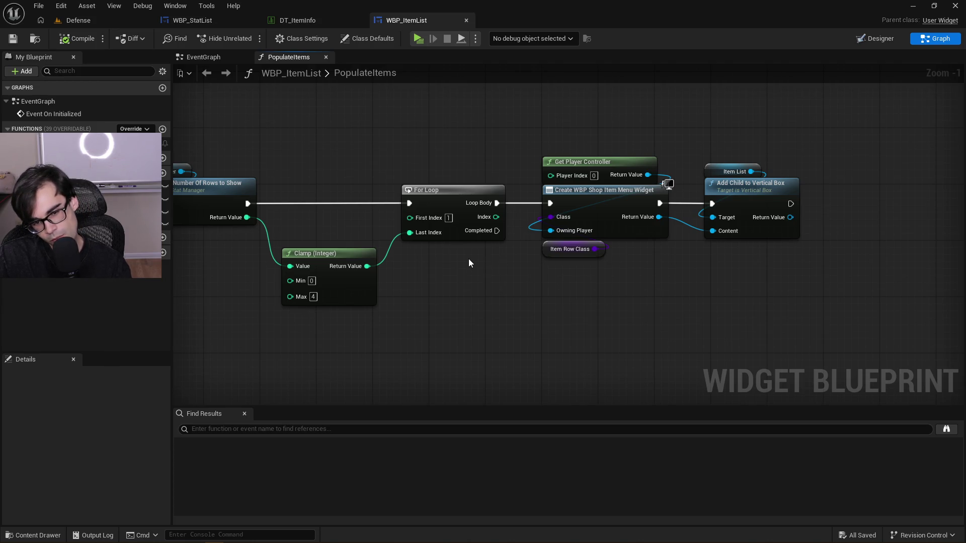
{"action": "left_click_drag", "start_coordinate": [284, 134], "coordinate": [501, 355]}
{"action": "left_click", "coordinate": [295, 137]}
{"action": "left_click_drag", "start_coordinate": [295, 133], "coordinate": [506, 174]}
{"action": "left_click_drag", "start_coordinate": [735, 236], "coordinate": [515, 228]}
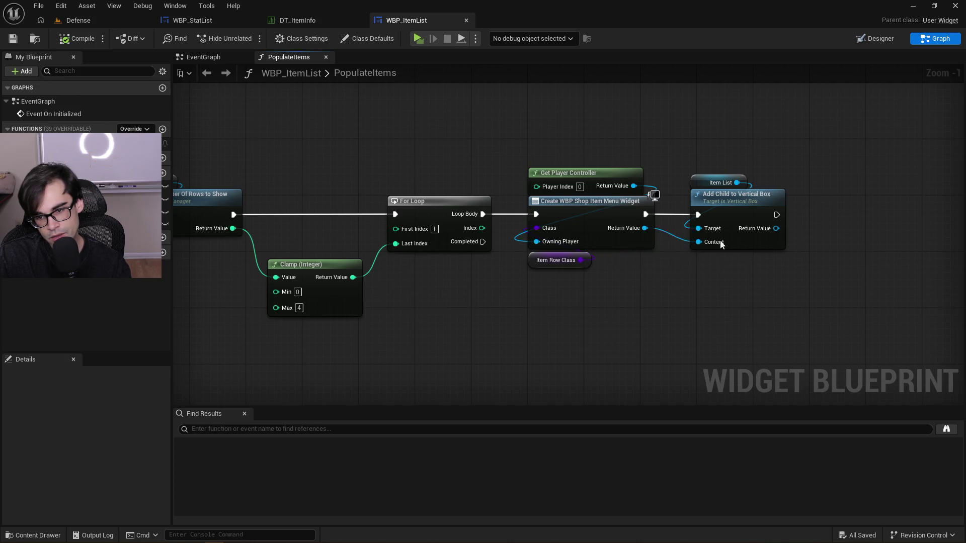
Browse to Item Row Class's default value in the Content Browser and open WBP_ShopItemMenu
{"action": "left_click", "coordinate": [532, 259]}
{"action": "scroll", "coordinate": [82, 415], "scroll_direction": "down", "scroll_amount": 5}
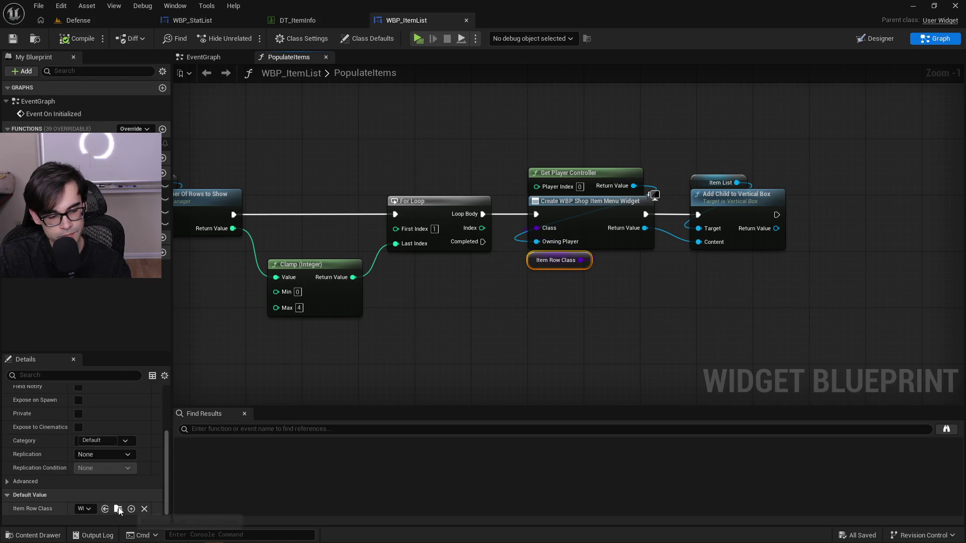
{"action": "left_click", "coordinate": [118, 509]}
{"action": "double_click", "coordinate": [346, 450]}
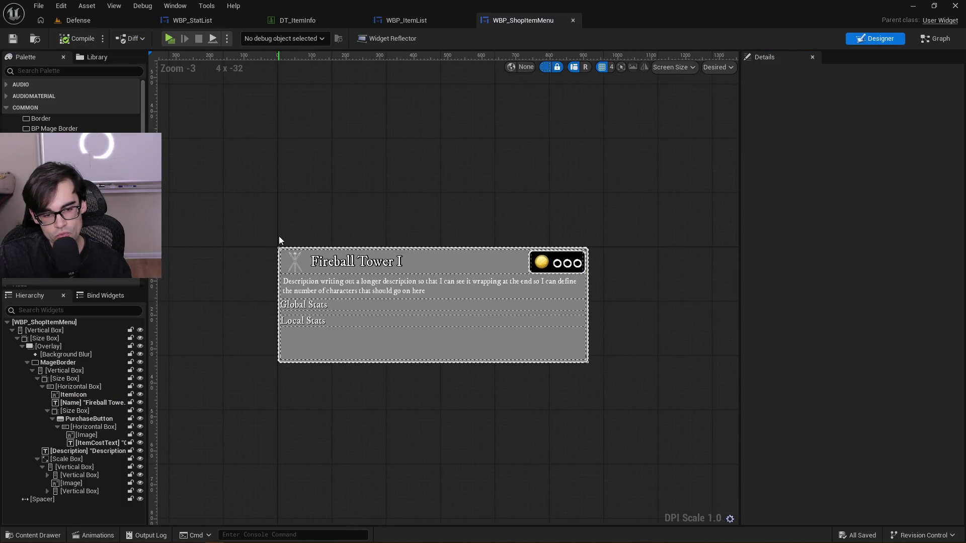
{"action": "left_click", "coordinate": [388, 351]}
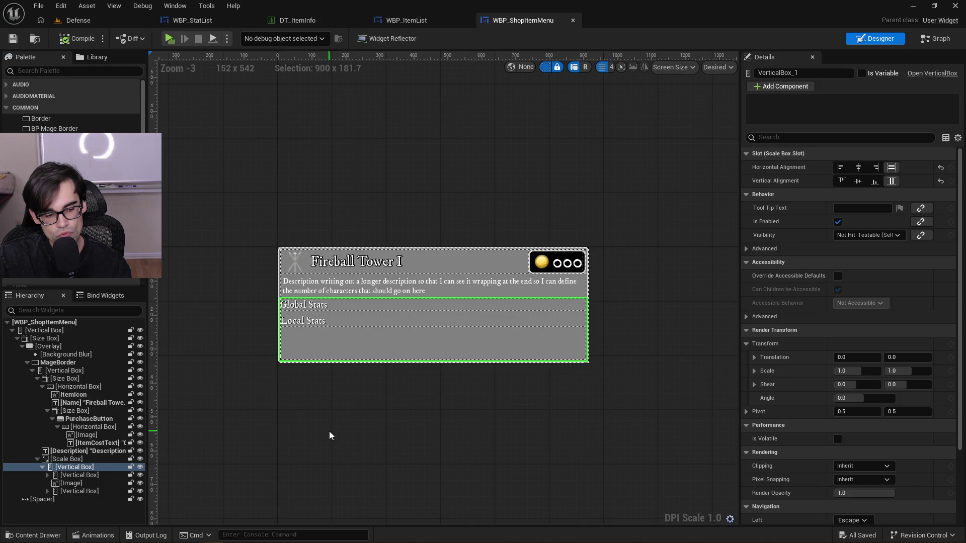
{"action": "left_click", "coordinate": [42, 467]}
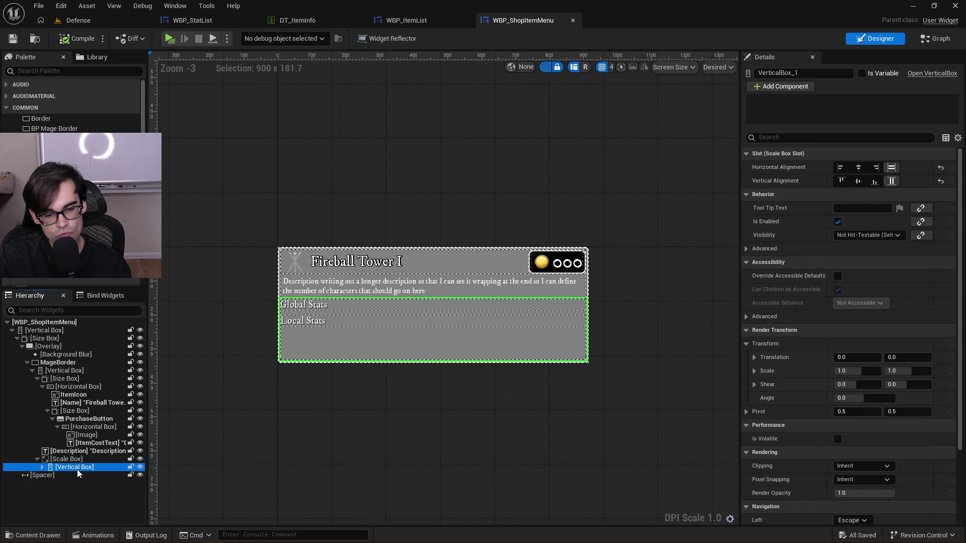
{"action": "left_click", "coordinate": [43, 467]}
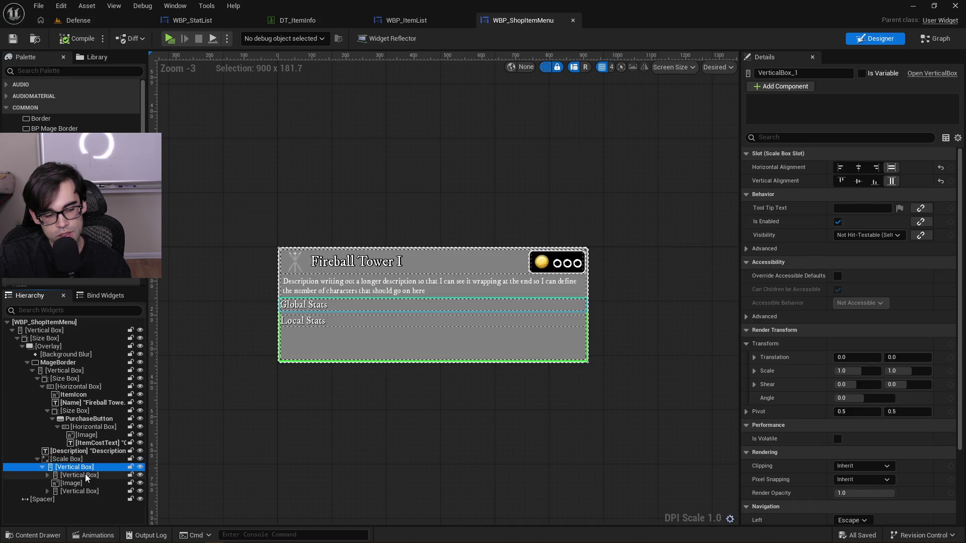
{"action": "left_click", "coordinate": [70, 475]}
{"action": "left_click", "coordinate": [81, 490]}
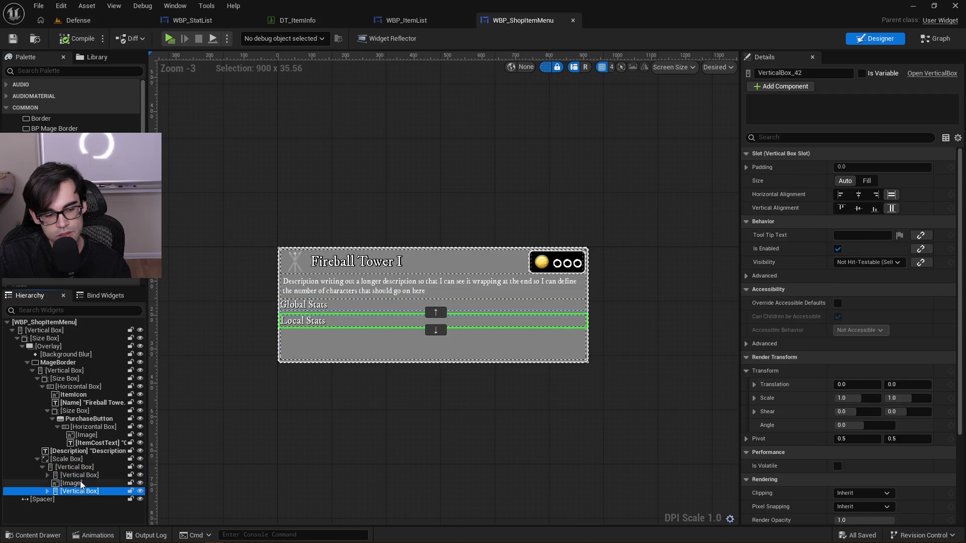
{"action": "left_click", "coordinate": [73, 475]}
{"action": "left_click", "coordinate": [65, 459]}
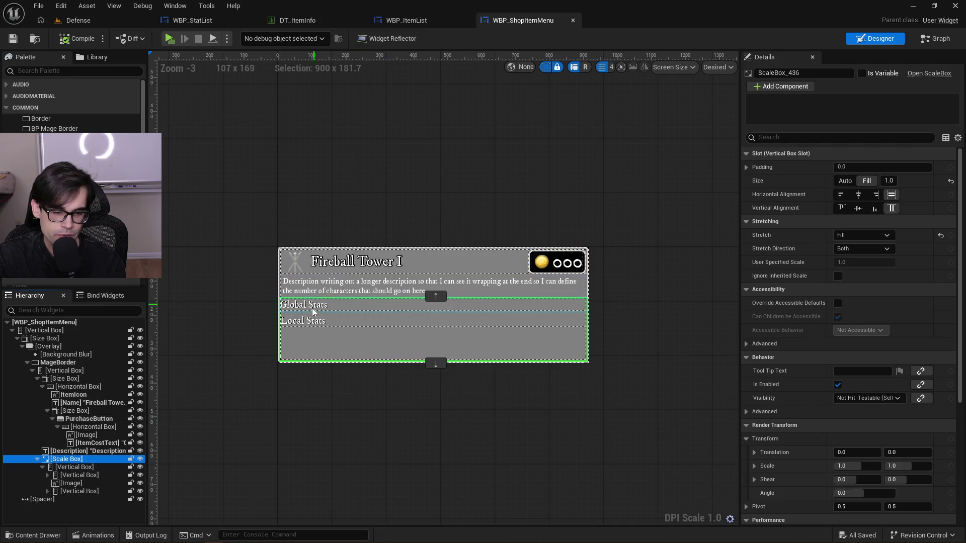
{"action": "left_click", "coordinate": [89, 468]}
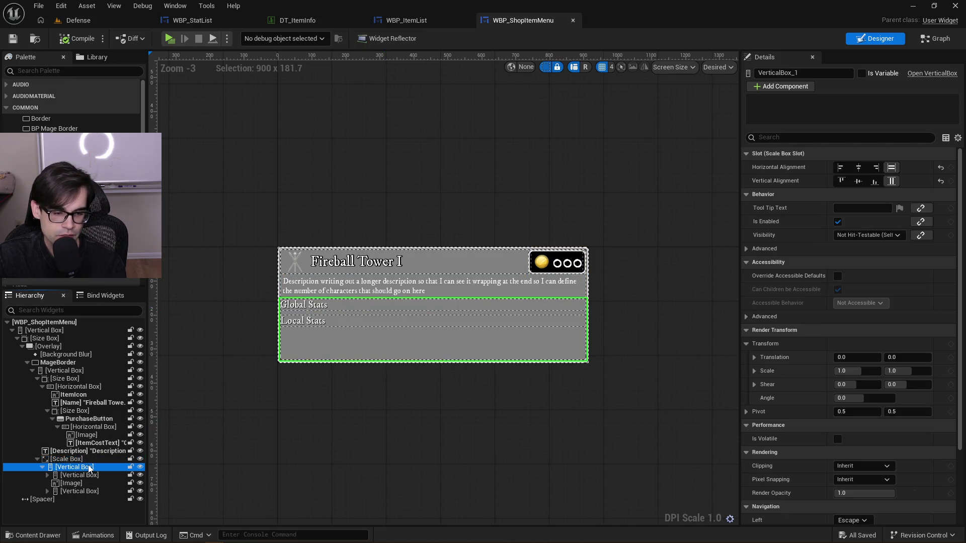
{"action": "left_click", "coordinate": [80, 484]}
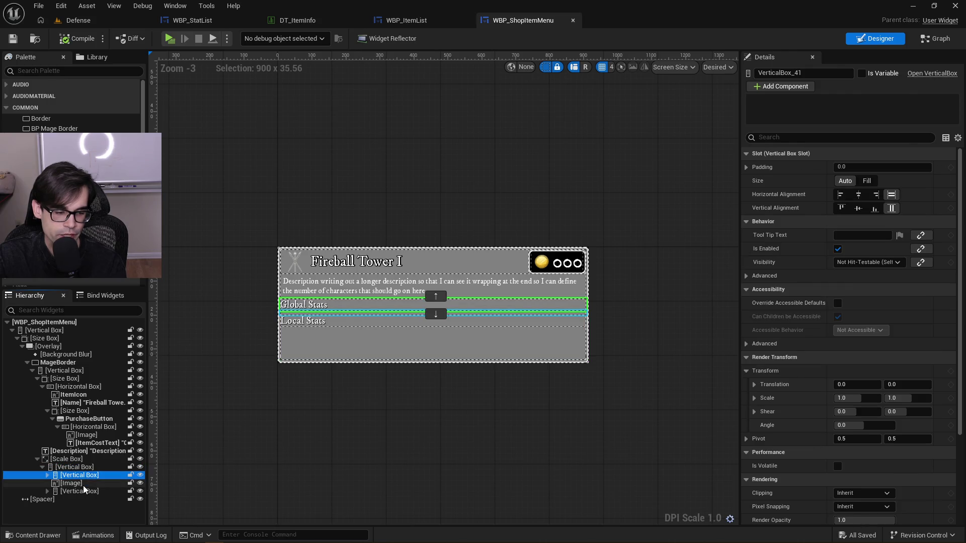
{"action": "left_click", "coordinate": [83, 493]}
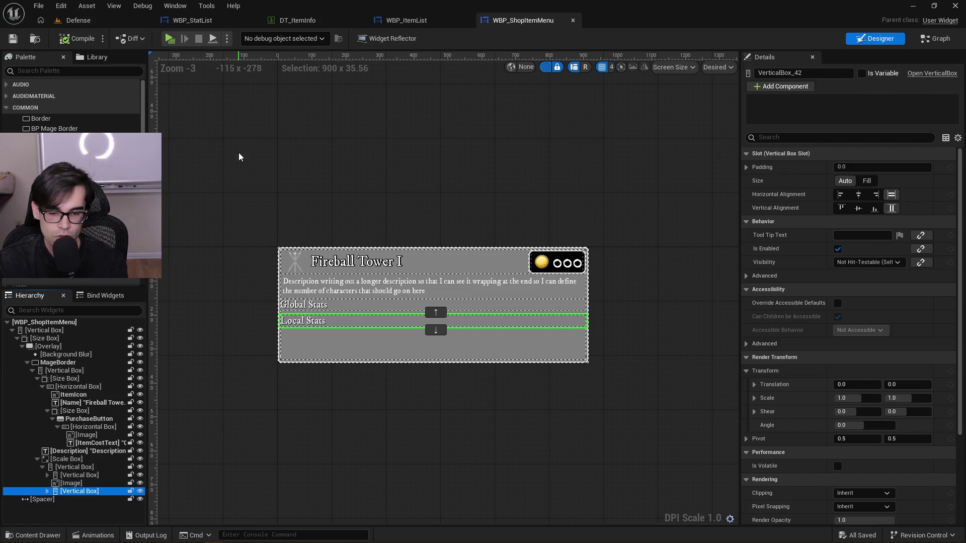
{"action": "left_click", "coordinate": [939, 39]}
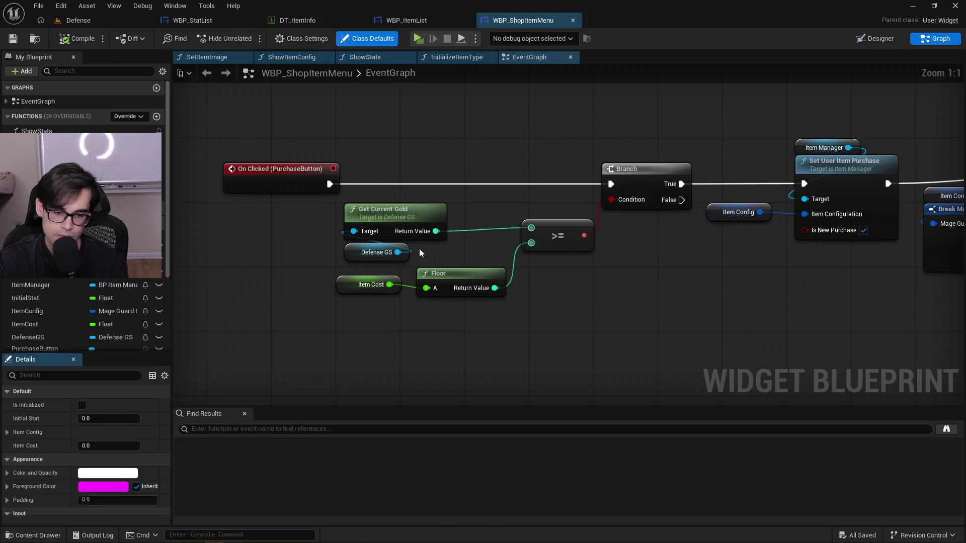
Navigate WBP_ShopItemMenu's EventGraph to view the purchase click chain
{"action": "scroll", "coordinate": [356, 214], "scroll_direction": "up", "scroll_amount": 1}
{"action": "scroll", "coordinate": [604, 333], "scroll_direction": "down", "scroll_amount": 3}
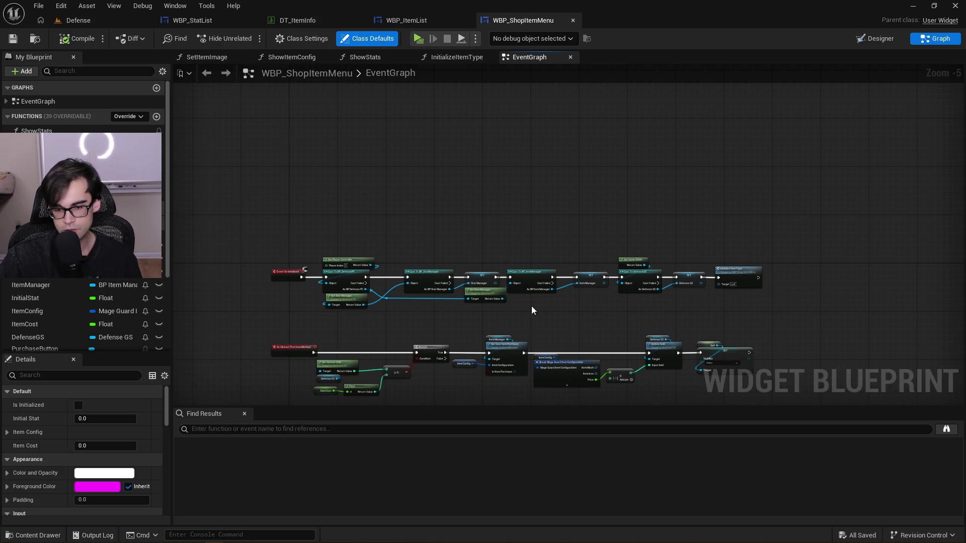
{"action": "scroll", "coordinate": [543, 261], "scroll_direction": "up", "scroll_amount": 2}
{"action": "left_click_drag", "start_coordinate": [464, 250], "coordinate": [570, 139]}
{"action": "scroll", "coordinate": [509, 164], "scroll_direction": "down", "scroll_amount": 1}
Follow the Event On Initialized chain to open InitializeItemType, then bring up Cursor's quick file search
{"action": "left_click_drag", "start_coordinate": [509, 164], "coordinate": [523, 300]}
{"action": "scroll", "coordinate": [365, 167], "scroll_direction": "up", "scroll_amount": 4}
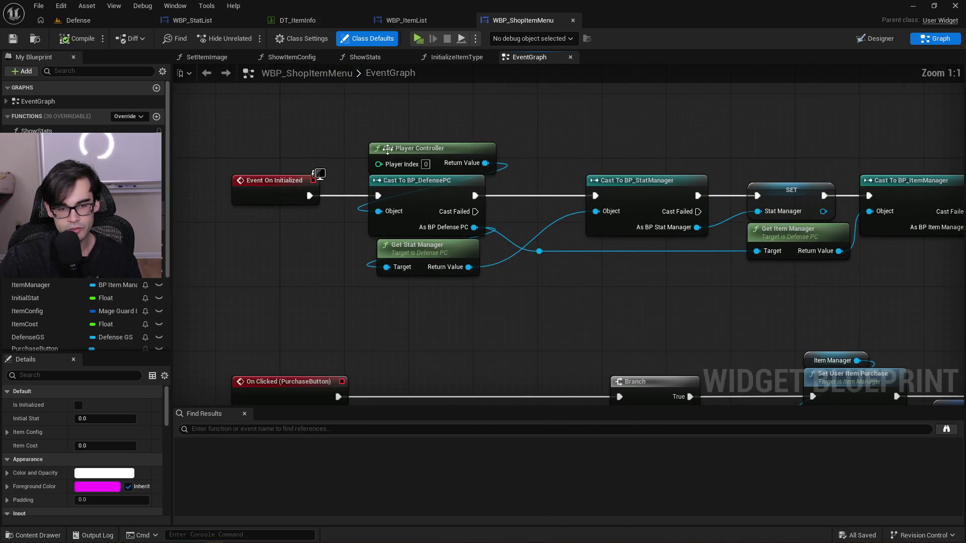
{"action": "left_click_drag", "start_coordinate": [654, 137], "coordinate": [584, 154]}
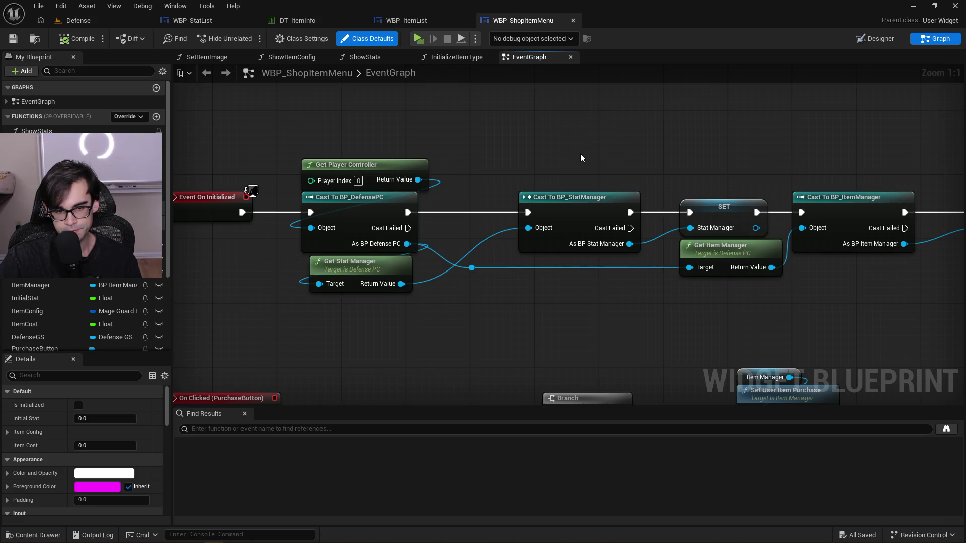
{"action": "left_click_drag", "start_coordinate": [796, 176], "coordinate": [578, 157]}
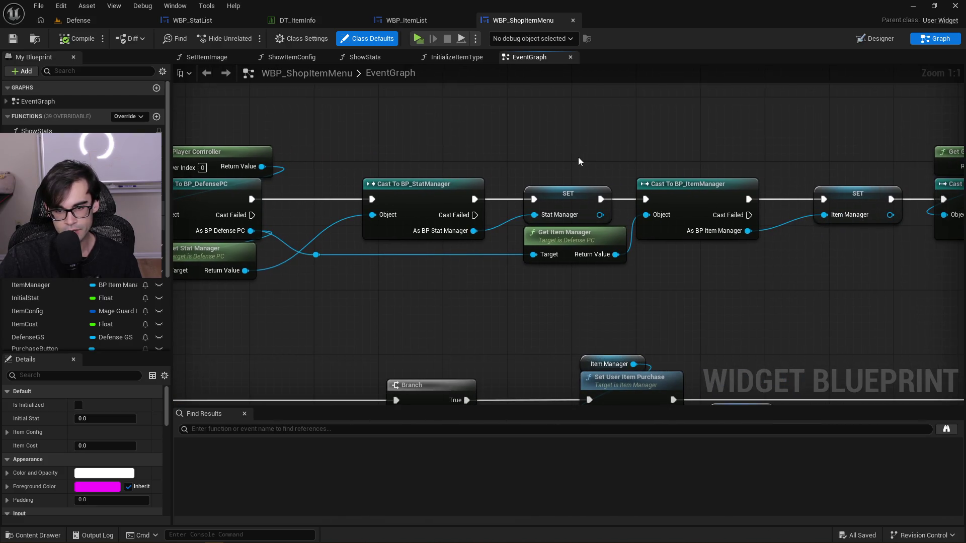
{"action": "left_click_drag", "start_coordinate": [754, 164], "coordinate": [360, 181]}
{"action": "left_click_drag", "start_coordinate": [719, 157], "coordinate": [503, 167]}
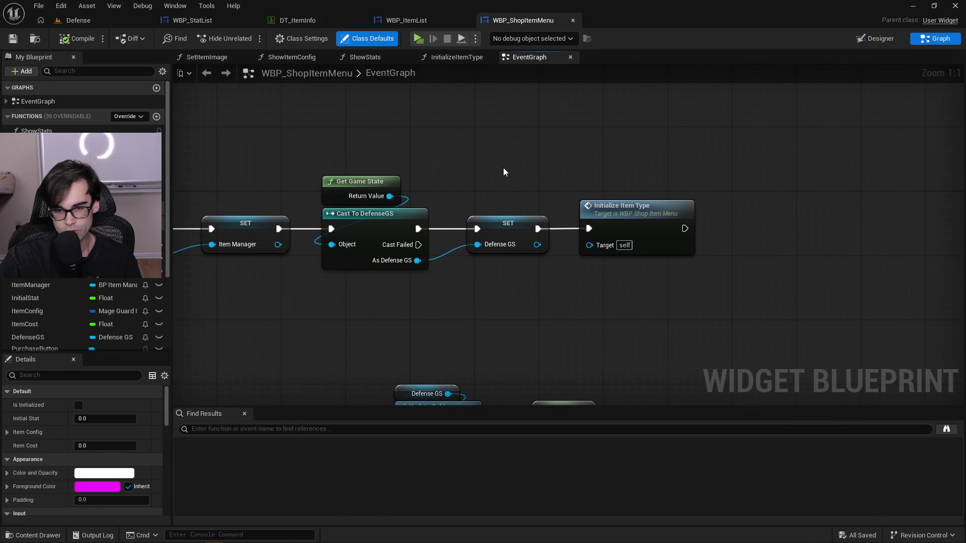
{"action": "double_click", "coordinate": [653, 214]}
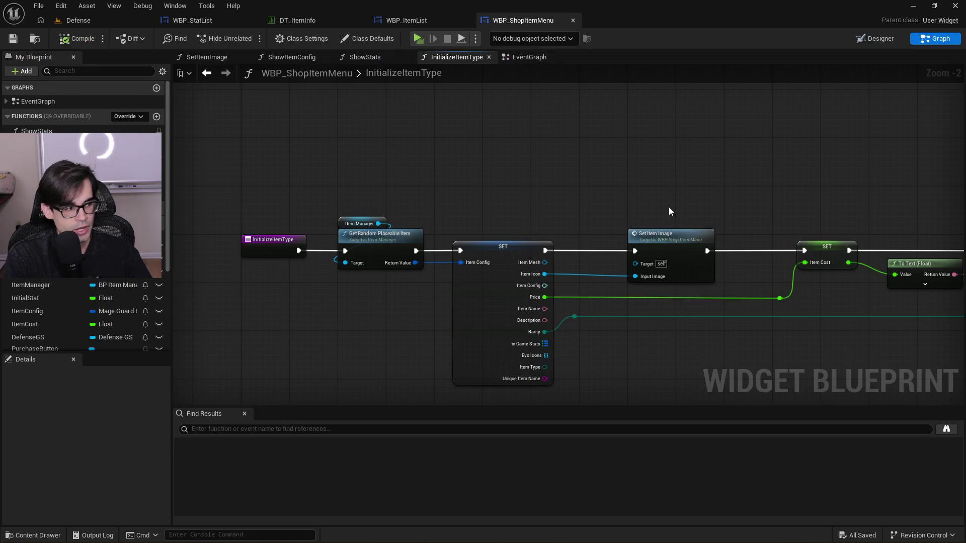
{"action": "key", "text": "alt+Tab"}
{"action": "key", "text": "ctrl+p"}
Open ItemManager.cpp via the 'itemman' file search and find 'randomplaceable' in it
{"action": "type", "text": "item"}
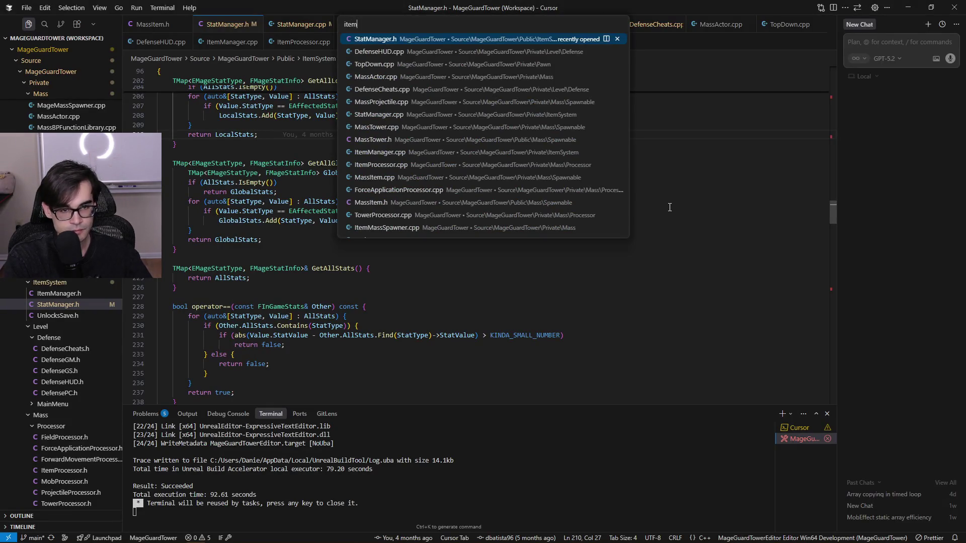
{"action": "type", "text": "man"}
{"action": "key", "text": "Down"}
{"action": "key", "text": "Return"}
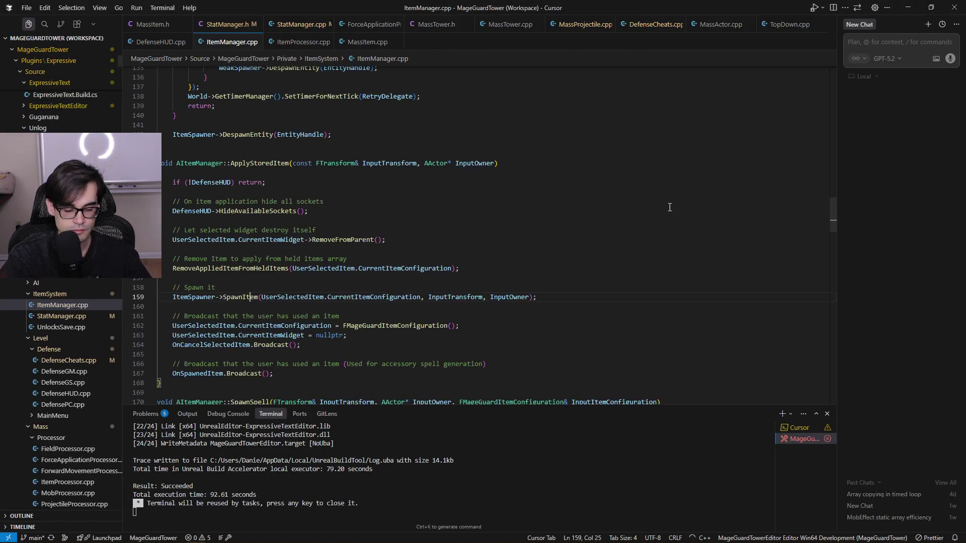
{"action": "key", "text": "ctrl+f"}
{"action": "type", "text": "randomplace"}
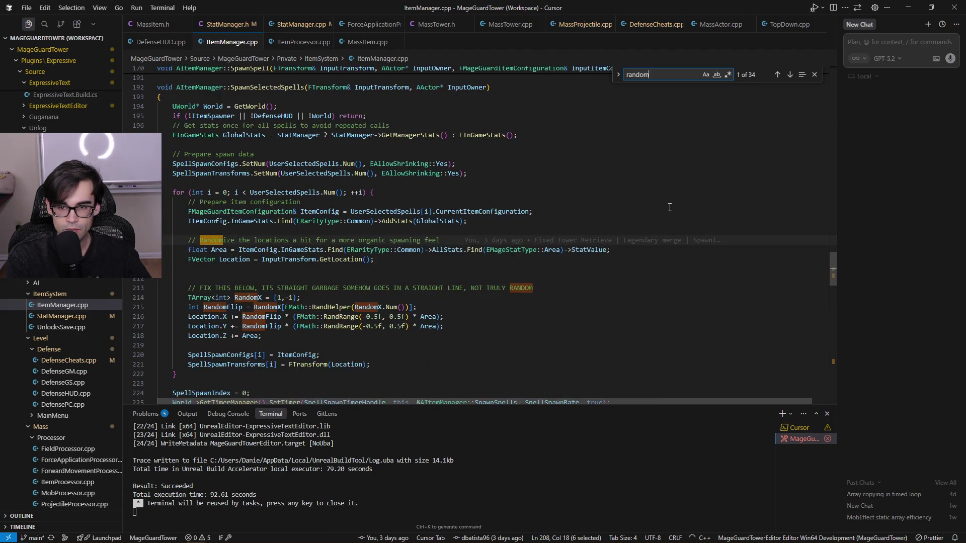
{"action": "type", "text": "able"}
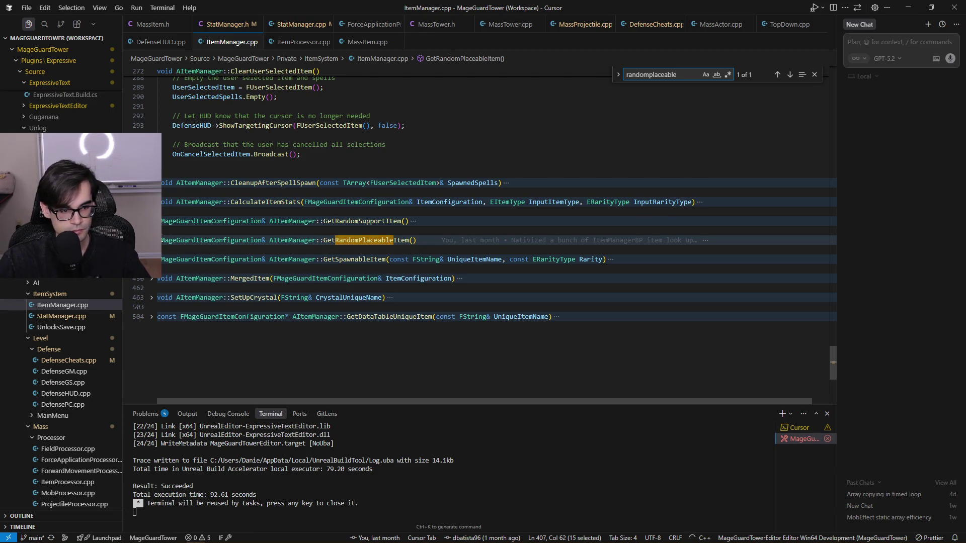
Unfold GetRandomPlaceableItem and step through its RandomItemTypes and RandomIdx lines
{"action": "left_click", "coordinate": [152, 240]}
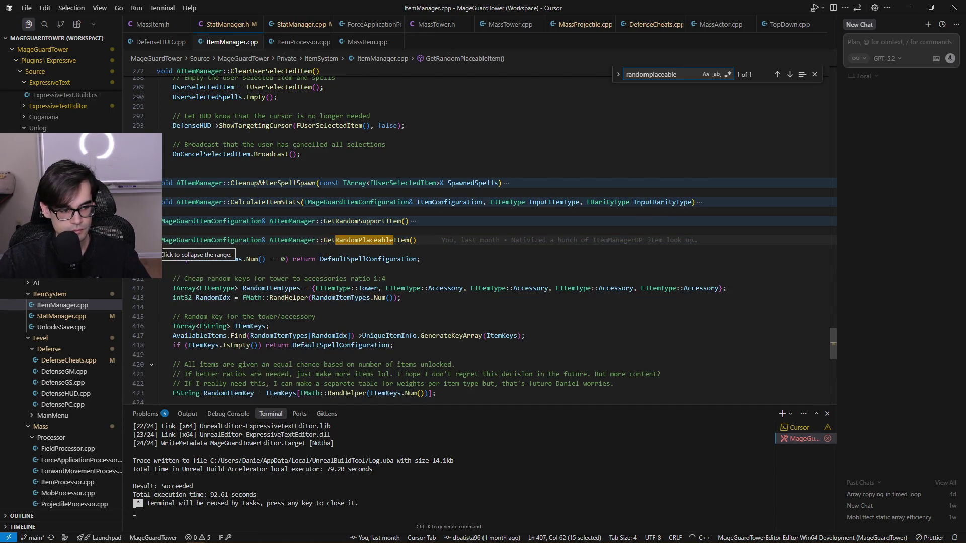
{"action": "scroll", "coordinate": [567, 328], "scroll_direction": "down", "scroll_amount": 5}
{"action": "scroll", "coordinate": [563, 325], "scroll_direction": "up", "scroll_amount": 2}
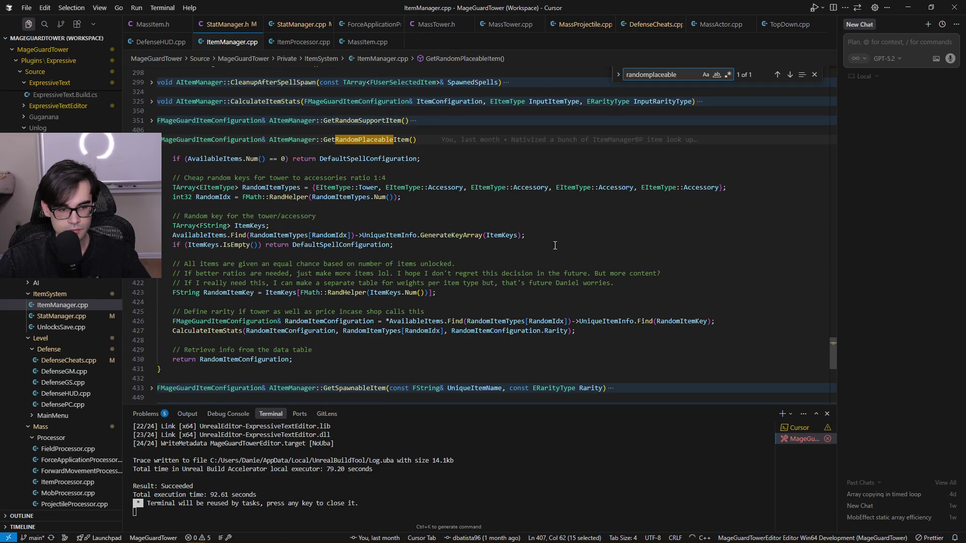
{"action": "left_click", "coordinate": [557, 227]}
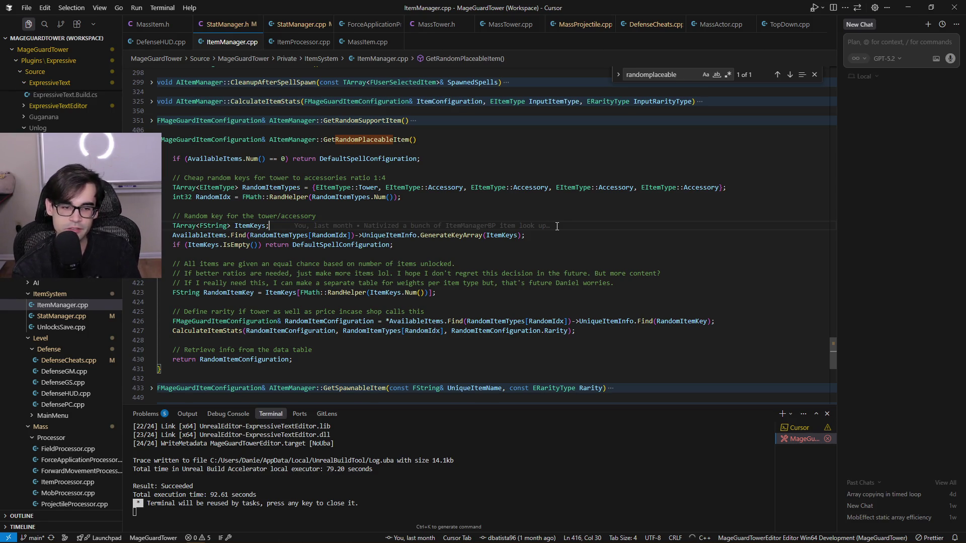
{"action": "key", "text": "Up"}
{"action": "key", "text": "Up"}
{"action": "key", "text": "Up"}
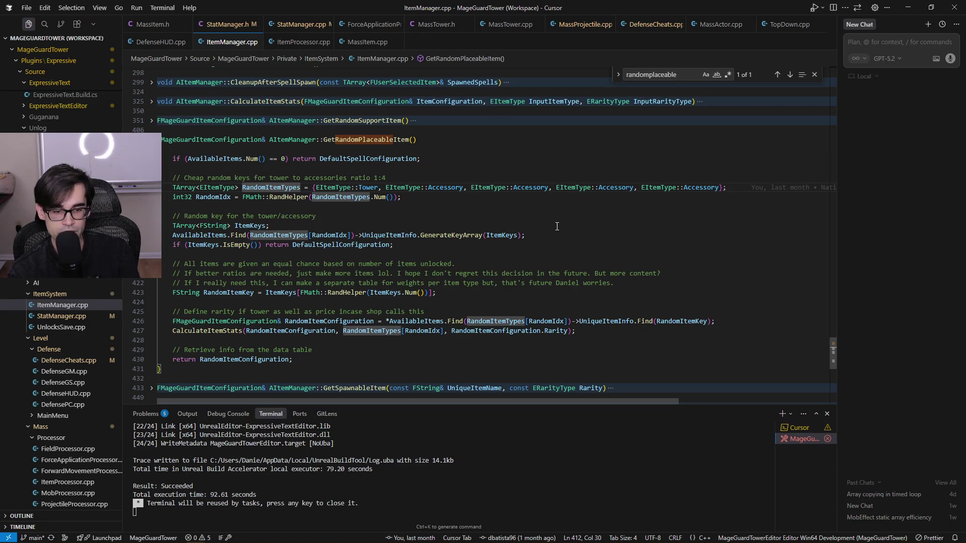
{"action": "key", "text": "Right"}
{"action": "key", "text": "Right"}
{"action": "key", "text": "Right"}
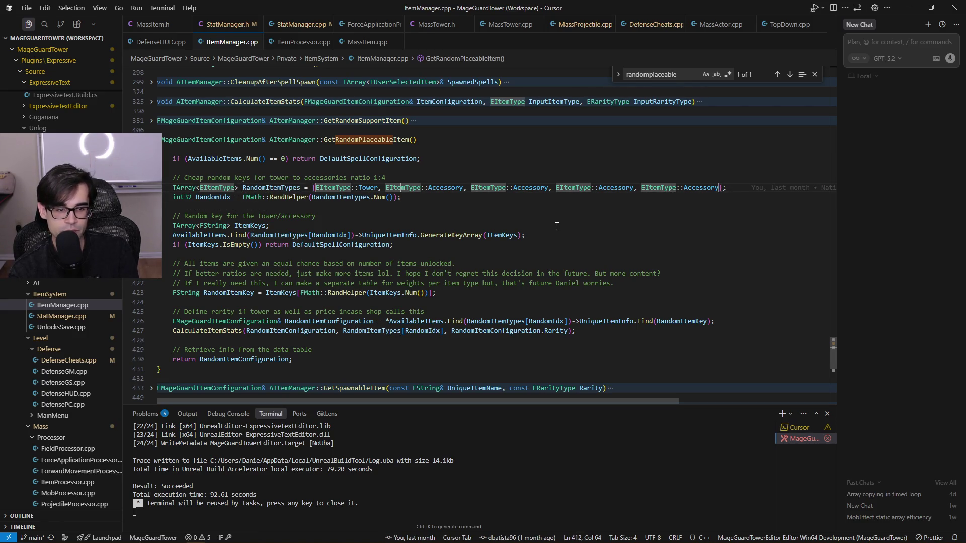
{"action": "key", "text": "Home"}
{"action": "key", "text": "Right"}
{"action": "key", "text": "Right"}
{"action": "key", "text": "Right"}
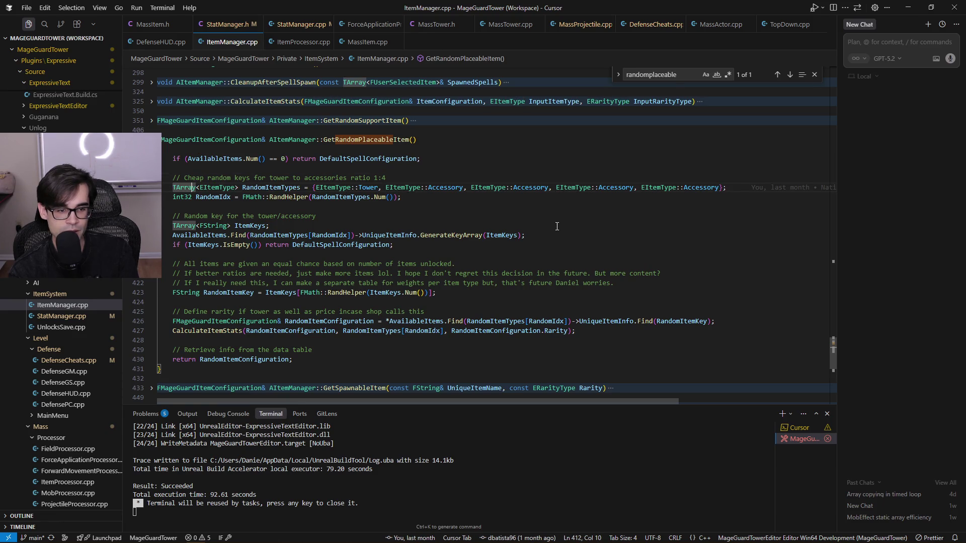
{"action": "key", "text": "Down"}
{"action": "key", "text": "Right"}
{"action": "key", "text": "Right"}
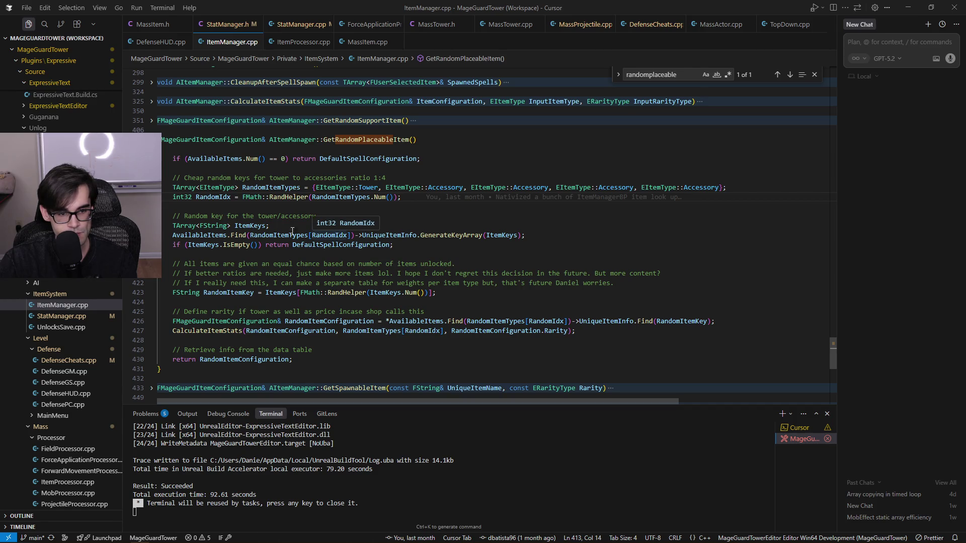
Trace RandomIdx, RandomItemTypes, ItemKeys and AvailableItems through GetRandomPlaceableItem, including the empty ItemKeys check
{"action": "left_click", "coordinate": [212, 196]}
{"action": "left_click", "coordinate": [271, 187]}
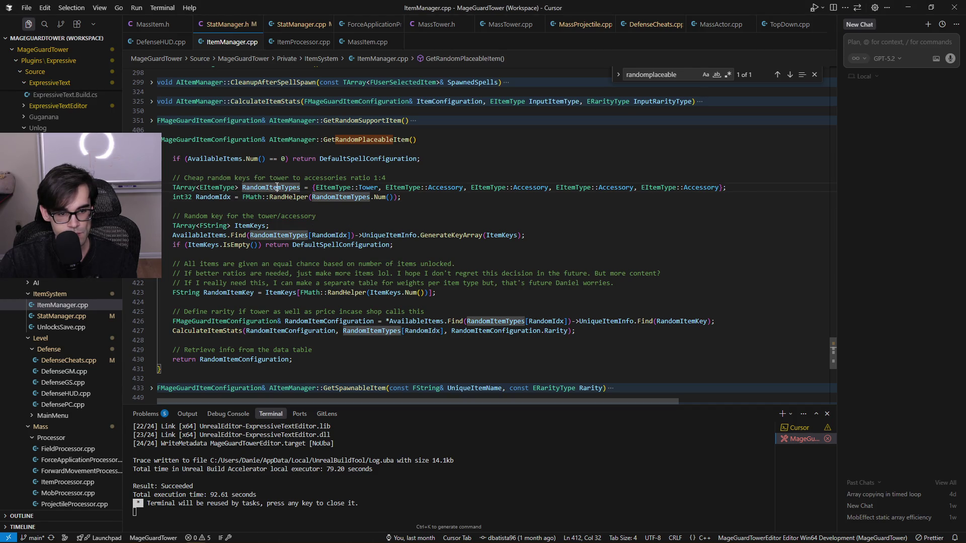
{"action": "left_click", "coordinate": [250, 225]}
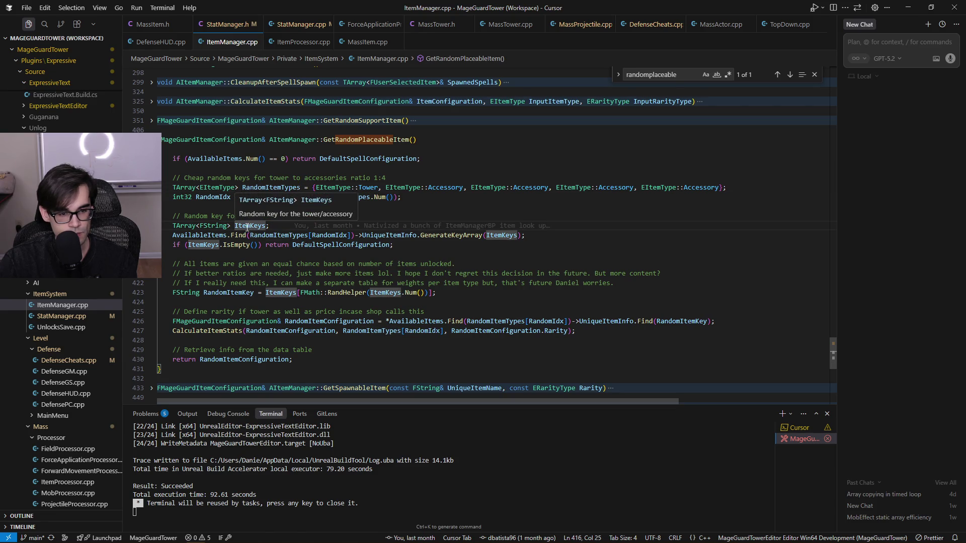
{"action": "left_click", "coordinate": [219, 234]}
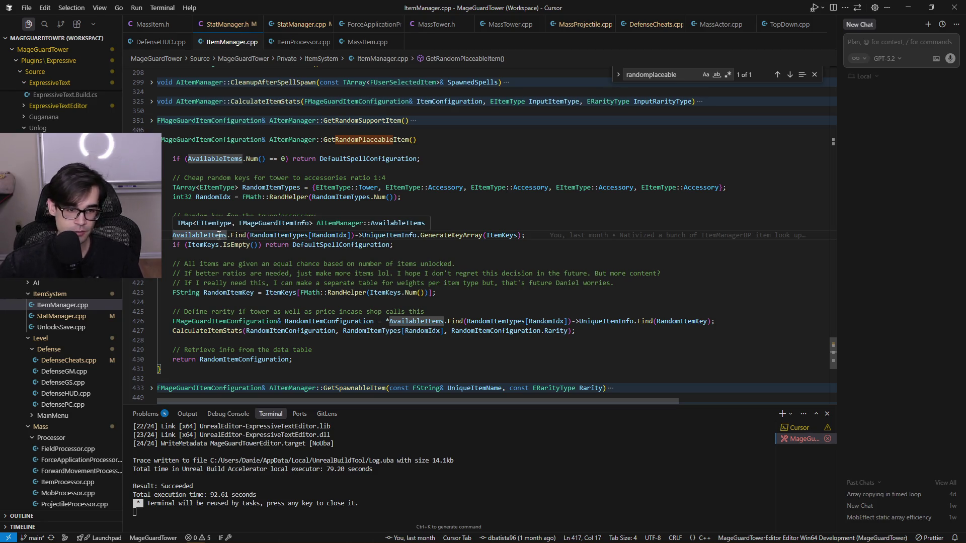
{"action": "left_click", "coordinate": [439, 249]}
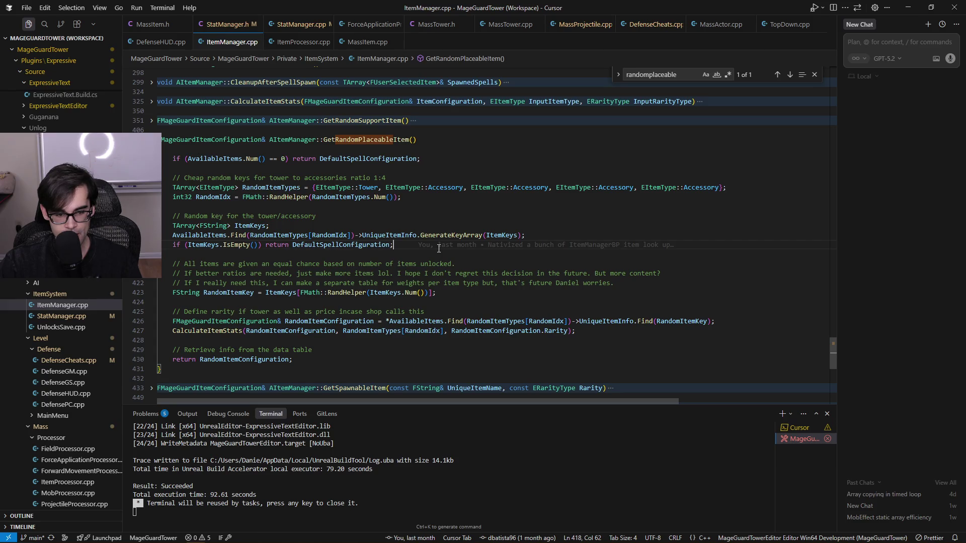
From the return line, jump to the FMageGuardItemConfiguration definition in MassItem.h
{"action": "left_click", "coordinate": [215, 332]}
{"action": "left_click", "coordinate": [224, 360]}
{"action": "left_click", "coordinate": [701, 359]}
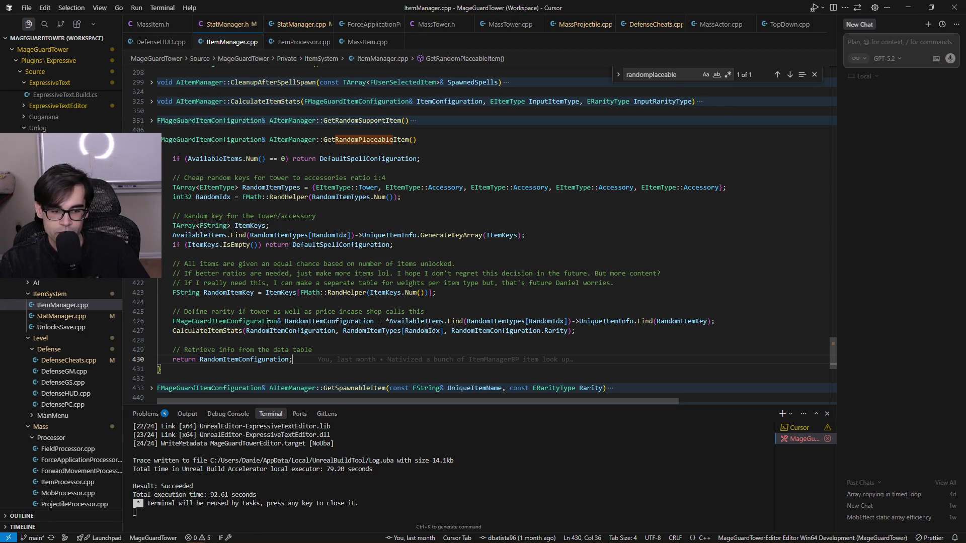
{"action": "left_click", "coordinate": [275, 323], "text": "ctrl"}
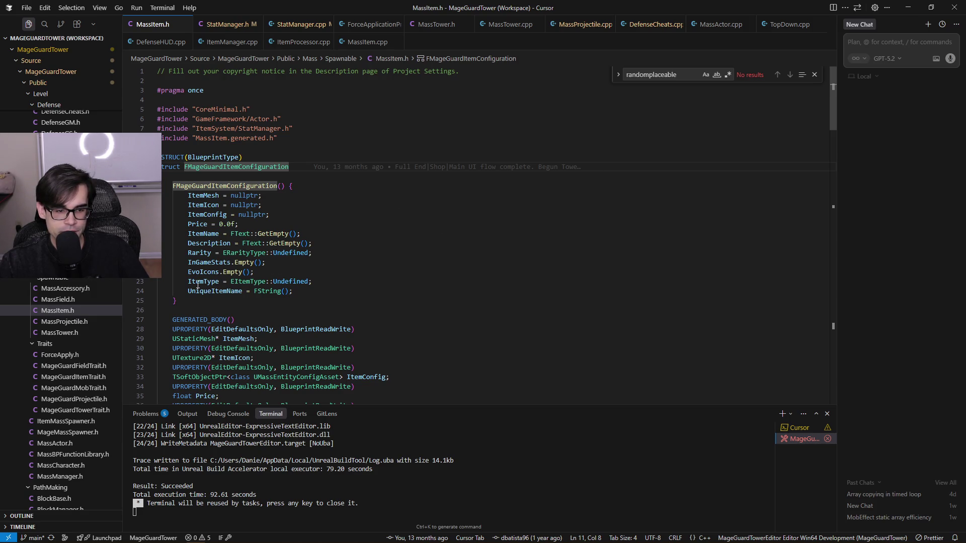
Go to the EItemType enum definition in StatManager.h and close the search widget
{"action": "left_click", "coordinate": [257, 282]}
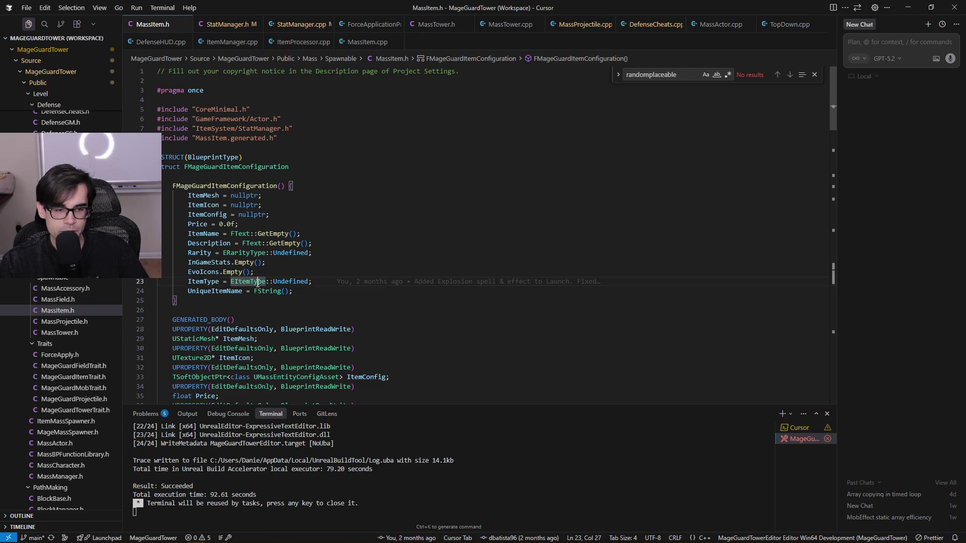
{"action": "key", "text": "F12"}
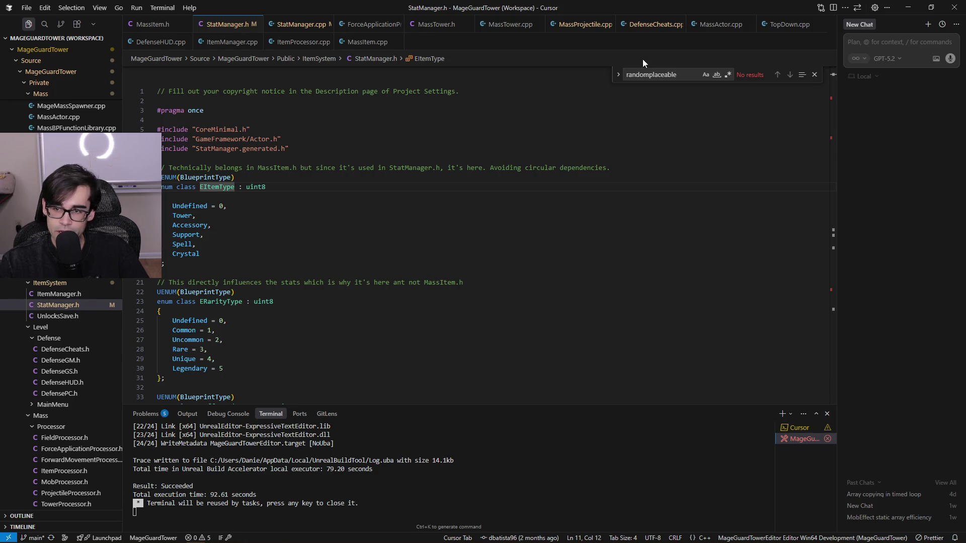
{"action": "left_click", "coordinate": [814, 74]}
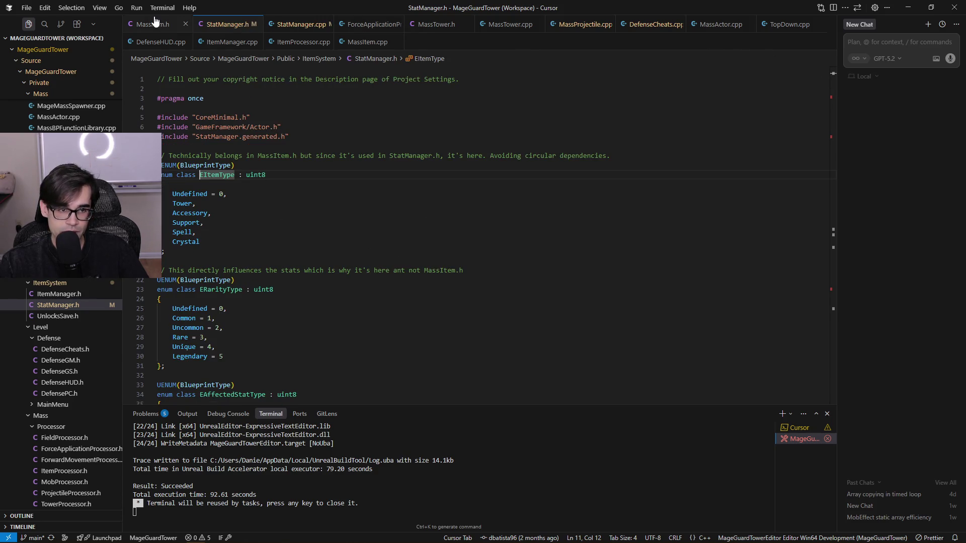
Glance at StatManager.cpp, bring up MassProjectile.cpp, then return to Unreal Engine
{"action": "left_click", "coordinate": [282, 28]}
{"action": "left_click", "coordinate": [228, 24]}
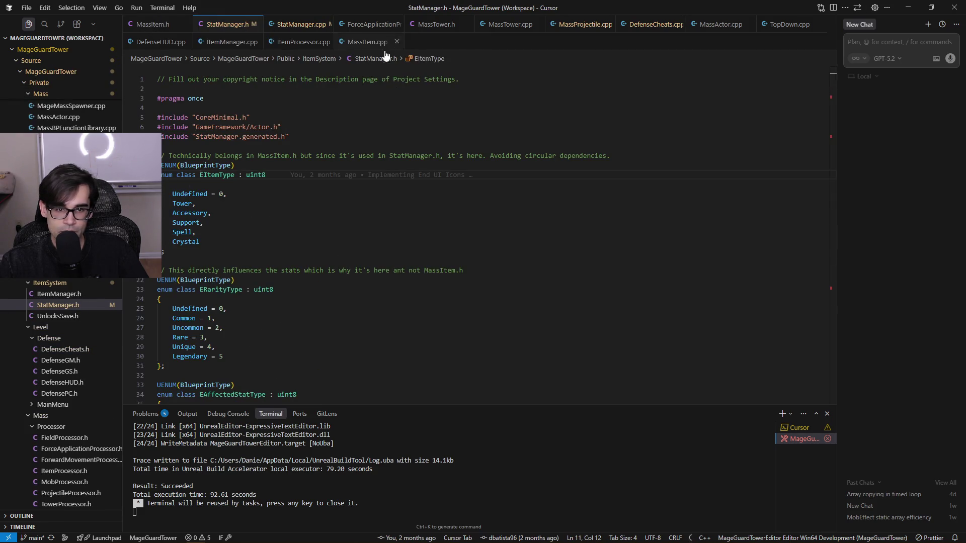
{"action": "left_click", "coordinate": [568, 28]}
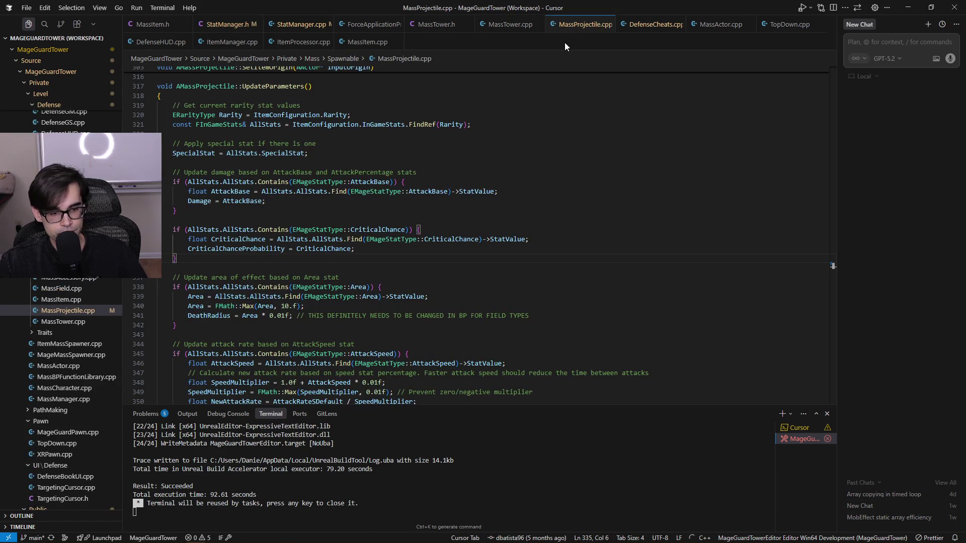
{"action": "key", "text": "alt+Tab"}
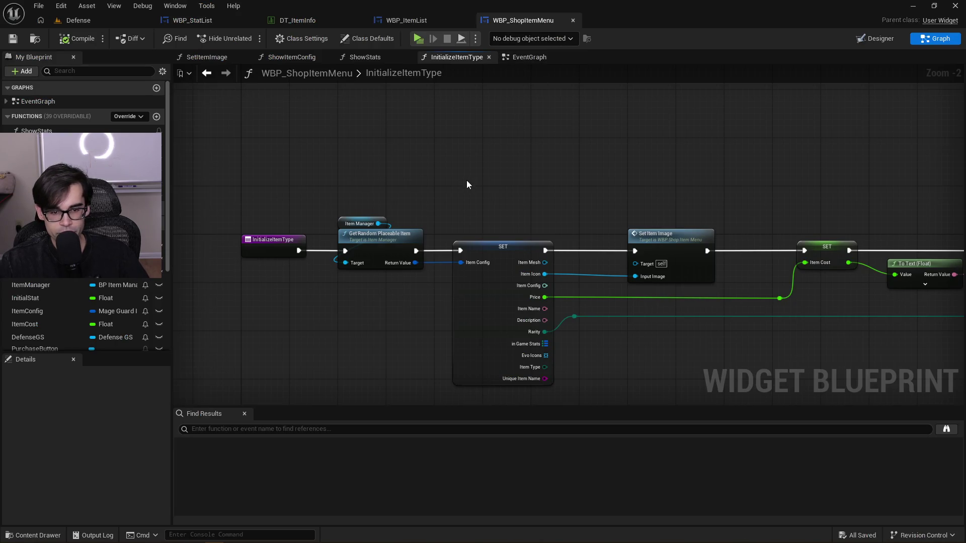
Survey InitializeItemType's border colour, Format Text, Break and SetText nodes
{"action": "left_click_drag", "start_coordinate": [578, 340], "coordinate": [530, 320]}
{"action": "scroll", "coordinate": [529, 319], "scroll_direction": "up", "scroll_amount": 2}
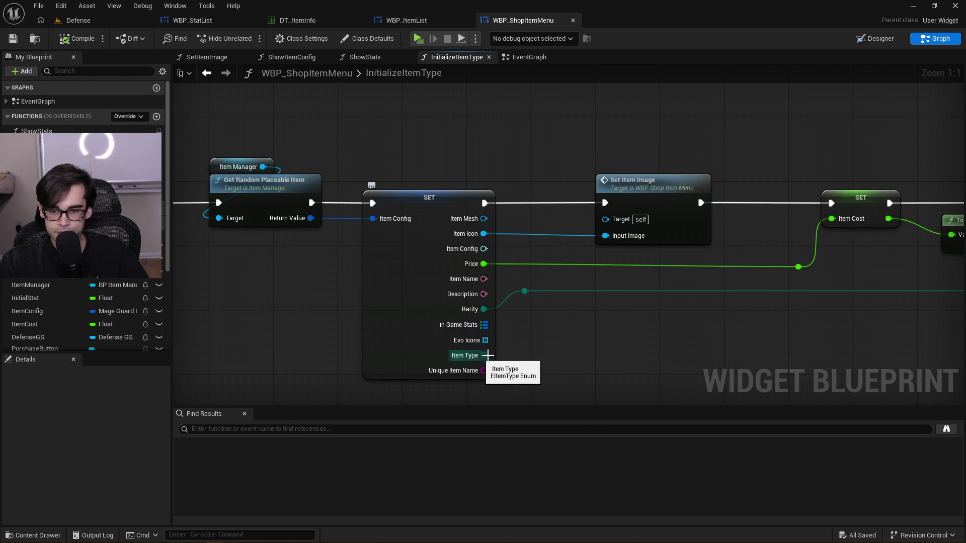
{"action": "scroll", "coordinate": [477, 352], "scroll_direction": "down", "scroll_amount": 2}
{"action": "scroll", "coordinate": [478, 335], "scroll_direction": "down", "scroll_amount": 1}
{"action": "scroll", "coordinate": [478, 335], "scroll_direction": "down", "scroll_amount": 1}
{"action": "scroll", "coordinate": [478, 335], "scroll_direction": "up", "scroll_amount": 1}
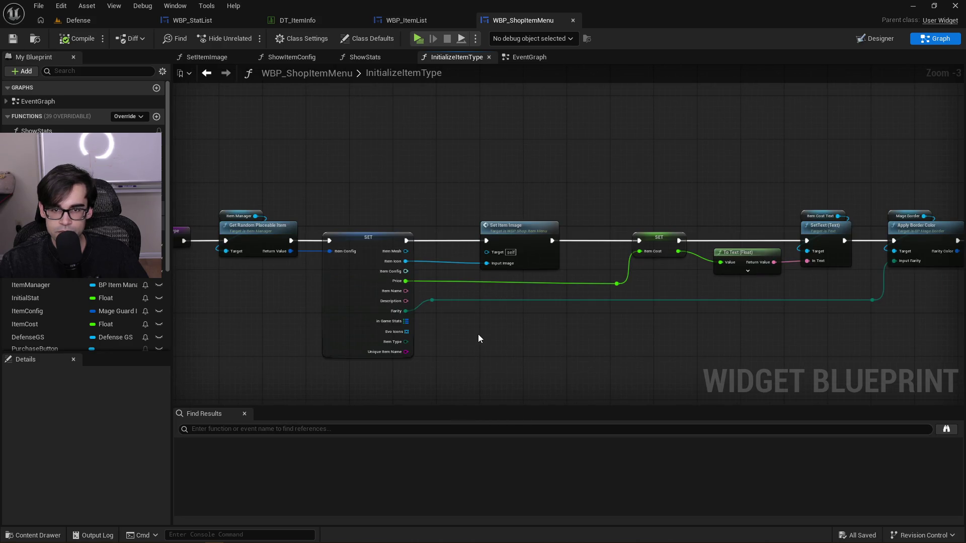
{"action": "scroll", "coordinate": [478, 334], "scroll_direction": "up", "scroll_amount": 3}
{"action": "left_click_drag", "start_coordinate": [478, 334], "coordinate": [416, 330]}
{"action": "scroll", "coordinate": [568, 338], "scroll_direction": "down", "scroll_amount": 1}
{"action": "left_click_drag", "start_coordinate": [567, 338], "coordinate": [449, 331]}
{"action": "scroll", "coordinate": [449, 331], "scroll_direction": "down", "scroll_amount": 1}
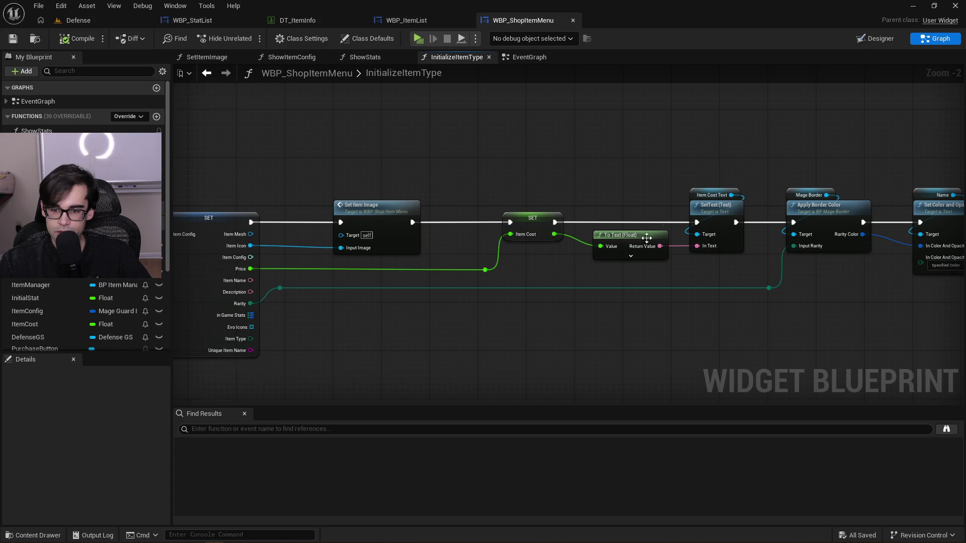
{"action": "left_click_drag", "start_coordinate": [700, 195], "coordinate": [517, 181]}
{"action": "left_click_drag", "start_coordinate": [638, 164], "coordinate": [417, 202]}
{"action": "left_click_drag", "start_coordinate": [620, 220], "coordinate": [574, 199]}
{"action": "left_click_drag", "start_coordinate": [672, 218], "coordinate": [569, 192]}
{"action": "left_click_drag", "start_coordinate": [640, 196], "coordinate": [410, 193]}
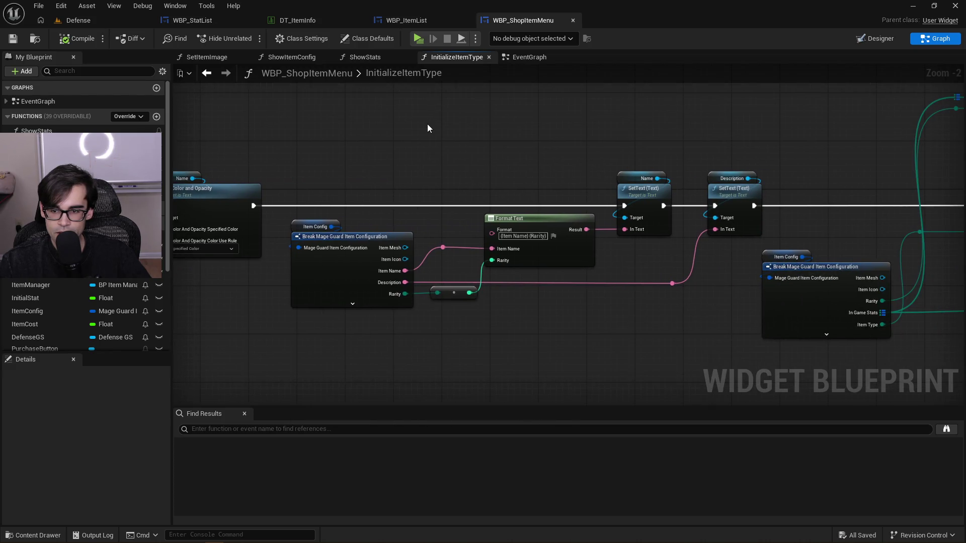
{"action": "scroll", "coordinate": [427, 124], "scroll_direction": "down", "scroll_amount": 1}
Review the Branch and both Show Stats nodes, then move Get Local Stats beneath Get Global Stats
{"action": "left_click_drag", "start_coordinate": [427, 124], "coordinate": [271, 201]}
{"action": "scroll", "coordinate": [523, 252], "scroll_direction": "down", "scroll_amount": 1}
{"action": "left_click_drag", "start_coordinate": [668, 224], "coordinate": [353, 225]}
{"action": "mouse_move", "coordinate": [726, 224]}
{"action": "left_mouse_down"}
{"action": "mouse_move", "coordinate": [502, 231]}
{"action": "mouse_move", "coordinate": [563, 206]}
{"action": "left_mouse_up"}
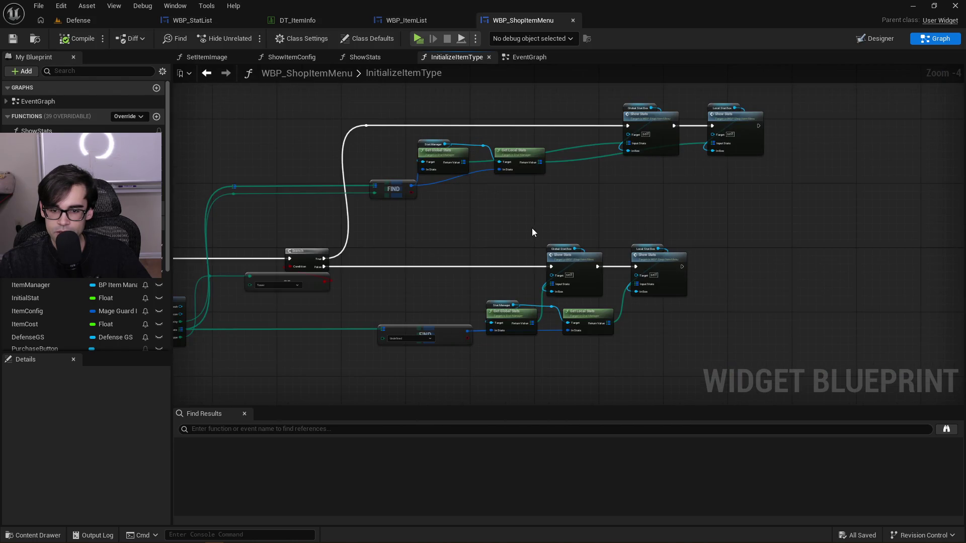
{"action": "scroll", "coordinate": [540, 225], "scroll_direction": "up", "scroll_amount": 1}
{"action": "mouse_move", "coordinate": [538, 216]}
{"action": "left_mouse_down"}
{"action": "mouse_move", "coordinate": [581, 243]}
{"action": "mouse_move", "coordinate": [816, 255]}
{"action": "left_mouse_up"}
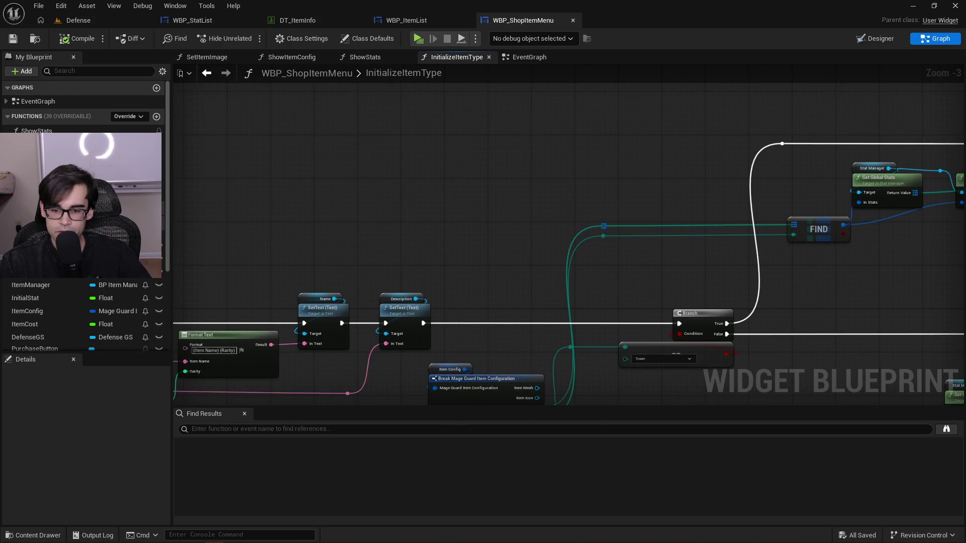
{"action": "left_click_drag", "start_coordinate": [557, 278], "coordinate": [400, 227]}
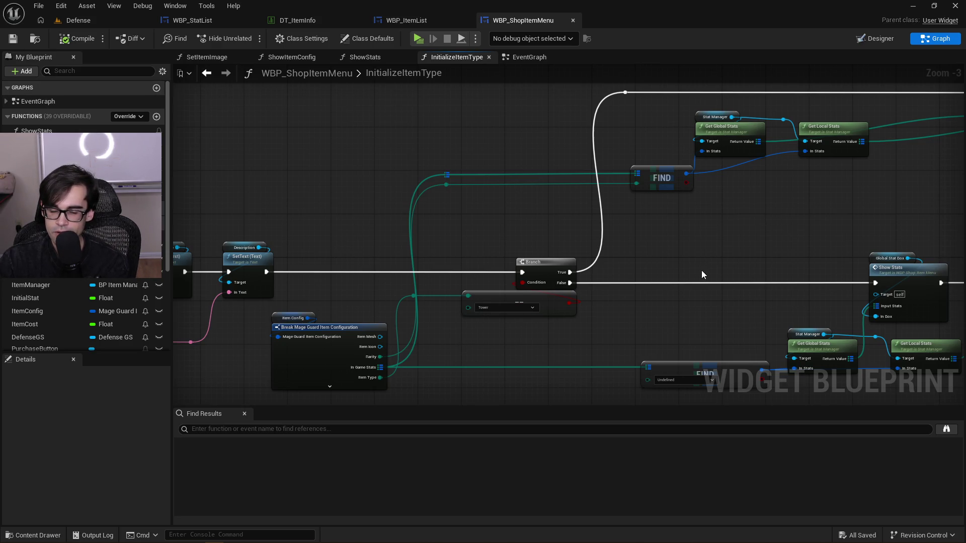
{"action": "mouse_move", "coordinate": [879, 213]}
{"action": "left_mouse_down"}
{"action": "mouse_move", "coordinate": [640, 224]}
{"action": "mouse_move", "coordinate": [605, 247]}
{"action": "left_mouse_up"}
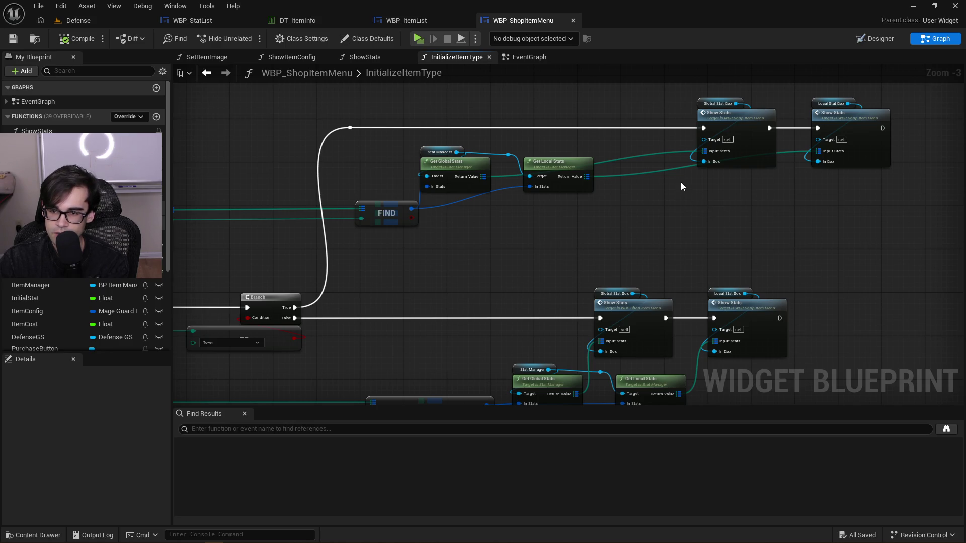
{"action": "scroll", "coordinate": [681, 183], "scroll_direction": "up", "scroll_amount": 3}
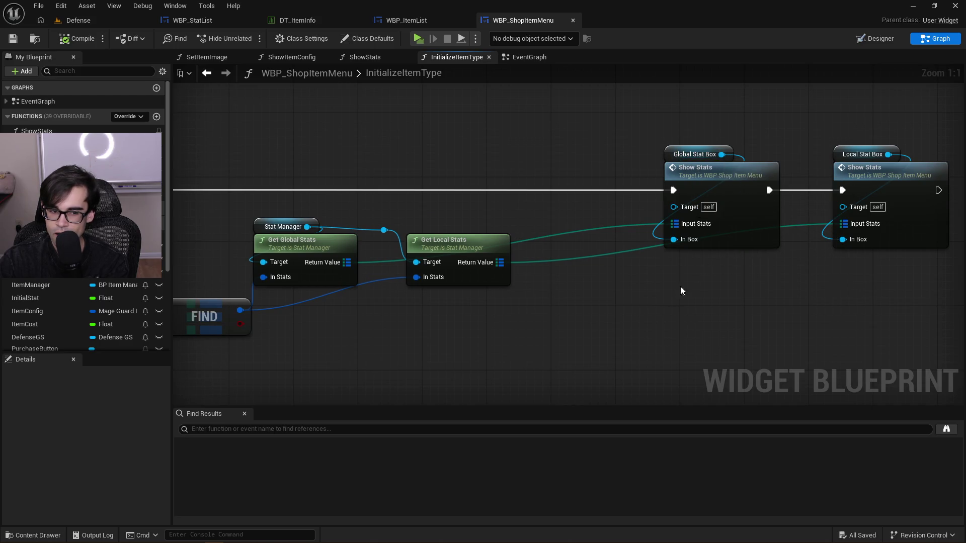
{"action": "mouse_move", "coordinate": [484, 245]}
{"action": "left_mouse_down"}
{"action": "mouse_move", "coordinate": [489, 204]}
{"action": "mouse_move", "coordinate": [483, 305]}
{"action": "left_mouse_up"}
{"action": "mouse_move", "coordinate": [262, 204]}
{"action": "left_mouse_down"}
{"action": "mouse_move", "coordinate": [294, 257]}
{"action": "mouse_move", "coordinate": [322, 232]}
{"action": "mouse_move", "coordinate": [320, 251]}
{"action": "left_mouse_up"}
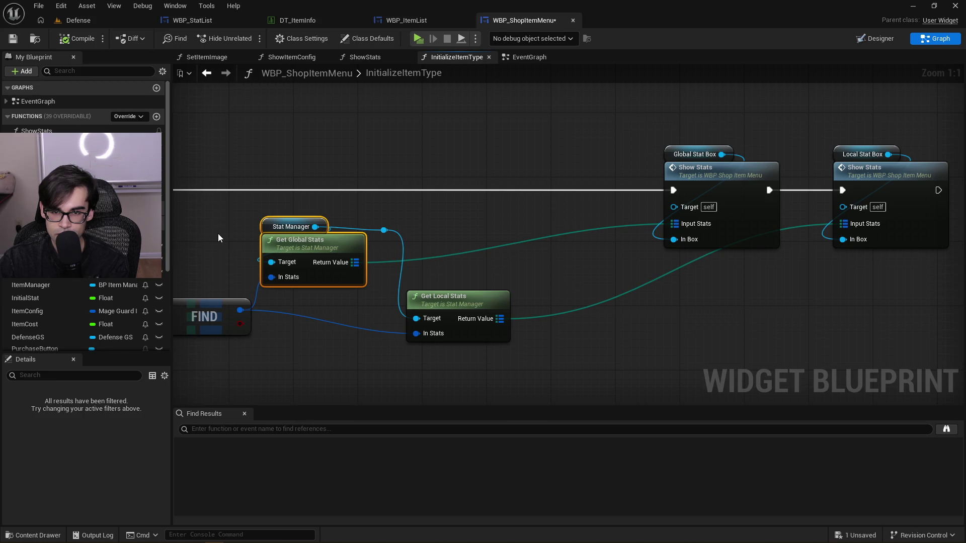
Shift Stat Manager up and move both stat getters right, exposing the Show Stats nodes
{"action": "left_click_drag", "start_coordinate": [218, 233], "coordinate": [466, 220]}
{"action": "scroll", "coordinate": [468, 220], "scroll_direction": "down", "scroll_amount": 5}
{"action": "scroll", "coordinate": [445, 231], "scroll_direction": "up", "scroll_amount": 1}
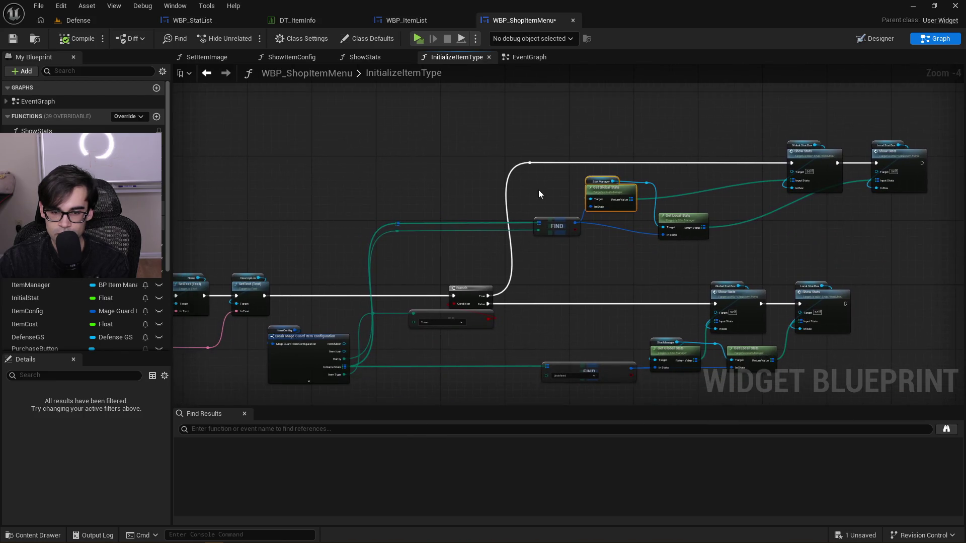
{"action": "scroll", "coordinate": [551, 216], "scroll_direction": "up", "scroll_amount": 2}
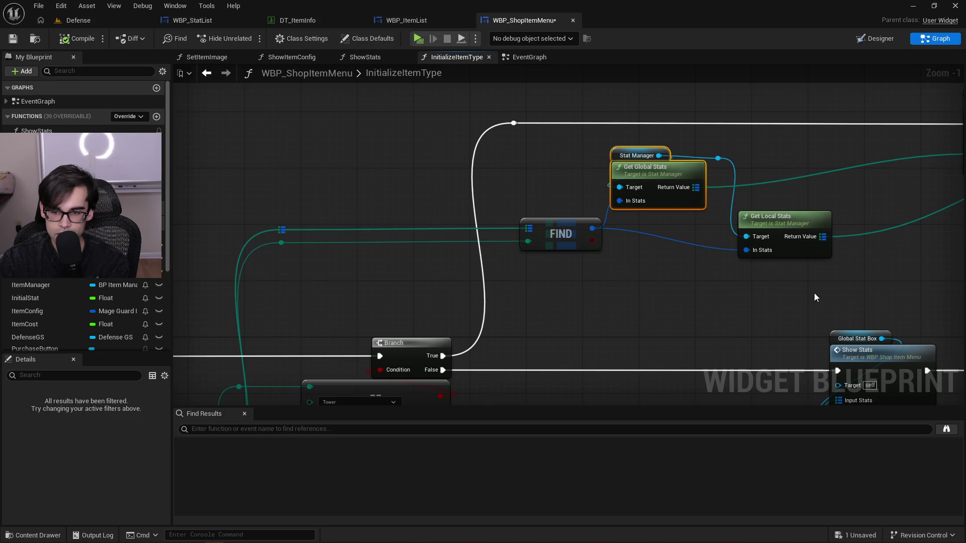
{"action": "left_click", "coordinate": [610, 155]}
{"action": "mouse_move", "coordinate": [620, 157]}
{"action": "left_mouse_down"}
{"action": "mouse_move", "coordinate": [704, 142]}
{"action": "mouse_move", "coordinate": [647, 135]}
{"action": "left_mouse_up"}
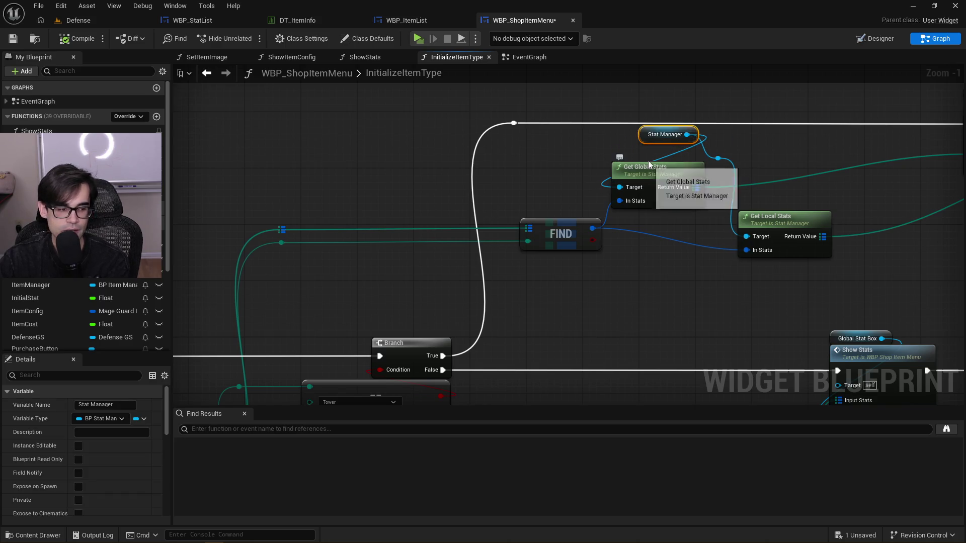
{"action": "left_click_drag", "start_coordinate": [605, 168], "coordinate": [817, 235]}
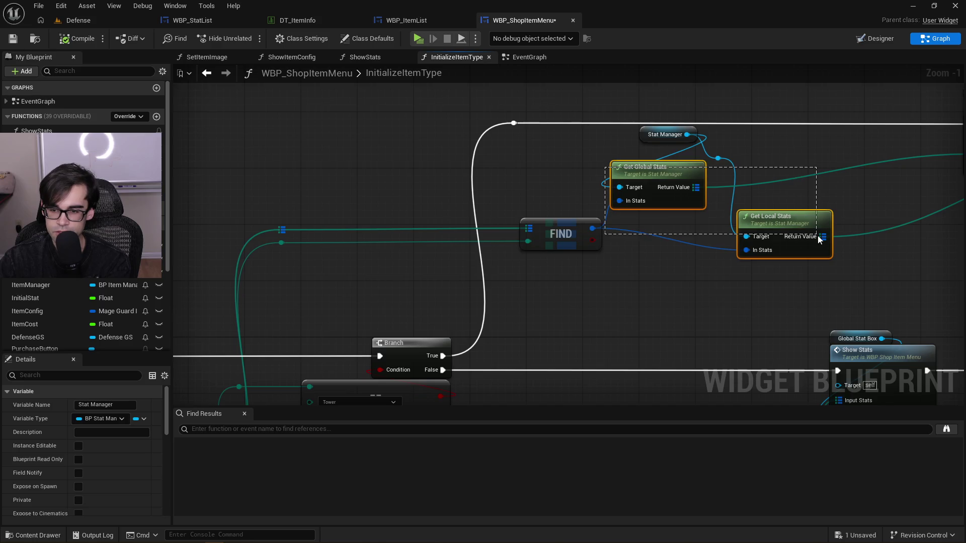
{"action": "left_click_drag", "start_coordinate": [859, 265], "coordinate": [646, 161]}
{"action": "left_click", "coordinate": [803, 280]}
{"action": "left_click_drag", "start_coordinate": [803, 280], "coordinate": [699, 199]}
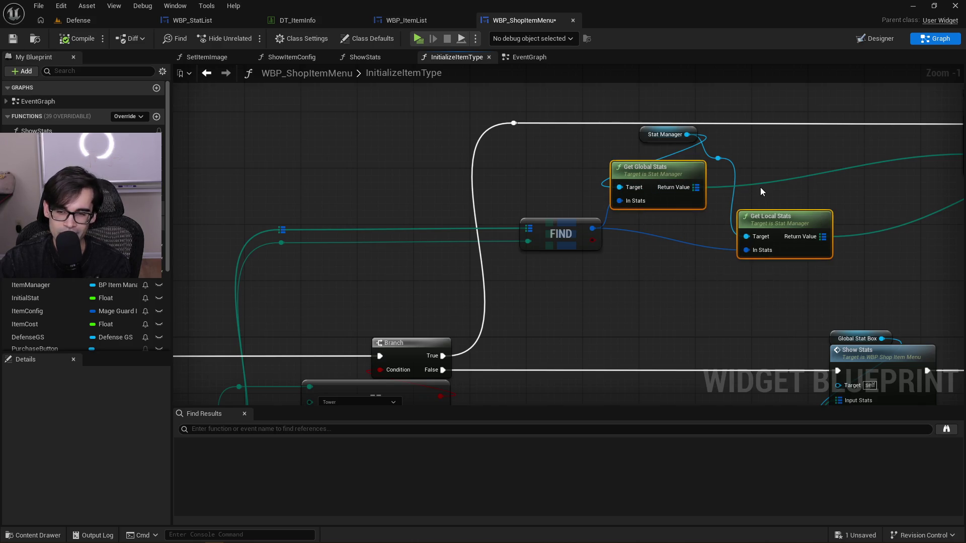
{"action": "left_click_drag", "start_coordinate": [884, 192], "coordinate": [738, 191]}
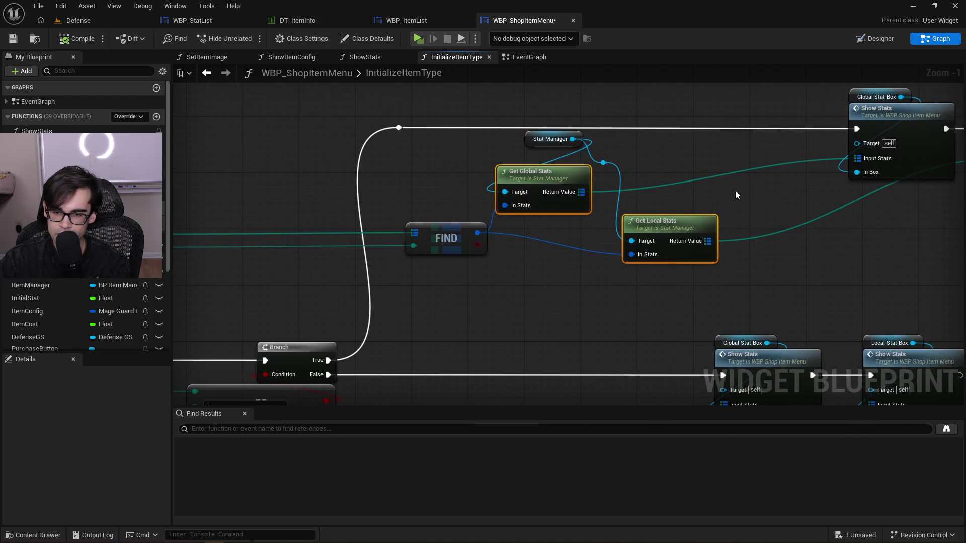
{"action": "mouse_move", "coordinate": [664, 230]}
{"action": "left_mouse_down"}
{"action": "mouse_move", "coordinate": [674, 207]}
{"action": "mouse_move", "coordinate": [672, 229]}
{"action": "mouse_move", "coordinate": [693, 244]}
{"action": "left_mouse_up"}
{"action": "left_click", "coordinate": [723, 209]}
{"action": "left_click_drag", "start_coordinate": [723, 209], "coordinate": [688, 213]}
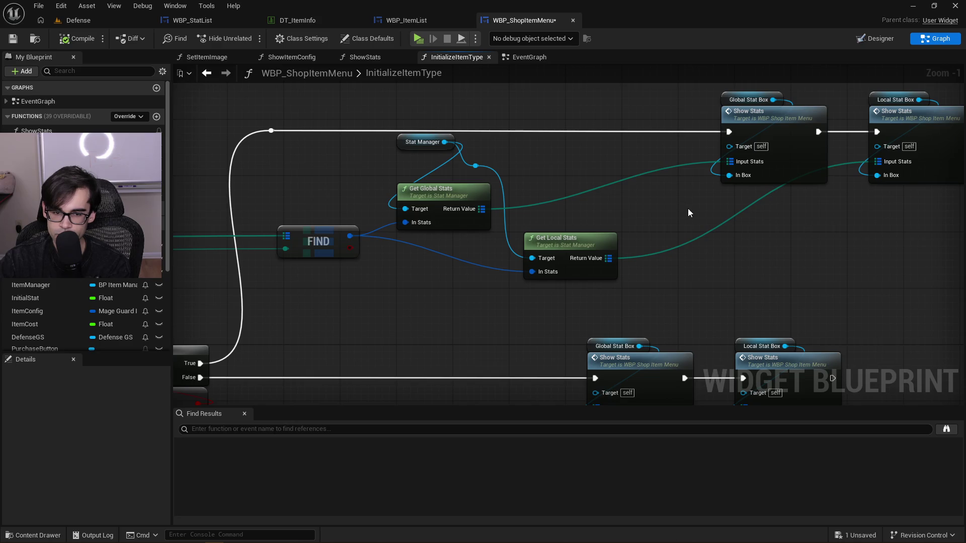
Delete Get Global Stats, the Global Stat Box Show Stats node and the reroute knot
{"action": "left_click", "coordinate": [463, 214]}
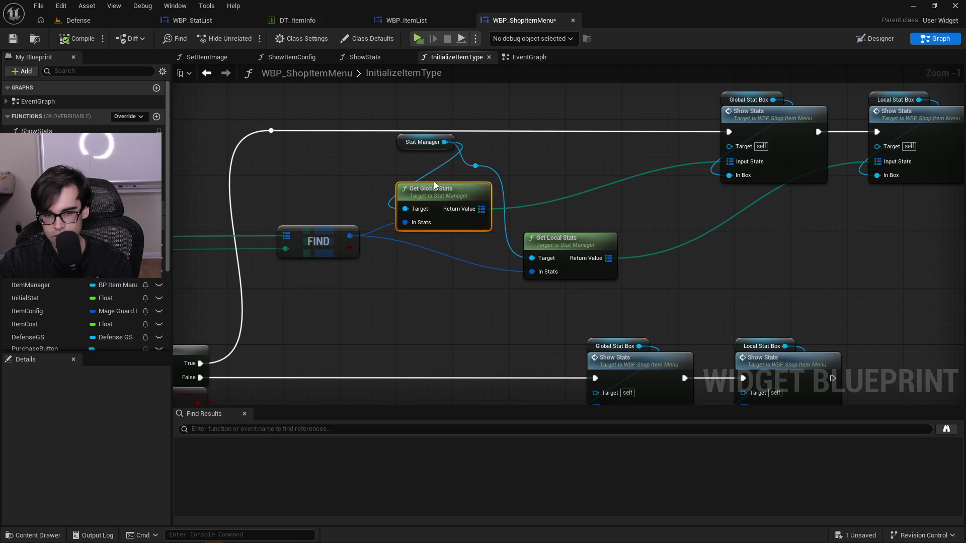
{"action": "key", "text": "Delete"}
{"action": "left_click_drag", "start_coordinate": [649, 131], "coordinate": [704, 204]}
{"action": "key", "text": "Delete"}
{"action": "mouse_move", "coordinate": [328, 197]}
{"action": "left_mouse_down"}
{"action": "mouse_move", "coordinate": [520, 197]}
{"action": "mouse_move", "coordinate": [657, 317]}
{"action": "left_mouse_up"}
{"action": "key", "text": "Delete"}
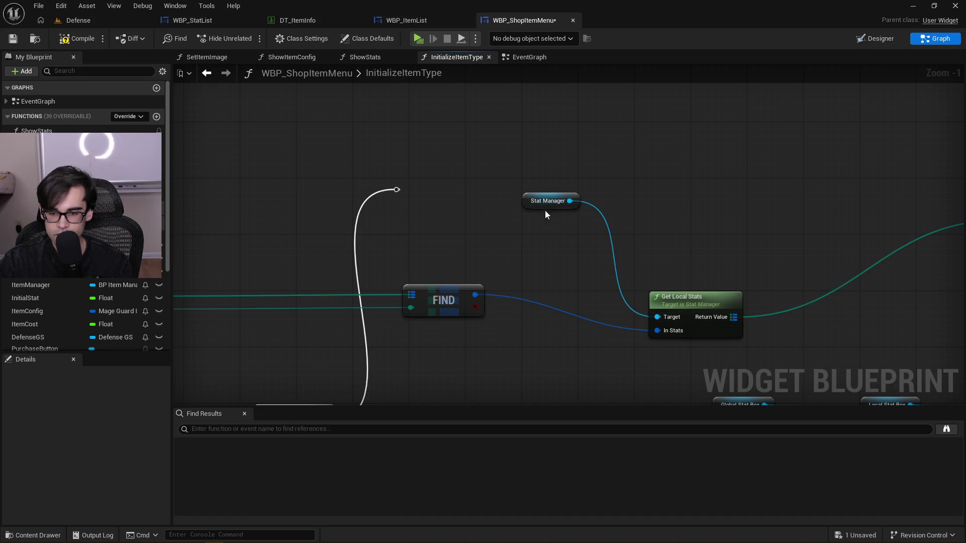
Place Stat Manager above Get Local Stats and wire the True exec into the local Show Stats
{"action": "mouse_move", "coordinate": [526, 204]}
{"action": "left_mouse_down"}
{"action": "mouse_move", "coordinate": [668, 292]}
{"action": "mouse_move", "coordinate": [653, 290]}
{"action": "left_mouse_up"}
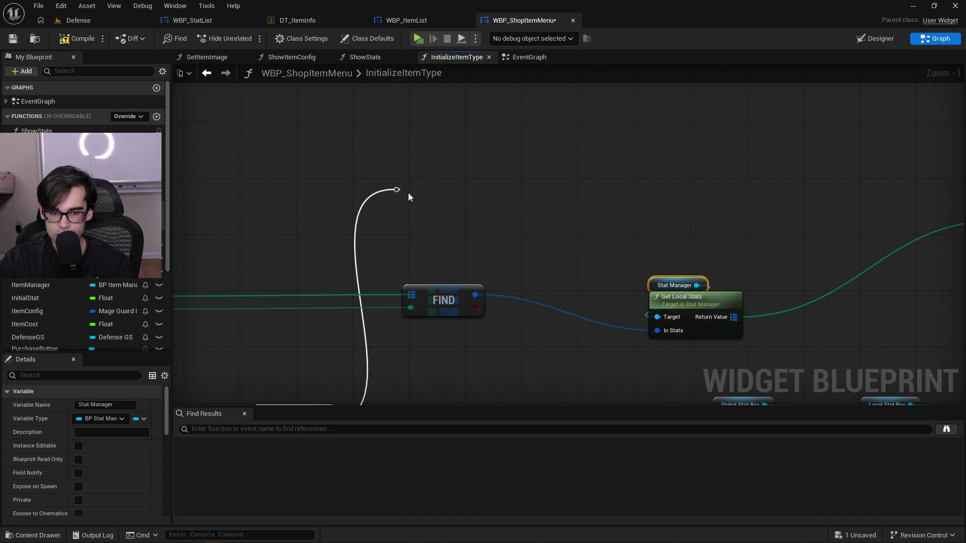
{"action": "scroll", "coordinate": [506, 197], "scroll_direction": "down", "scroll_amount": 2}
{"action": "mouse_move", "coordinate": [396, 190]}
{"action": "left_mouse_down"}
{"action": "mouse_move", "coordinate": [506, 197]}
{"action": "mouse_move", "coordinate": [459, 210]}
{"action": "mouse_move", "coordinate": [825, 193]}
{"action": "mouse_move", "coordinate": [831, 184]}
{"action": "left_mouse_up"}
{"action": "scroll", "coordinate": [621, 195], "scroll_direction": "up", "scroll_amount": 1}
{"action": "left_click_drag", "start_coordinate": [802, 128], "coordinate": [869, 214]}
{"action": "mouse_move", "coordinate": [859, 167]}
{"action": "left_mouse_down"}
{"action": "mouse_move", "coordinate": [758, 210]}
{"action": "mouse_move", "coordinate": [670, 195]}
{"action": "mouse_move", "coordinate": [672, 185]}
{"action": "left_mouse_up"}
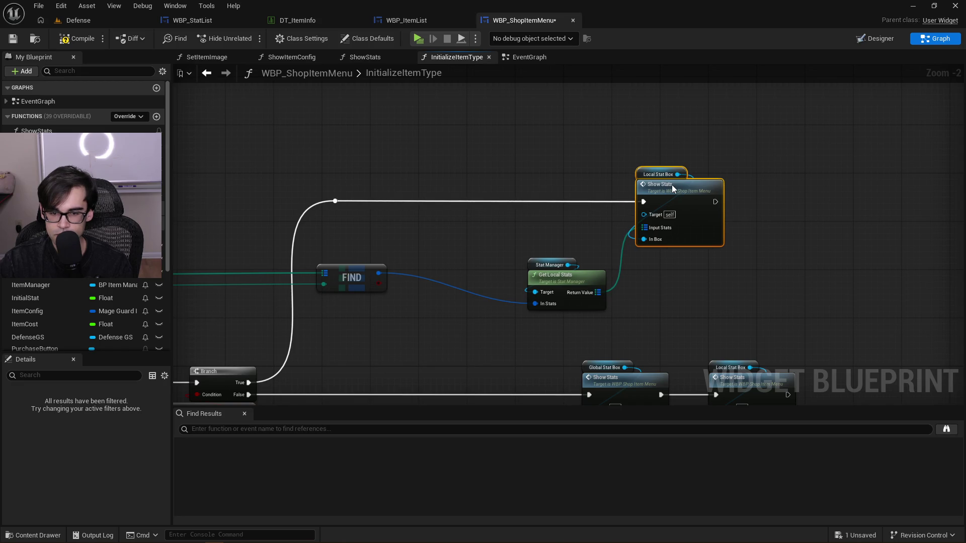
Move Get Local Stats and the tower branch's Show Stats node left into line
{"action": "left_click", "coordinate": [493, 186]}
{"action": "scroll", "coordinate": [644, 171], "scroll_direction": "down", "scroll_amount": 2}
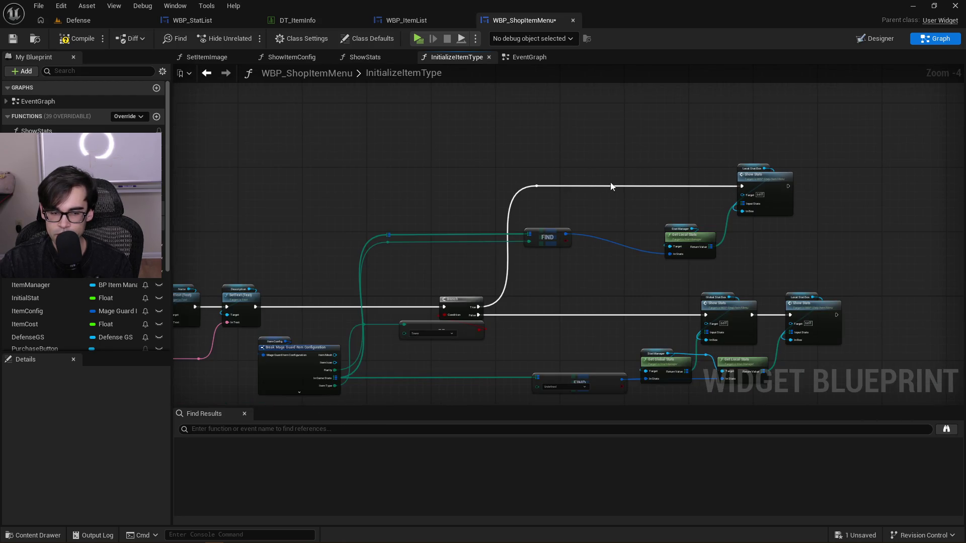
{"action": "left_click_drag", "start_coordinate": [649, 216], "coordinate": [698, 246]}
{"action": "left_click_drag", "start_coordinate": [698, 246], "coordinate": [614, 218]}
{"action": "mouse_move", "coordinate": [732, 152]}
{"action": "left_mouse_down"}
{"action": "mouse_move", "coordinate": [789, 207]}
{"action": "mouse_move", "coordinate": [630, 180]}
{"action": "left_mouse_up"}
{"action": "left_click_drag", "start_coordinate": [690, 214], "coordinate": [605, 214]}
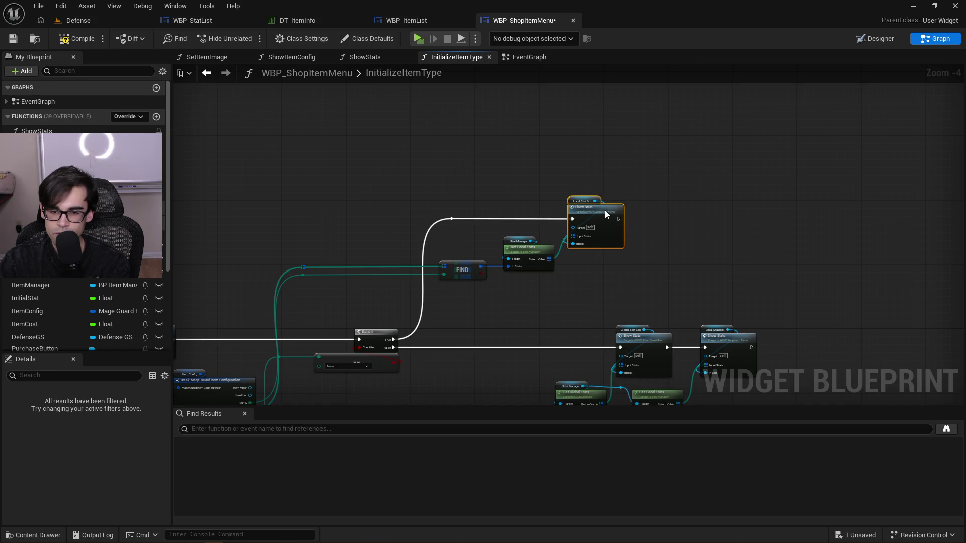
{"action": "left_click_drag", "start_coordinate": [737, 205], "coordinate": [743, 138]}
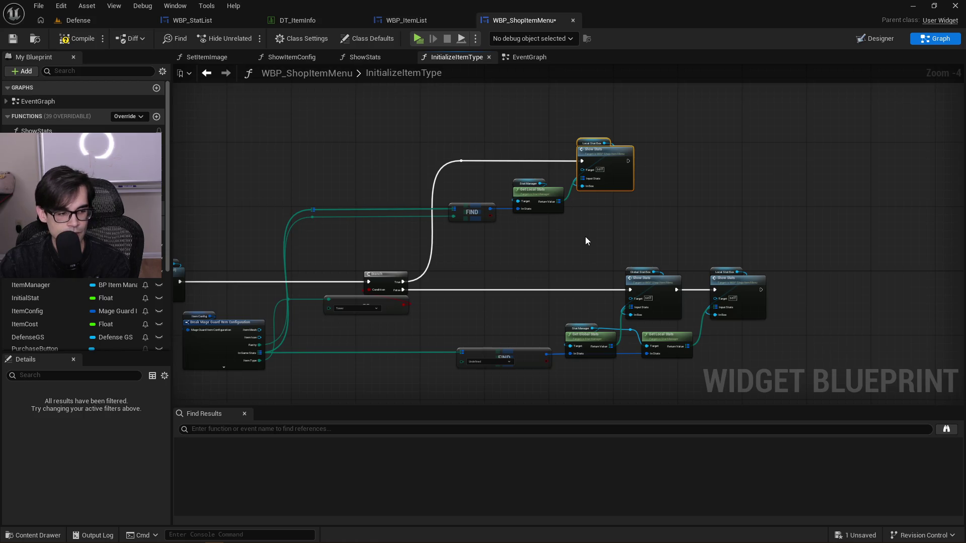
Shift the False branch's stat nodes left, then compile and save WBP_ShopItemMenu
{"action": "mouse_move", "coordinate": [477, 261]}
{"action": "left_mouse_down"}
{"action": "mouse_move", "coordinate": [844, 375]}
{"action": "mouse_move", "coordinate": [843, 385]}
{"action": "left_mouse_up"}
{"action": "left_click_drag", "start_coordinate": [668, 287], "coordinate": [608, 284]}
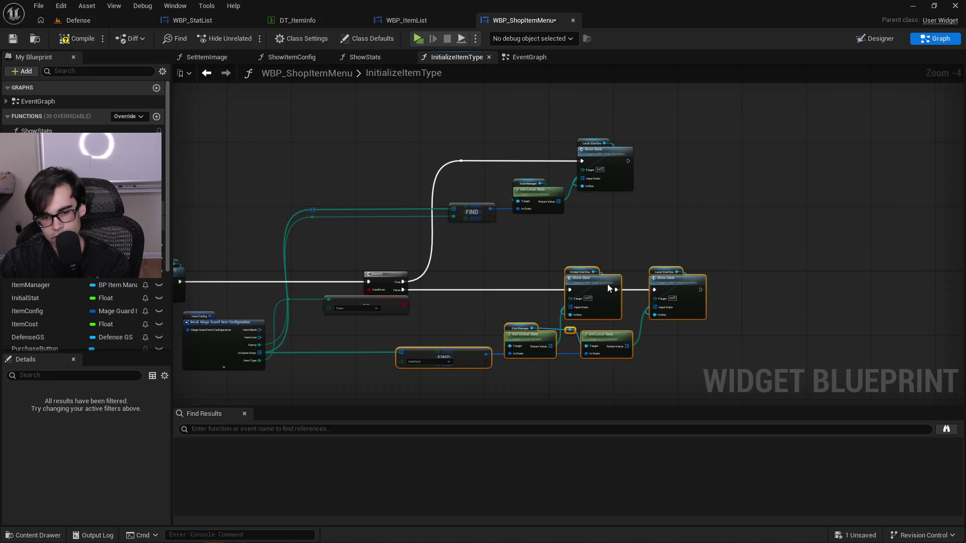
{"action": "left_click", "coordinate": [481, 270]}
{"action": "scroll", "coordinate": [608, 278], "scroll_direction": "up", "scroll_amount": 3}
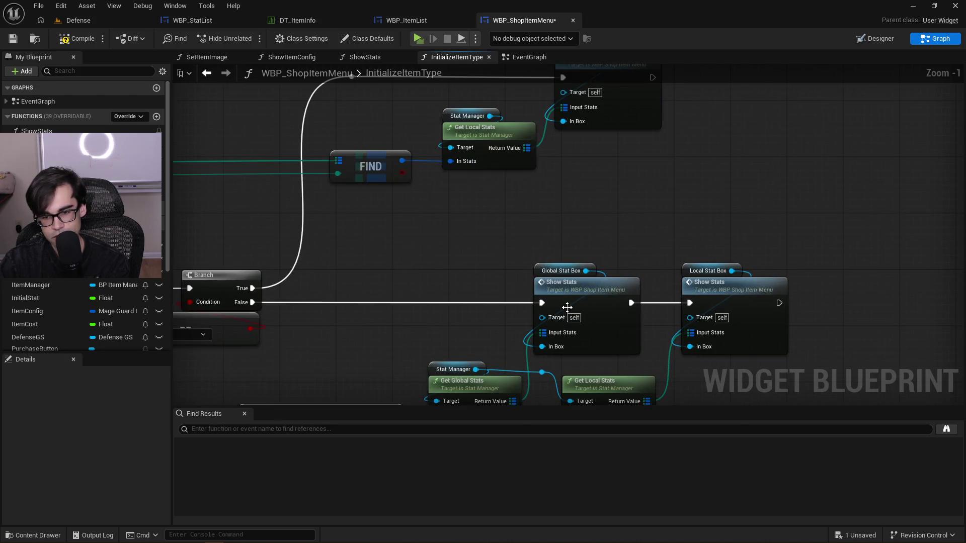
{"action": "left_click", "coordinate": [76, 39]}
{"action": "left_click", "coordinate": [13, 39]}
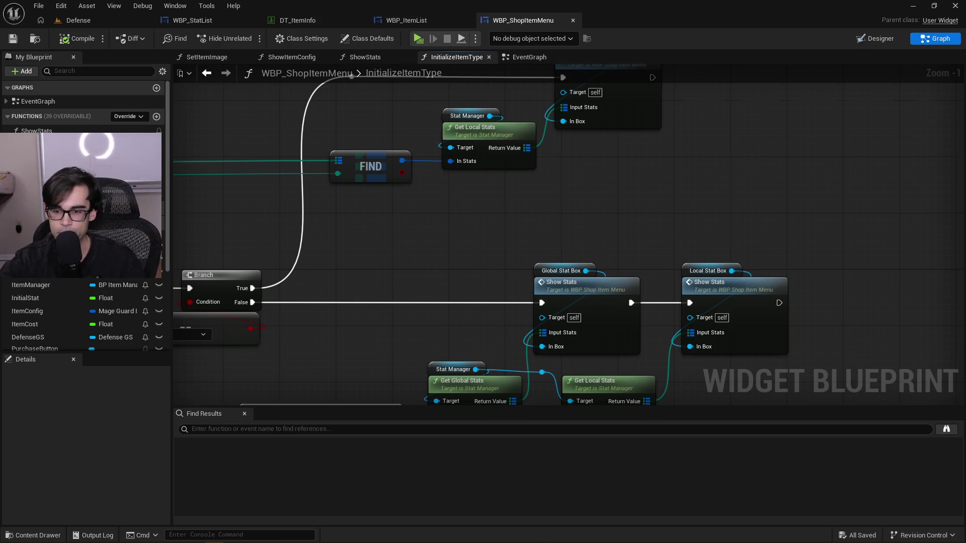
Nudge the Local Stat Box Show Stats node on the True branch slightly right
{"action": "left_click_drag", "start_coordinate": [590, 230], "coordinate": [605, 323]}
{"action": "left_click_drag", "start_coordinate": [622, 160], "coordinate": [670, 159]}
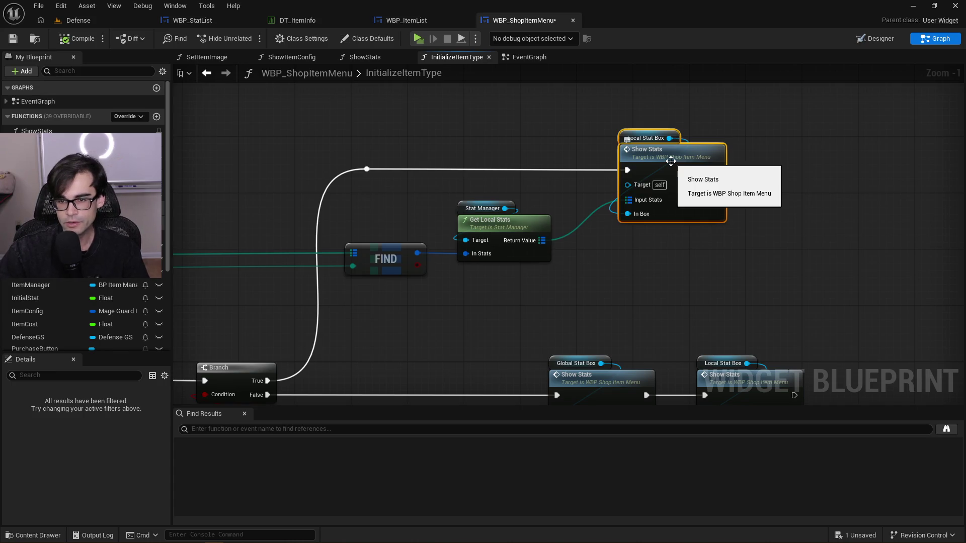
Add a Boolean input named bIsTower to Show Stats and open its ShowStats function graph
{"action": "left_click", "coordinate": [697, 158]}
{"action": "scroll", "coordinate": [116, 458], "scroll_direction": "down", "scroll_amount": 3}
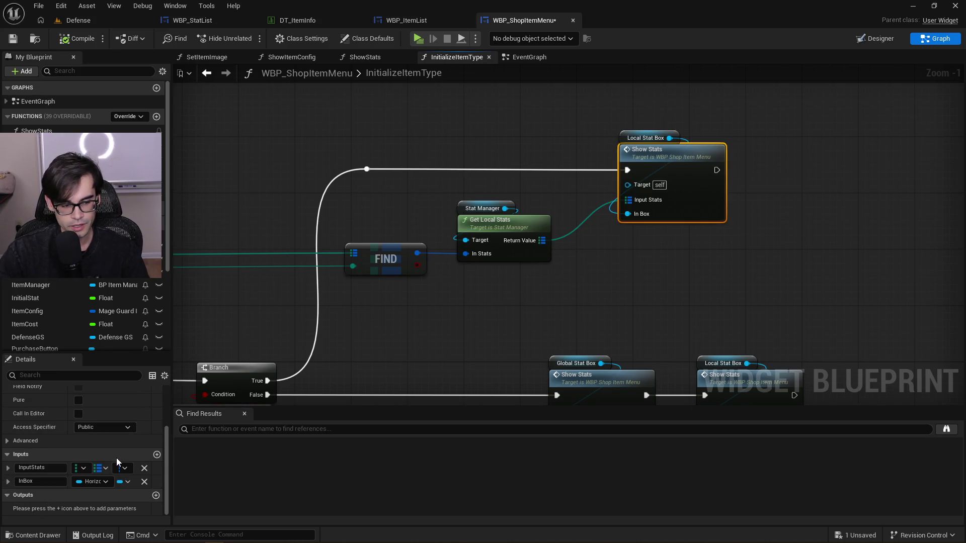
{"action": "left_click", "coordinate": [157, 455]}
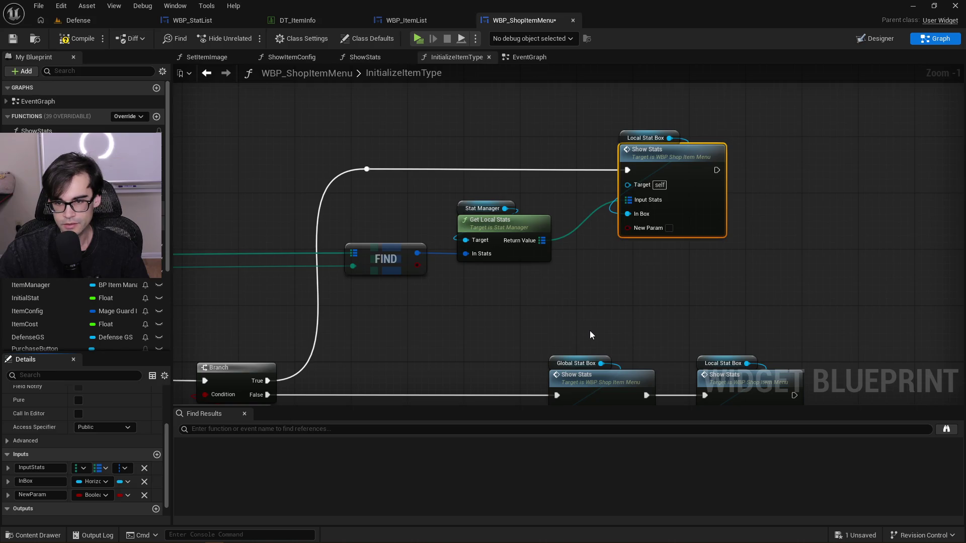
{"action": "type", "text": "bIsTower"}
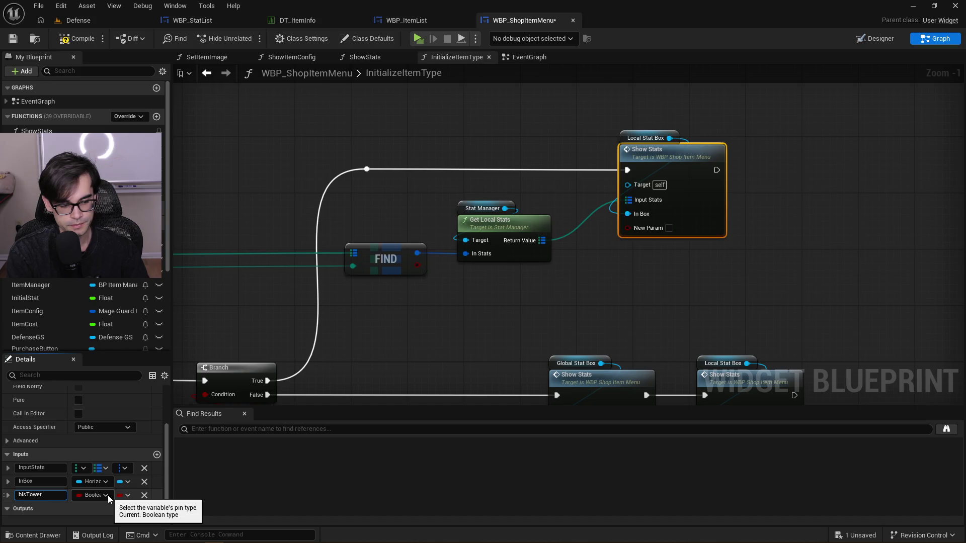
{"action": "key", "text": "Return"}
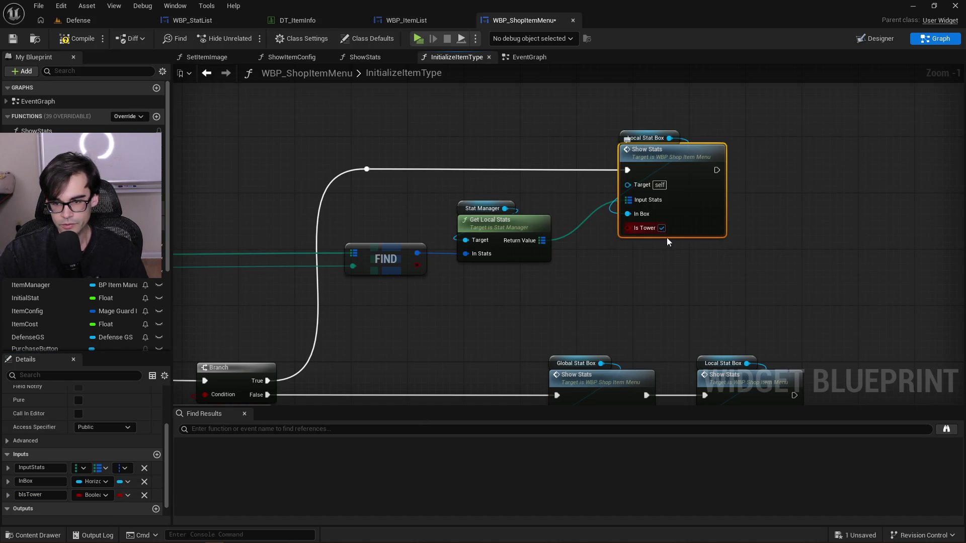
{"action": "double_click", "coordinate": [679, 156]}
{"action": "scroll", "coordinate": [198, 150], "scroll_direction": "down", "scroll_amount": 3}
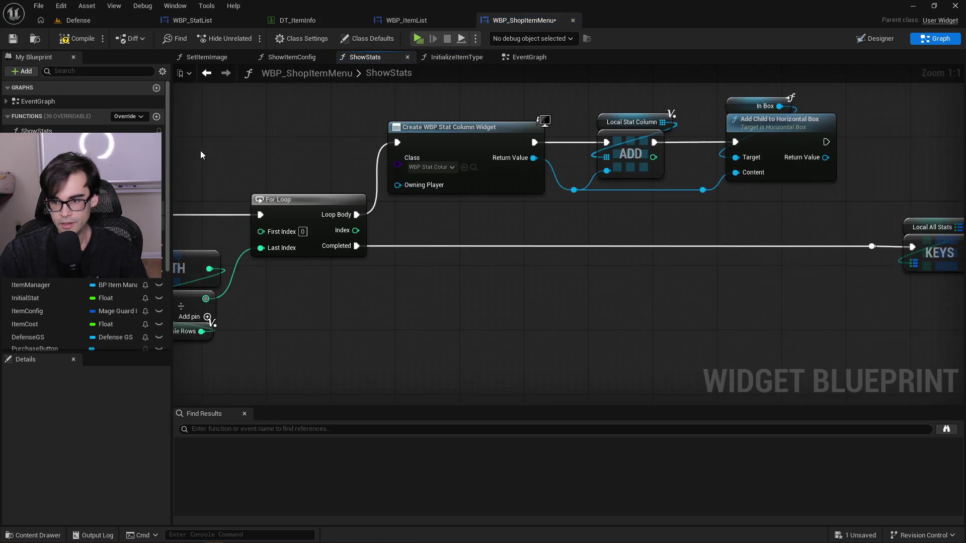
Place a Get Is Tower node beside the Input Stat node in ShowStats
{"action": "scroll", "coordinate": [409, 213], "scroll_direction": "up", "scroll_amount": 3}
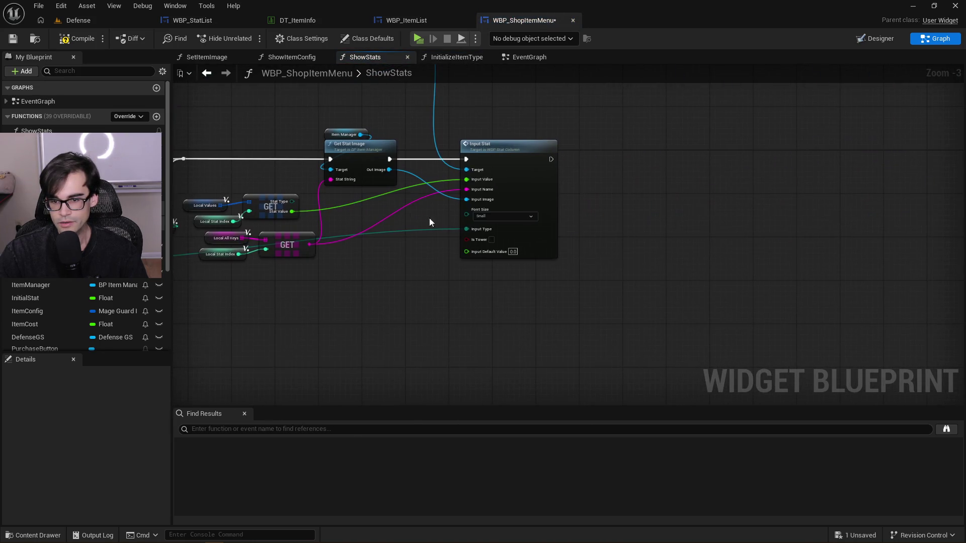
{"action": "scroll", "coordinate": [503, 249], "scroll_direction": "down", "scroll_amount": 4}
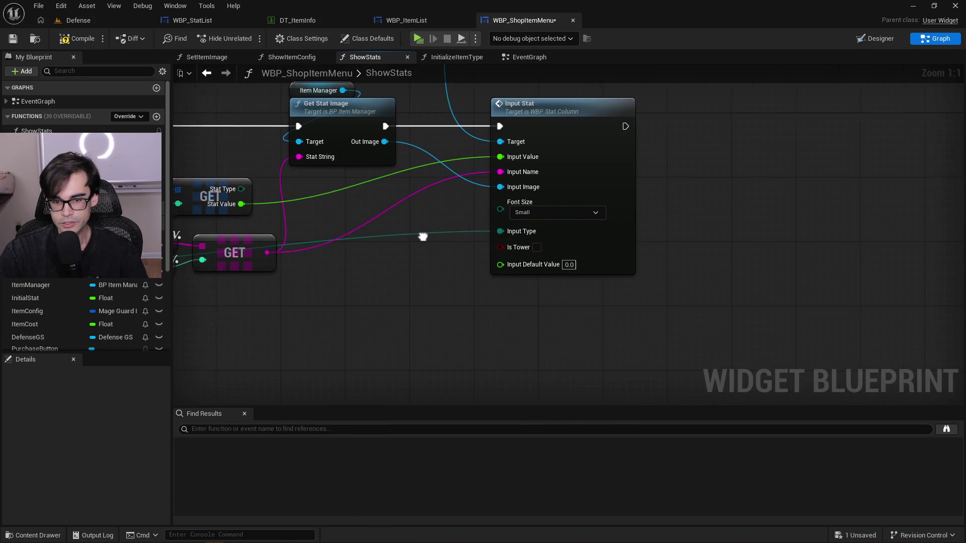
{"action": "left_click_drag", "start_coordinate": [455, 201], "coordinate": [488, 215]}
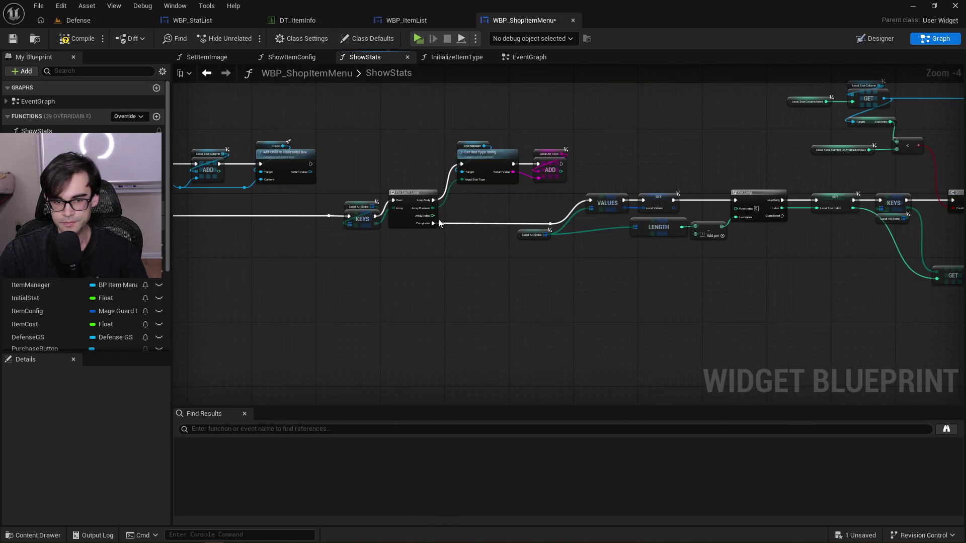
{"action": "scroll", "coordinate": [488, 216], "scroll_direction": "up", "scroll_amount": 2}
{"action": "scroll", "coordinate": [556, 219], "scroll_direction": "down", "scroll_amount": 3}
{"action": "scroll", "coordinate": [556, 219], "scroll_direction": "up", "scroll_amount": 3}
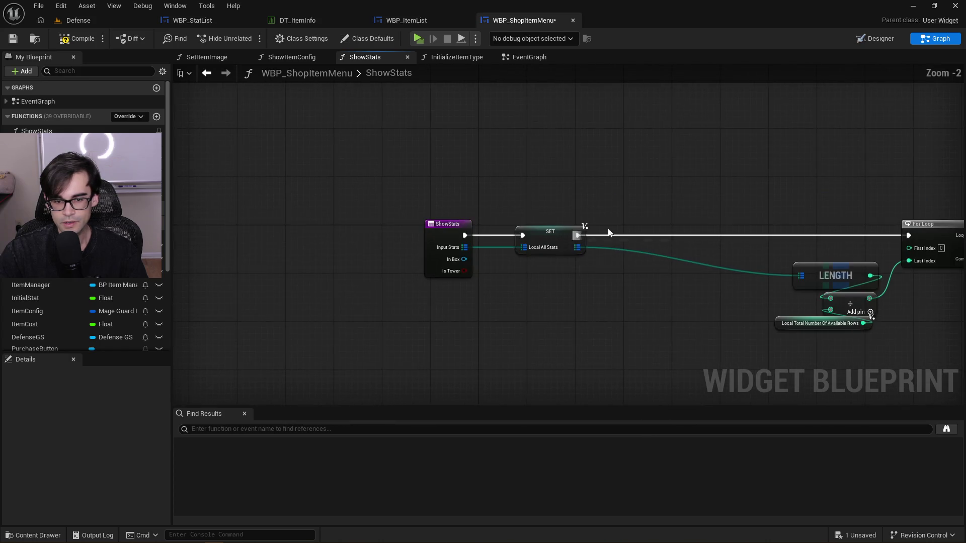
{"action": "left_click_drag", "start_coordinate": [591, 232], "coordinate": [267, 200]}
{"action": "left_click_drag", "start_coordinate": [765, 252], "coordinate": [429, 257]}
{"action": "left_click_drag", "start_coordinate": [699, 258], "coordinate": [232, 206]}
{"action": "right_click", "coordinate": [435, 272]}
{"action": "type", "text": "get is to"}
{"action": "key", "text": "Return"}
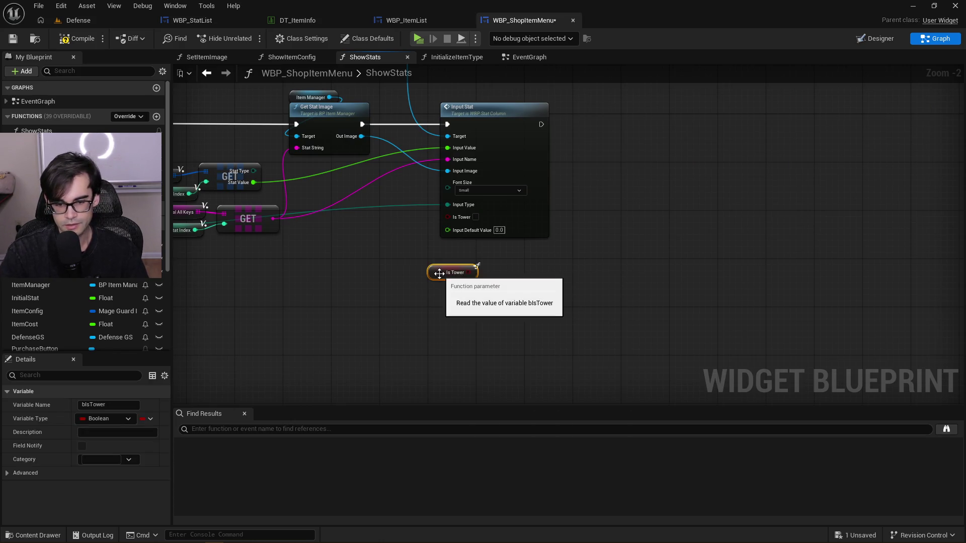
Wire the Is Tower getter into Input Stat's Is Tower pin and compile
{"action": "scroll", "coordinate": [433, 274], "scroll_direction": "up", "scroll_amount": 3}
{"action": "left_click_drag", "start_coordinate": [471, 273], "coordinate": [444, 198]}
{"action": "mouse_move", "coordinate": [424, 274]}
{"action": "left_mouse_down"}
{"action": "mouse_move", "coordinate": [440, 227]}
{"action": "mouse_move", "coordinate": [441, 239]}
{"action": "left_mouse_up"}
{"action": "left_click", "coordinate": [80, 42]}
Save the widget, run the Defense level in Standalone and skip to the shop page
{"action": "left_click", "coordinate": [17, 40]}
{"action": "left_click", "coordinate": [92, 19]}
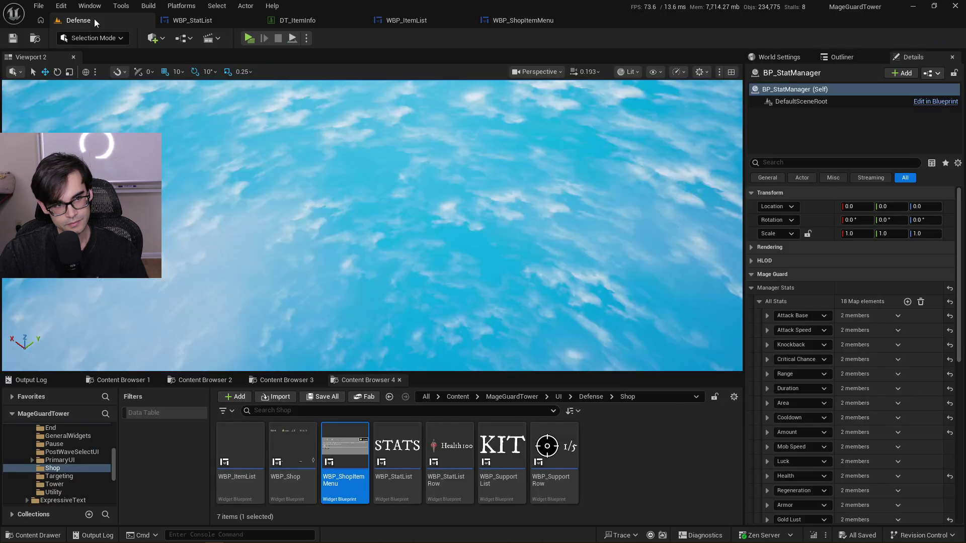
{"action": "left_click", "coordinate": [251, 38]}
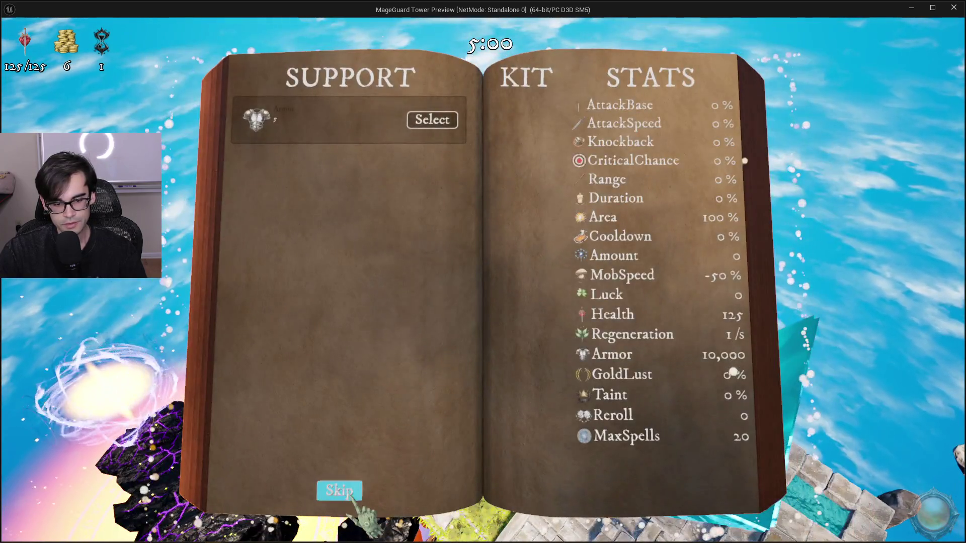
{"action": "left_click", "coordinate": [347, 491]}
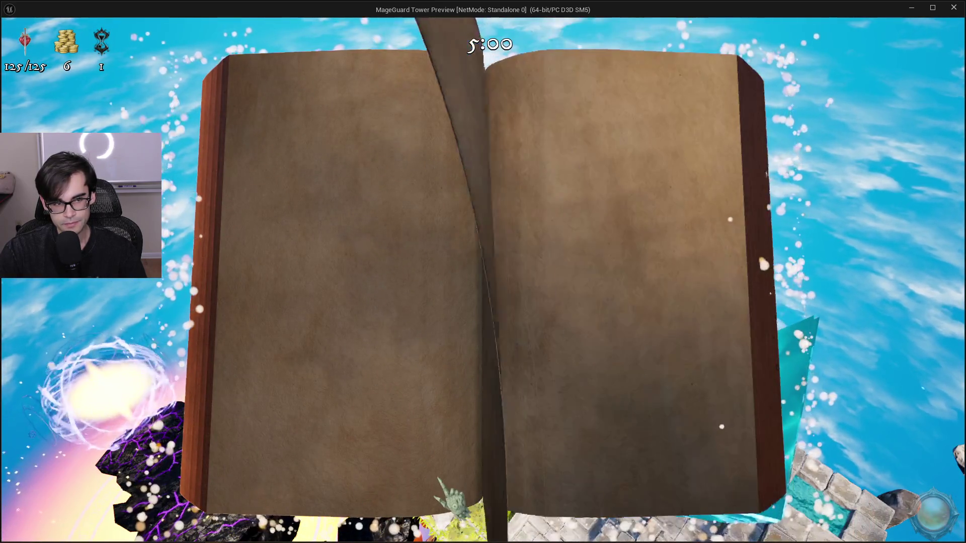
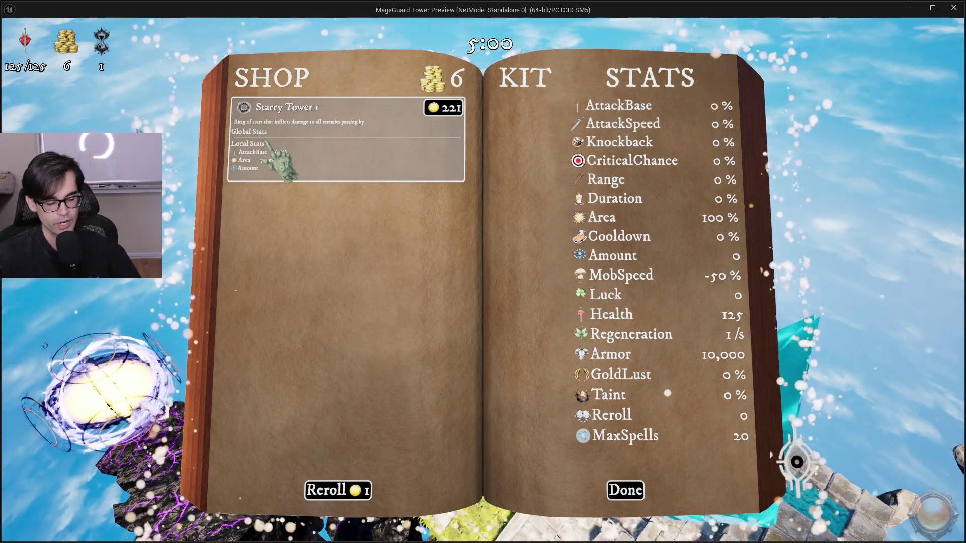
Stop the play preview and bring ShowStats' For Loop and Branch nodes into view
{"action": "key", "text": "Escape"}
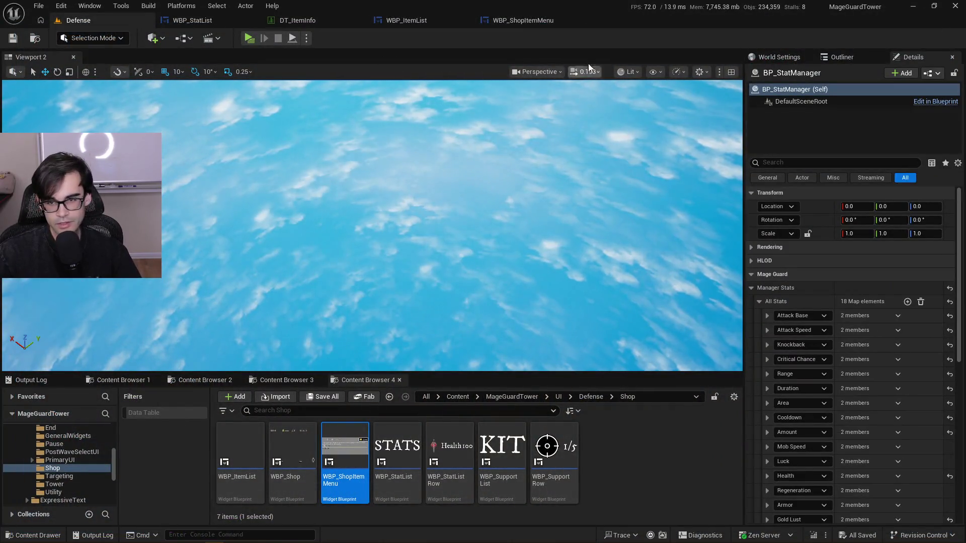
{"action": "left_click", "coordinate": [518, 24]}
{"action": "left_click_drag", "start_coordinate": [385, 143], "coordinate": [488, 223]}
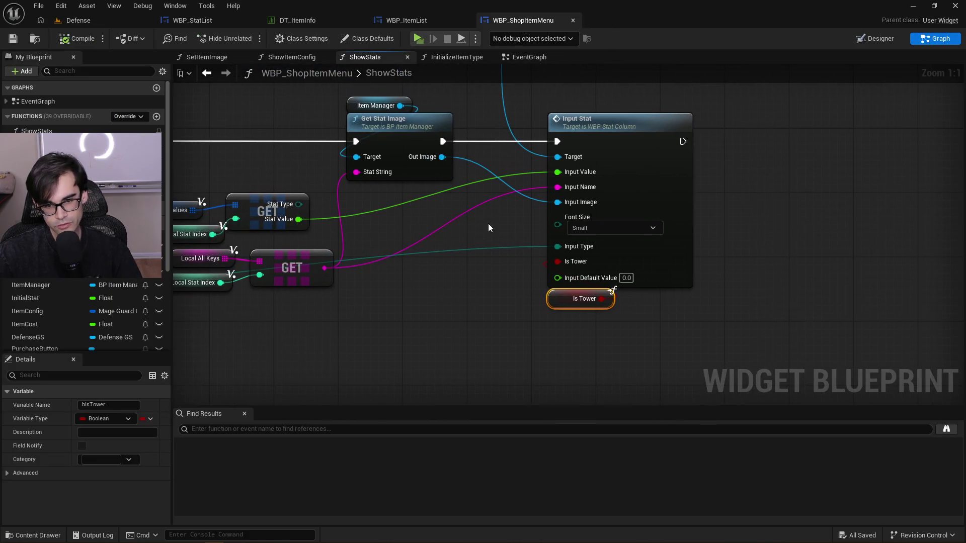
{"action": "scroll", "coordinate": [373, 206], "scroll_direction": "down", "scroll_amount": 8}
{"action": "scroll", "coordinate": [778, 203], "scroll_direction": "up", "scroll_amount": 5}
{"action": "left_click_drag", "start_coordinate": [435, 204], "coordinate": [679, 206]}
{"action": "scroll", "coordinate": [759, 209], "scroll_direction": "down", "scroll_amount": 3}
{"action": "scroll", "coordinate": [479, 210], "scroll_direction": "up", "scroll_amount": 1}
{"action": "scroll", "coordinate": [639, 215], "scroll_direction": "up", "scroll_amount": 1}
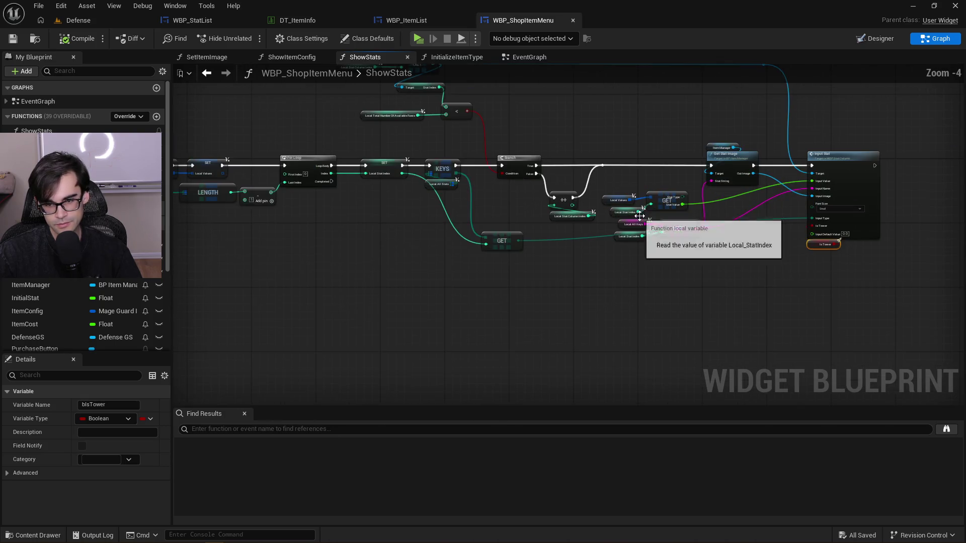
{"action": "scroll", "coordinate": [571, 203], "scroll_direction": "down", "scroll_amount": 3}
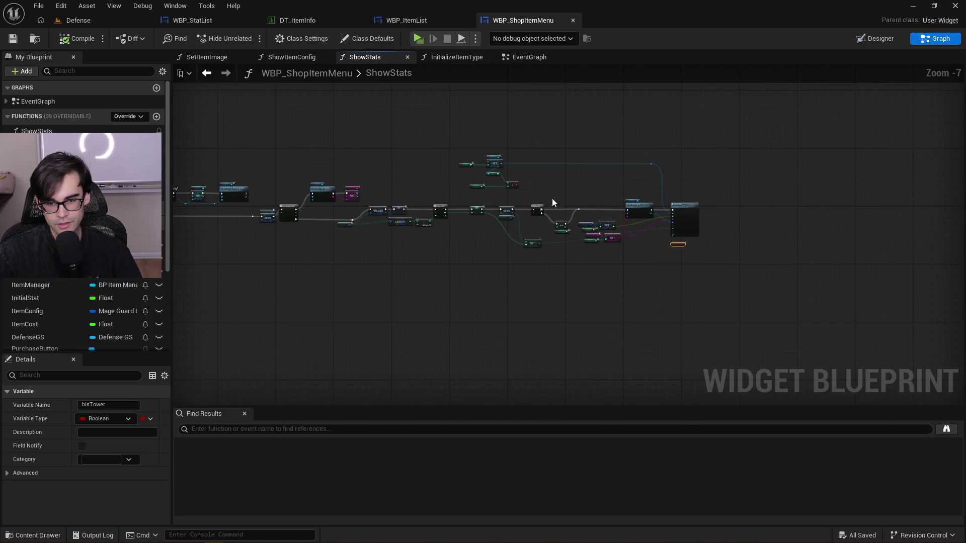
{"action": "scroll", "coordinate": [575, 212], "scroll_direction": "up", "scroll_amount": 2}
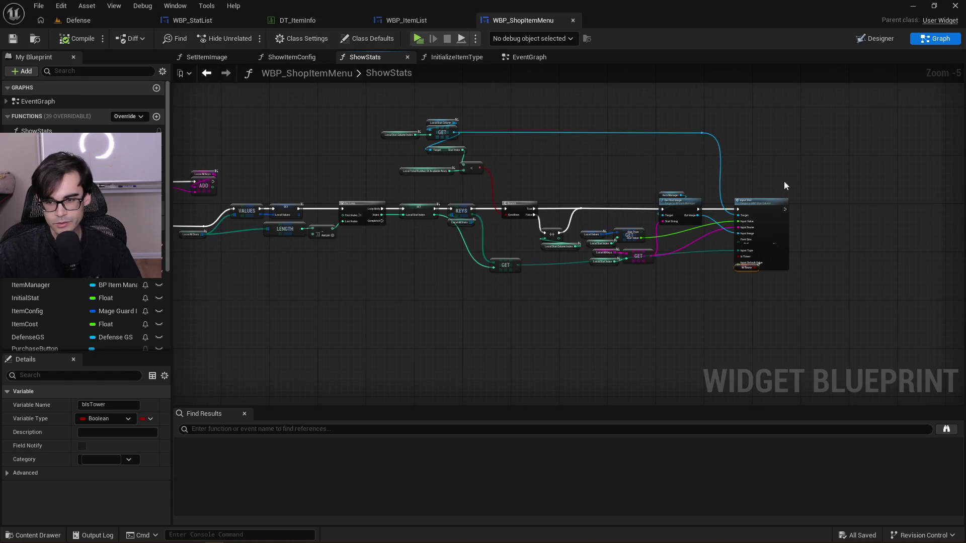
{"action": "scroll", "coordinate": [784, 187], "scroll_direction": "up", "scroll_amount": 5}
Drill from the Input Stat node into WBP_StatListRow's Initialize Item function
{"action": "left_click", "coordinate": [597, 214]}
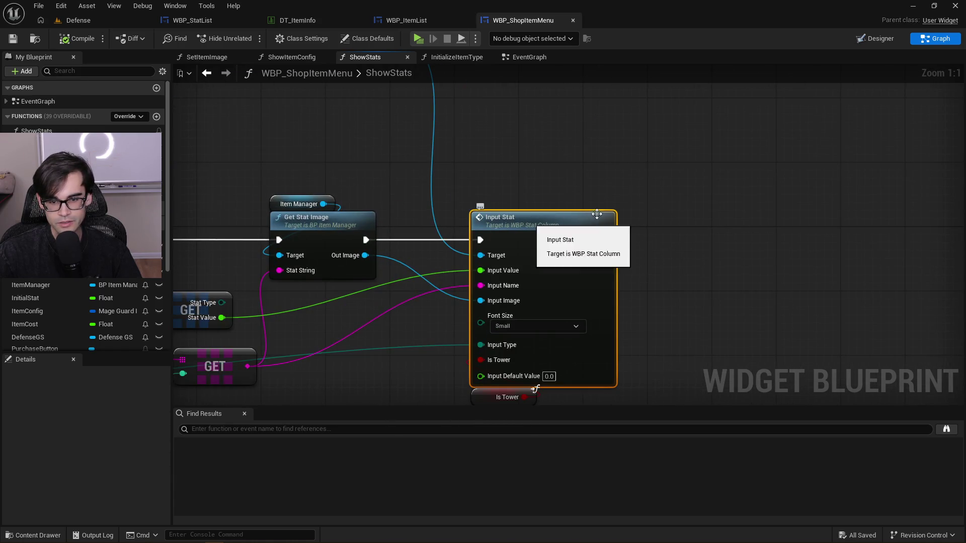
{"action": "double_click", "coordinate": [597, 214]}
{"action": "double_click", "coordinate": [681, 199]}
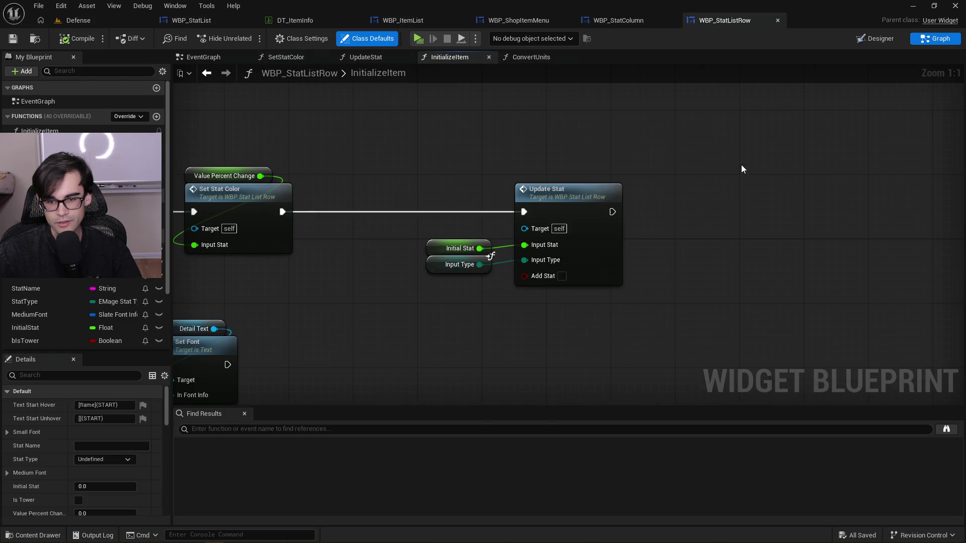
Open the Update Stat graph, then the Convert Units function graph from it
{"action": "double_click", "coordinate": [568, 193]}
{"action": "scroll", "coordinate": [595, 179], "scroll_direction": "down", "scroll_amount": 5}
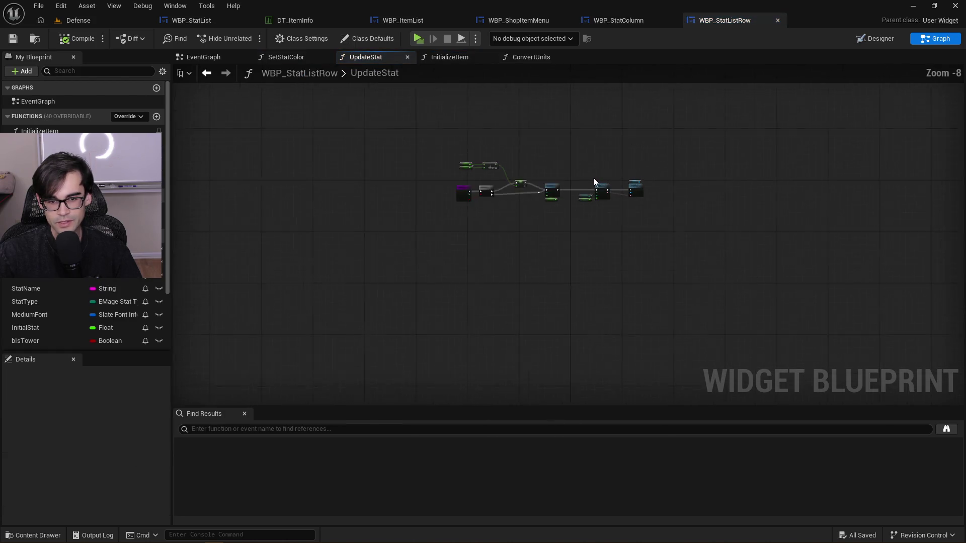
{"action": "scroll", "coordinate": [599, 179], "scroll_direction": "up", "scroll_amount": 5}
{"action": "left_click", "coordinate": [648, 222]}
{"action": "double_click", "coordinate": [648, 222]}
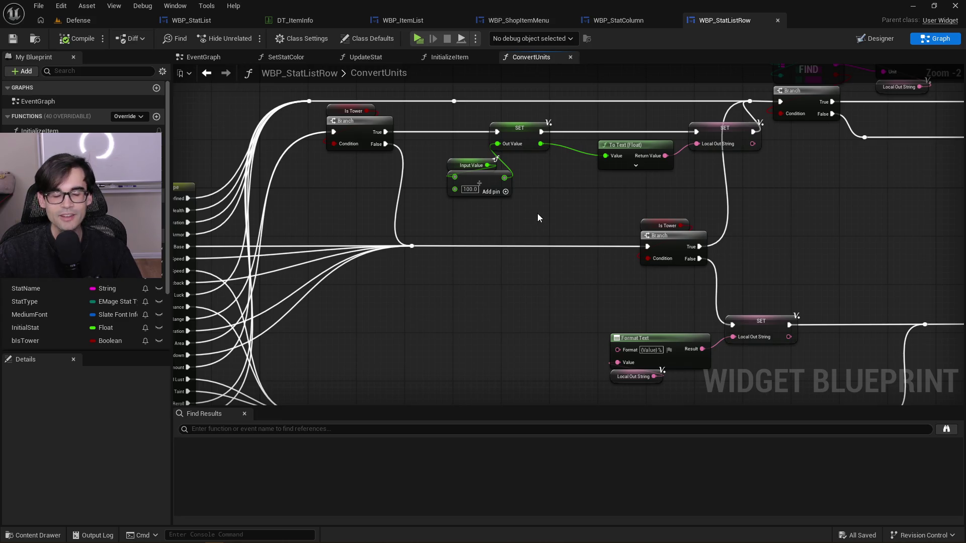
Inspect the ConvertUnits switch and setter nodes, then return to WBP_StatColumn's InputStat graph
{"action": "scroll", "coordinate": [547, 228], "scroll_direction": "down", "scroll_amount": 3}
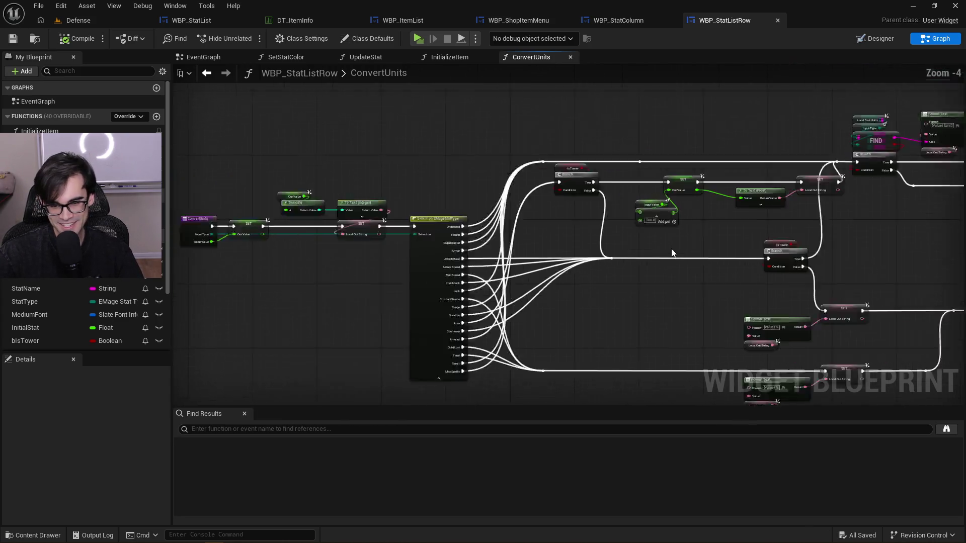
{"action": "mouse_move", "coordinate": [622, 354]}
{"action": "left_mouse_down"}
{"action": "mouse_move", "coordinate": [567, 155]}
{"action": "mouse_move", "coordinate": [280, 170]}
{"action": "mouse_move", "coordinate": [695, 361]}
{"action": "mouse_move", "coordinate": [653, 350]}
{"action": "mouse_move", "coordinate": [651, 325]}
{"action": "left_mouse_up"}
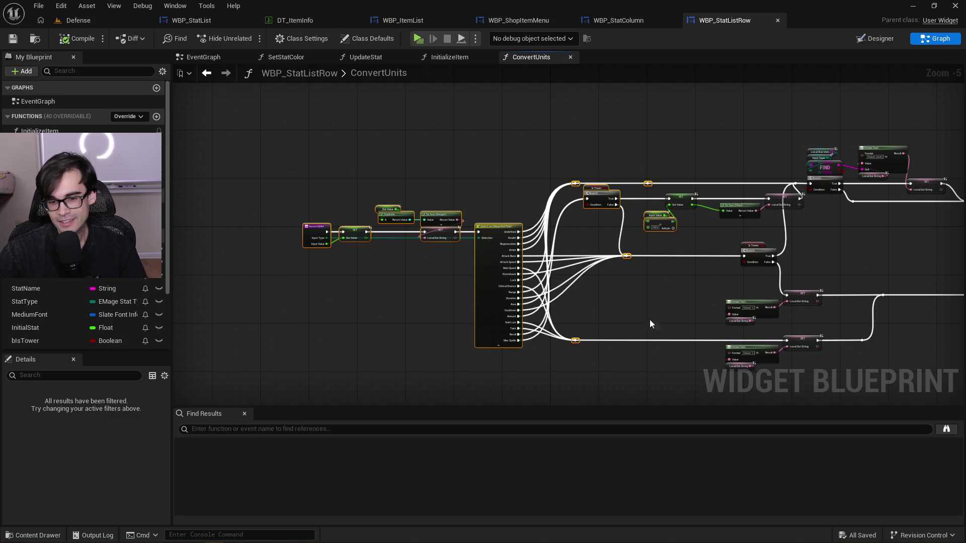
{"action": "left_click", "coordinate": [650, 325]}
{"action": "scroll", "coordinate": [636, 265], "scroll_direction": "down", "scroll_amount": 3}
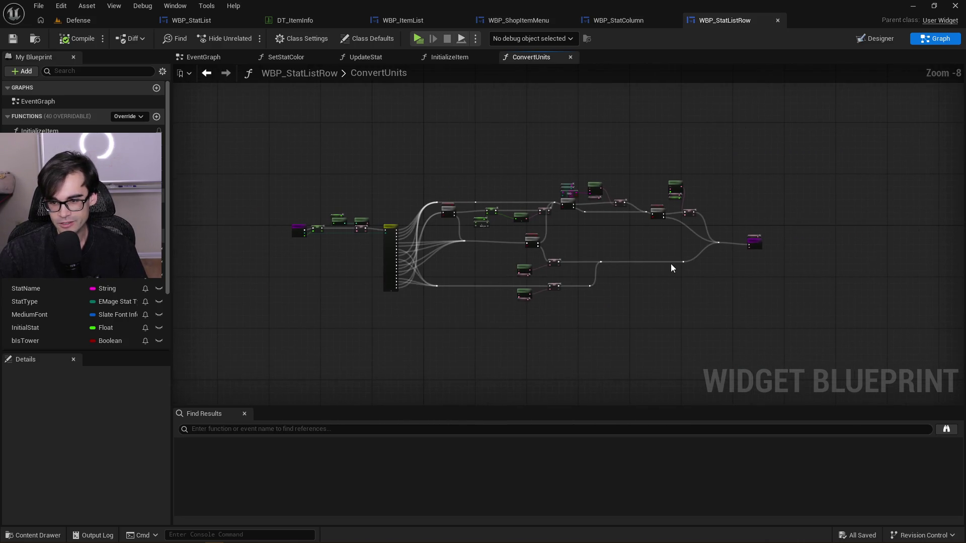
{"action": "mouse_move", "coordinate": [754, 294]}
{"action": "left_mouse_down"}
{"action": "mouse_move", "coordinate": [327, 185]}
{"action": "mouse_move", "coordinate": [305, 202]}
{"action": "left_mouse_up"}
{"action": "scroll", "coordinate": [305, 202], "scroll_direction": "up", "scroll_amount": 4}
{"action": "left_click_drag", "start_coordinate": [719, 325], "coordinate": [652, 195]}
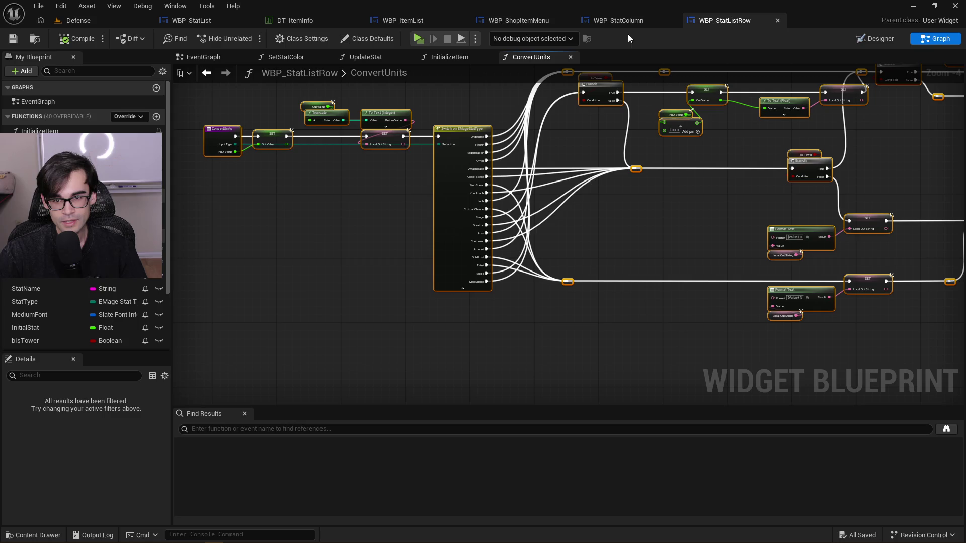
{"action": "left_click", "coordinate": [624, 20]}
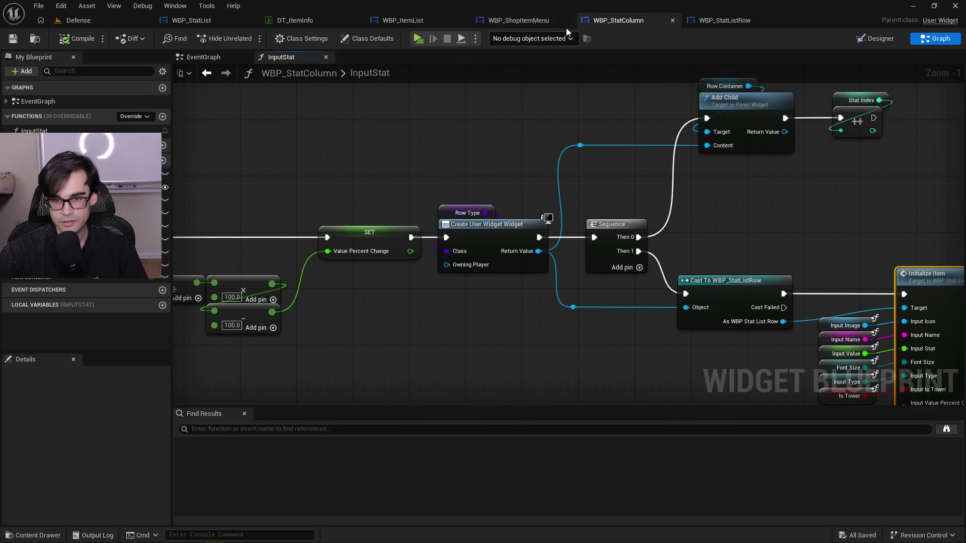
Pan through ShowStats' VALUES, LENGTH, ADD, For Each Loop and KEYS nodes, undoing an accidental move
{"action": "left_click", "coordinate": [517, 20]}
{"action": "scroll", "coordinate": [575, 159], "scroll_direction": "down", "scroll_amount": 3}
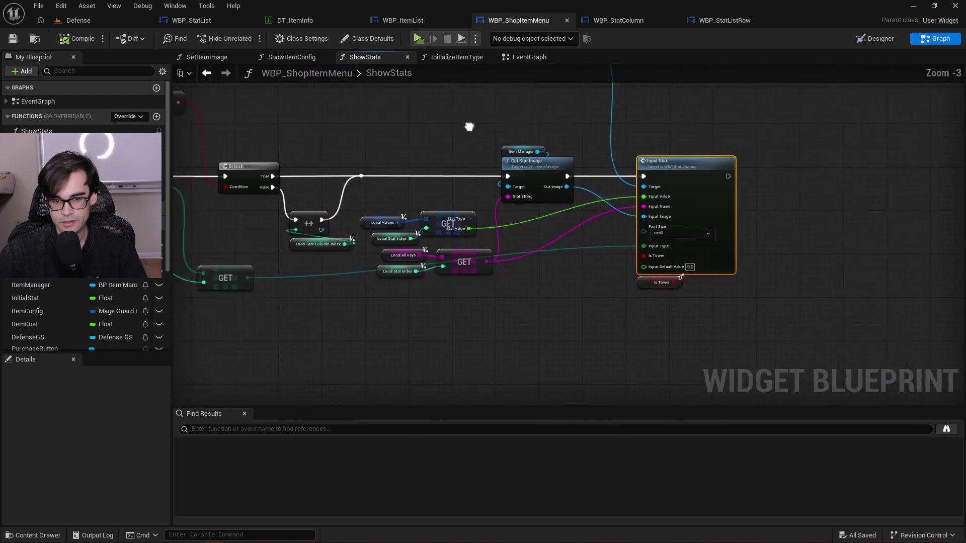
{"action": "left_click_drag", "start_coordinate": [600, 161], "coordinate": [705, 127]}
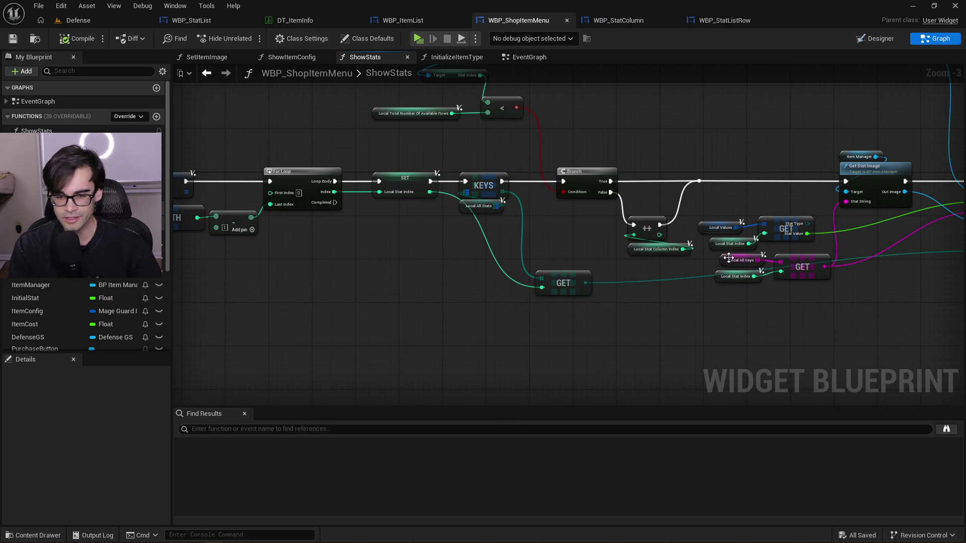
{"action": "left_click_drag", "start_coordinate": [378, 243], "coordinate": [715, 225]}
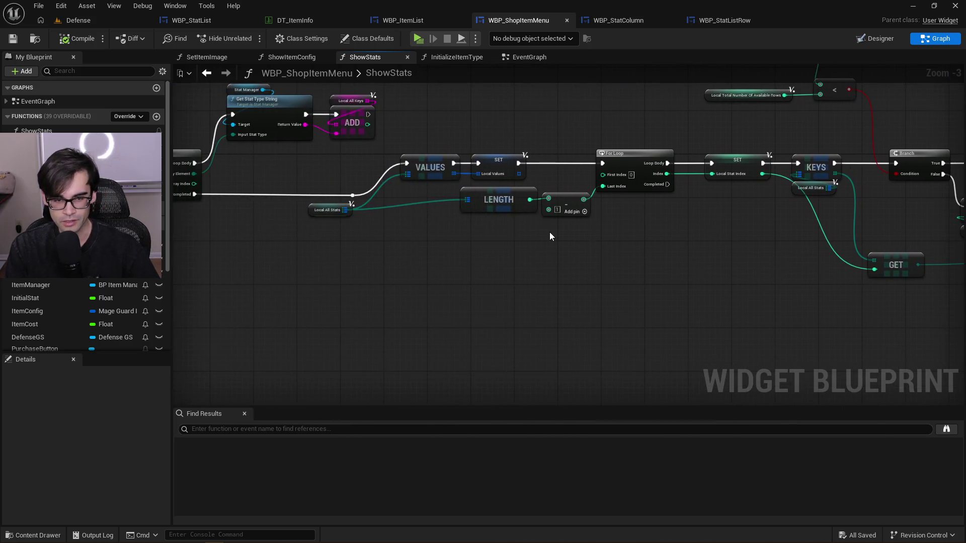
{"action": "mouse_move", "coordinate": [312, 210]}
{"action": "left_mouse_down"}
{"action": "mouse_move", "coordinate": [330, 210]}
{"action": "mouse_move", "coordinate": [372, 177]}
{"action": "mouse_move", "coordinate": [462, 177]}
{"action": "left_mouse_up"}
{"action": "key", "text": "ctrl+z"}
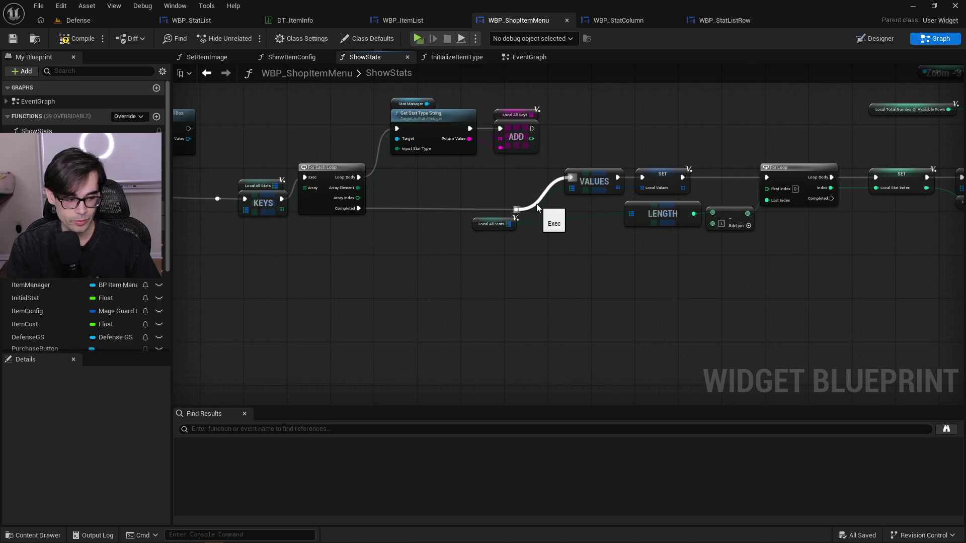
{"action": "mouse_move", "coordinate": [461, 196]}
{"action": "left_mouse_down"}
{"action": "mouse_move", "coordinate": [433, 174]}
{"action": "mouse_move", "coordinate": [609, 249]}
{"action": "mouse_move", "coordinate": [736, 206]}
{"action": "left_mouse_up"}
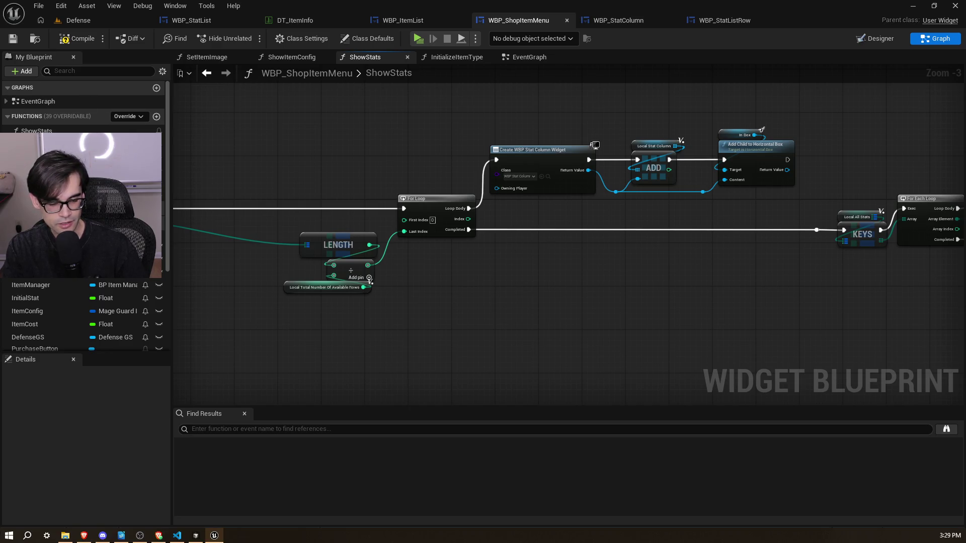
{"action": "left_click", "coordinate": [177, 536]}
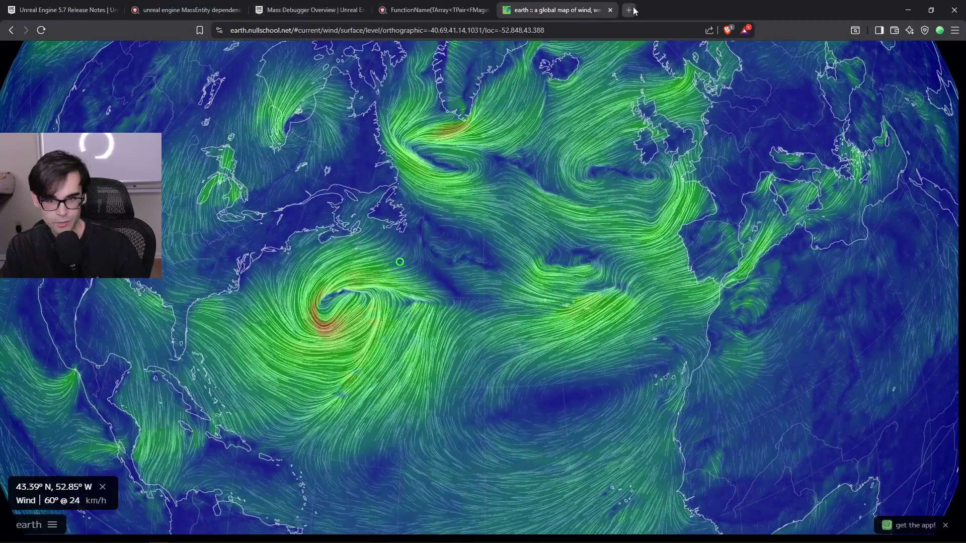
Search 'ocd stand for obssesive' in a new tab and read the Wikipedia result
{"action": "left_click", "coordinate": [628, 10]}
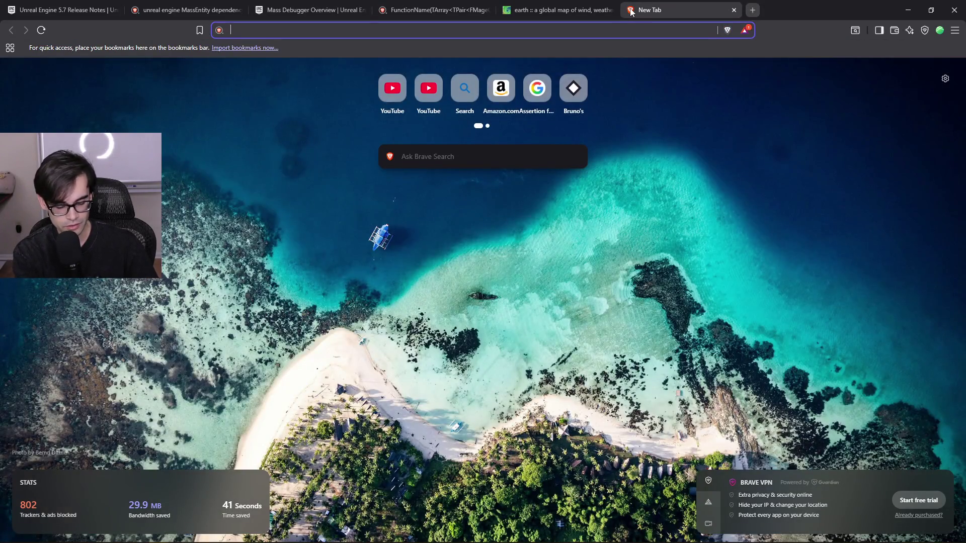
{"action": "type", "text": "ocd stand for "}
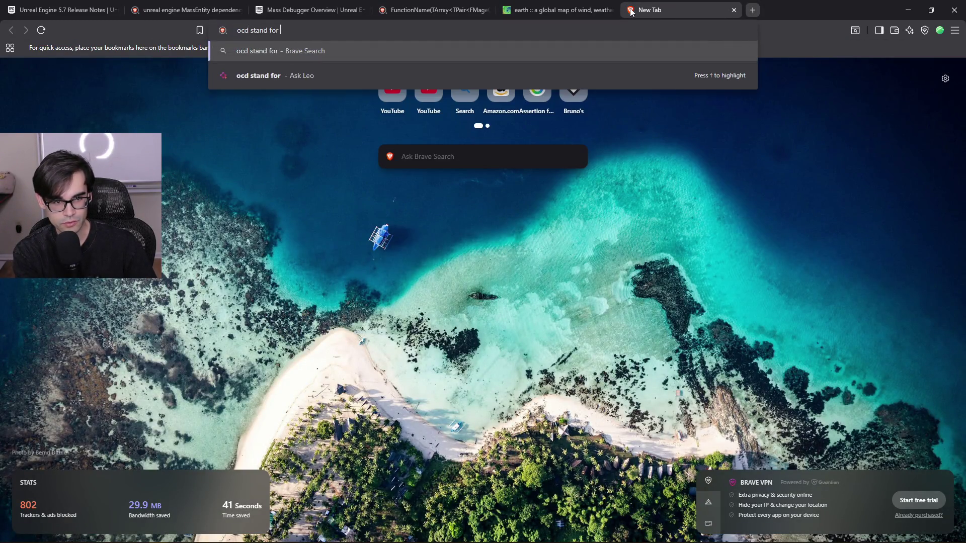
{"action": "type", "text": "obssesive"}
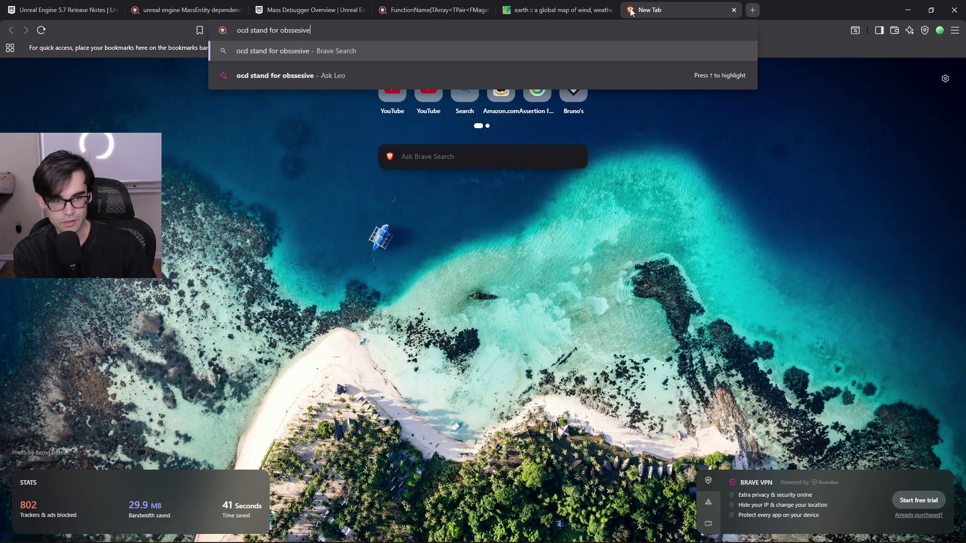
{"action": "key", "text": "Return"}
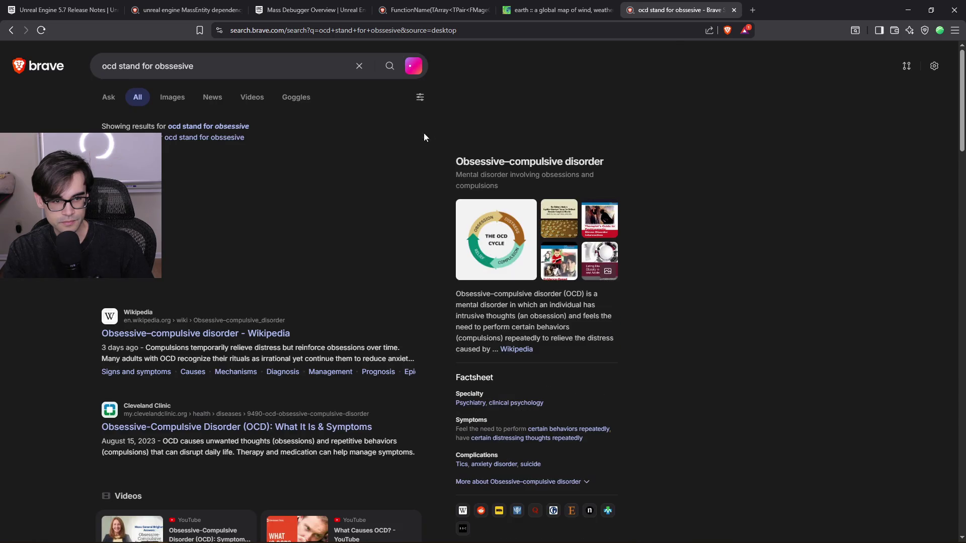
{"action": "triple_click", "coordinate": [97, 344]}
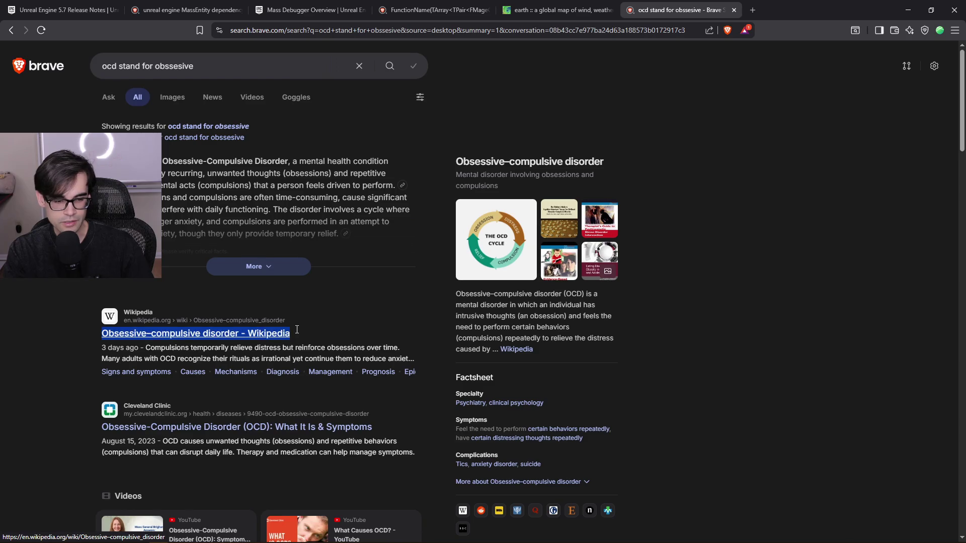
{"action": "left_click", "coordinate": [82, 332]}
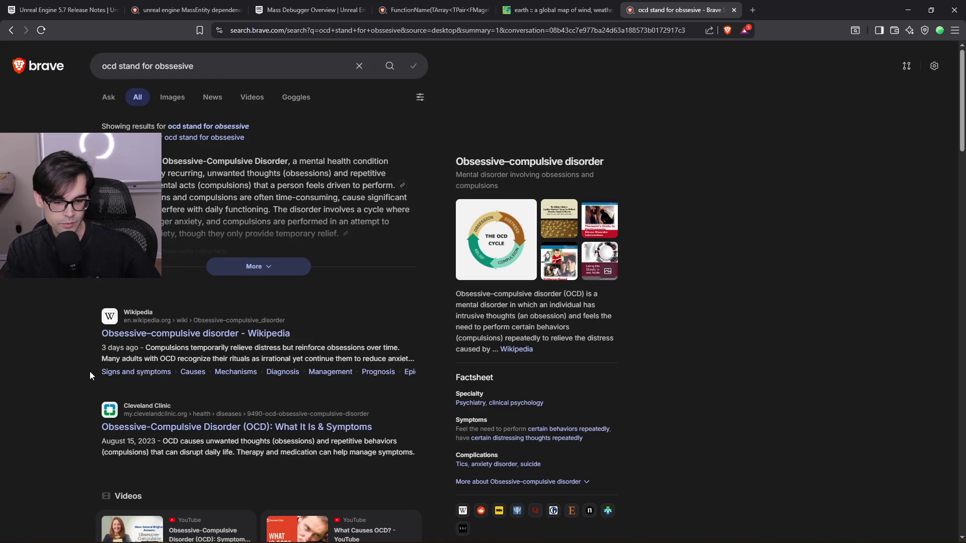
{"action": "right_click", "coordinate": [98, 331]}
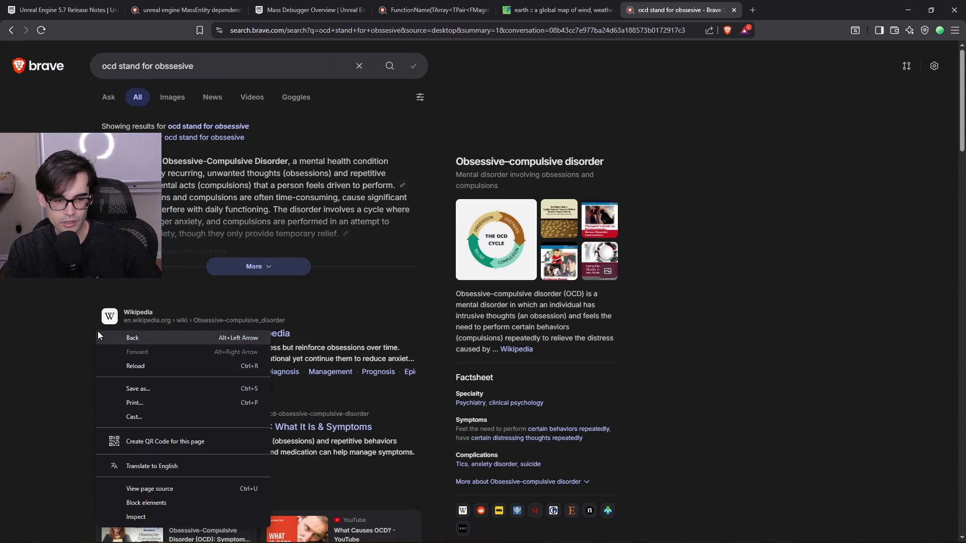
{"action": "left_click", "coordinate": [59, 329]}
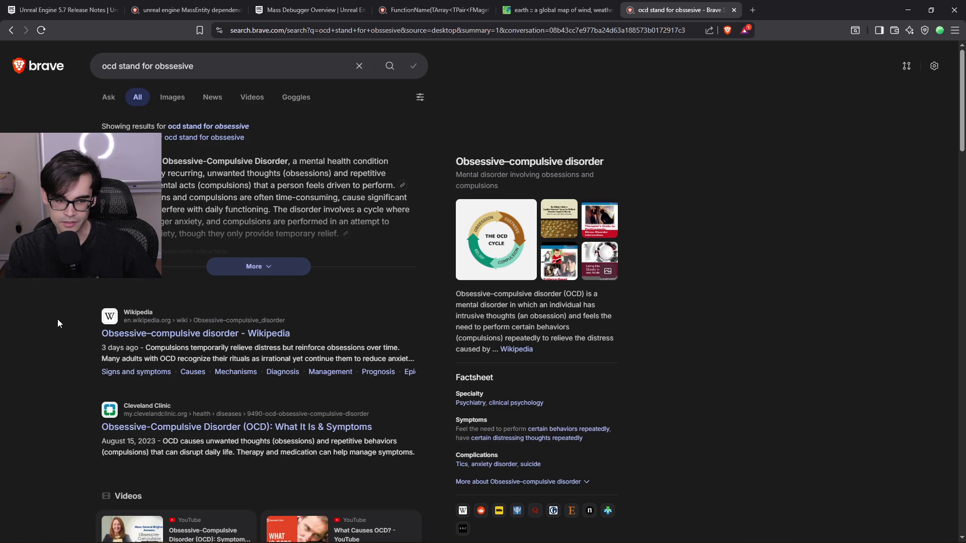
{"action": "scroll", "coordinate": [59, 329], "scroll_direction": "down", "scroll_amount": 5}
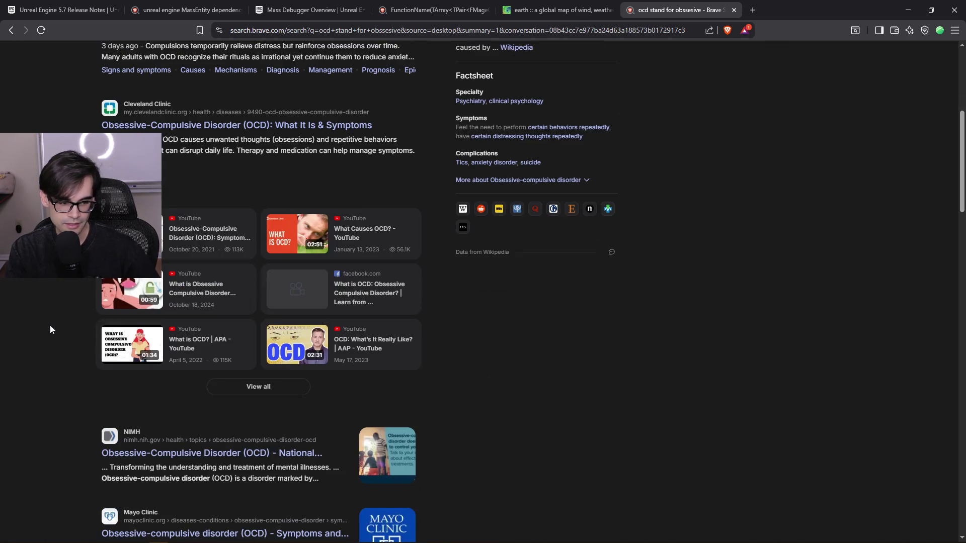
{"action": "scroll", "coordinate": [50, 329], "scroll_direction": "down", "scroll_amount": 8}
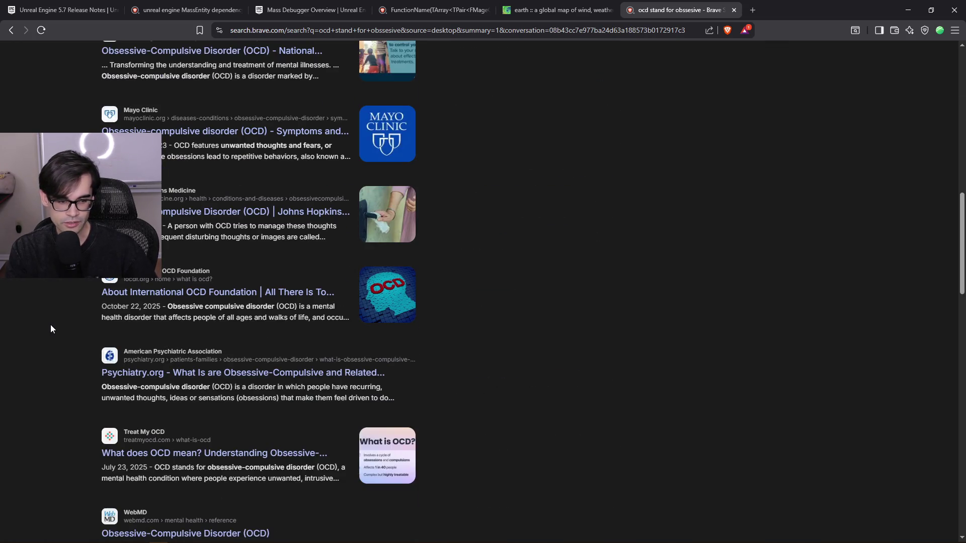
{"action": "scroll", "coordinate": [50, 325], "scroll_direction": "up", "scroll_amount": 15}
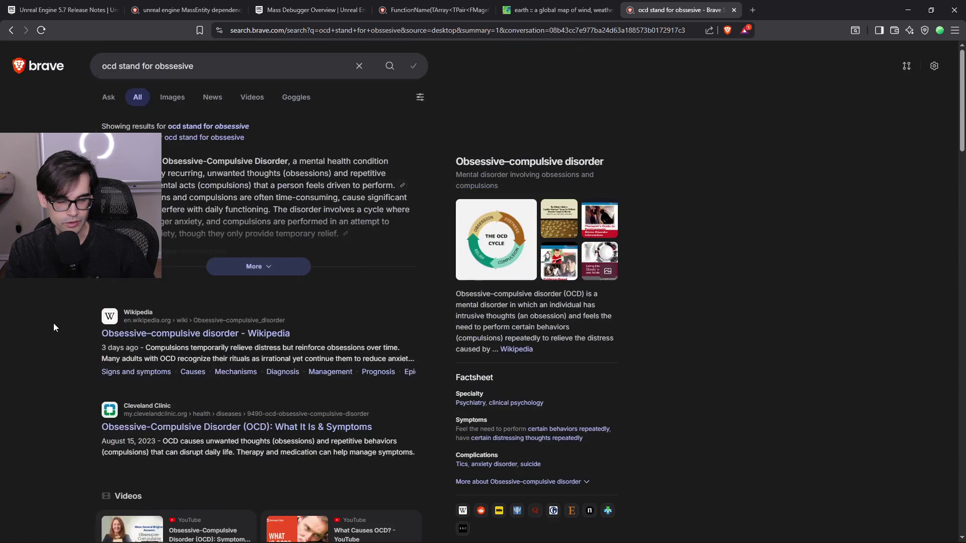
Close the OCD search tab and rotate the wind globe to centre North America
{"action": "left_click", "coordinate": [733, 10]}
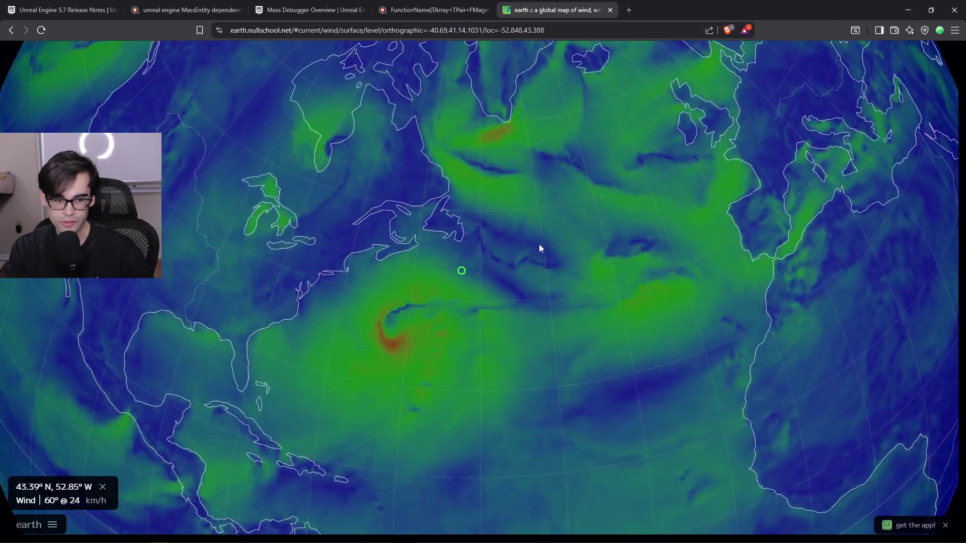
{"action": "left_click_drag", "start_coordinate": [539, 244], "coordinate": [659, 238]}
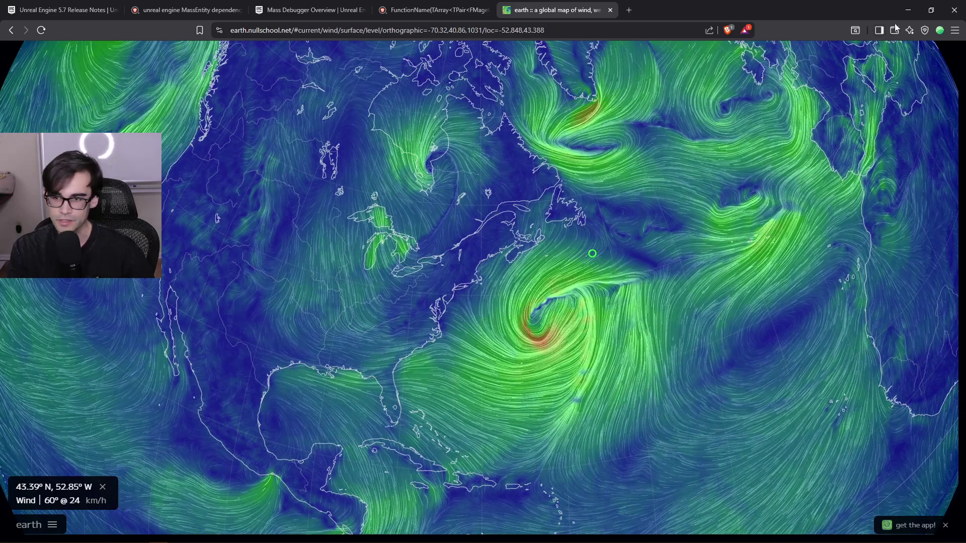
{"action": "scroll", "coordinate": [319, 143], "scroll_direction": "down", "scroll_amount": 3}
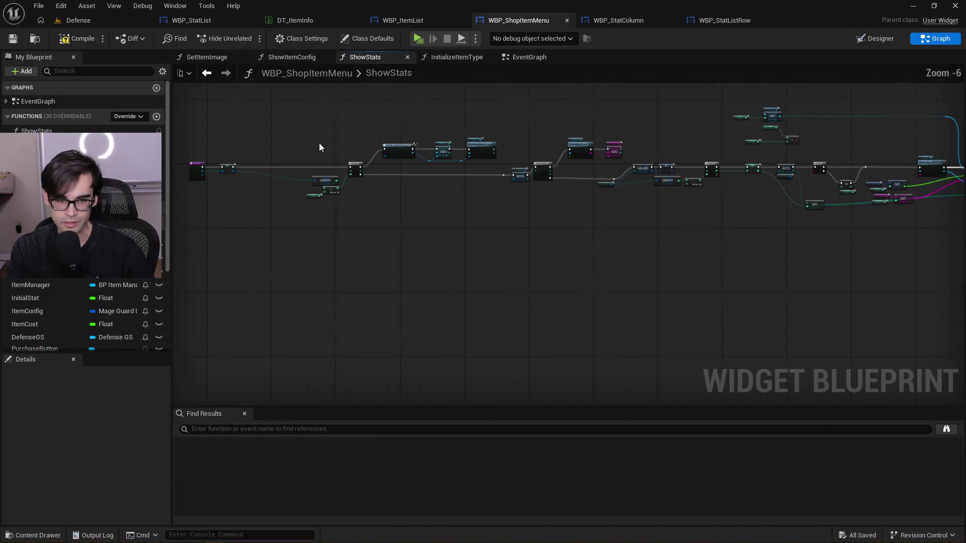
Pan and marquee-select across ShowStats nodes, then return to WBP_StatColumn's InputStat graph
{"action": "mouse_move", "coordinate": [339, 112]}
{"action": "left_mouse_down"}
{"action": "mouse_move", "coordinate": [339, 147]}
{"action": "mouse_move", "coordinate": [304, 147]}
{"action": "mouse_move", "coordinate": [538, 252]}
{"action": "mouse_move", "coordinate": [964, 343]}
{"action": "mouse_move", "coordinate": [923, 342]}
{"action": "mouse_move", "coordinate": [930, 347]}
{"action": "left_mouse_up"}
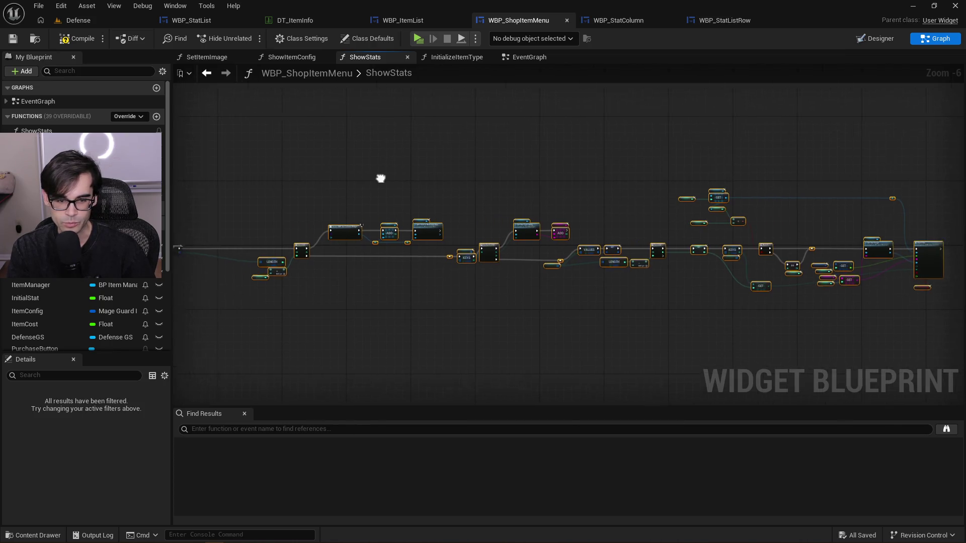
{"action": "left_click", "coordinate": [730, 168]}
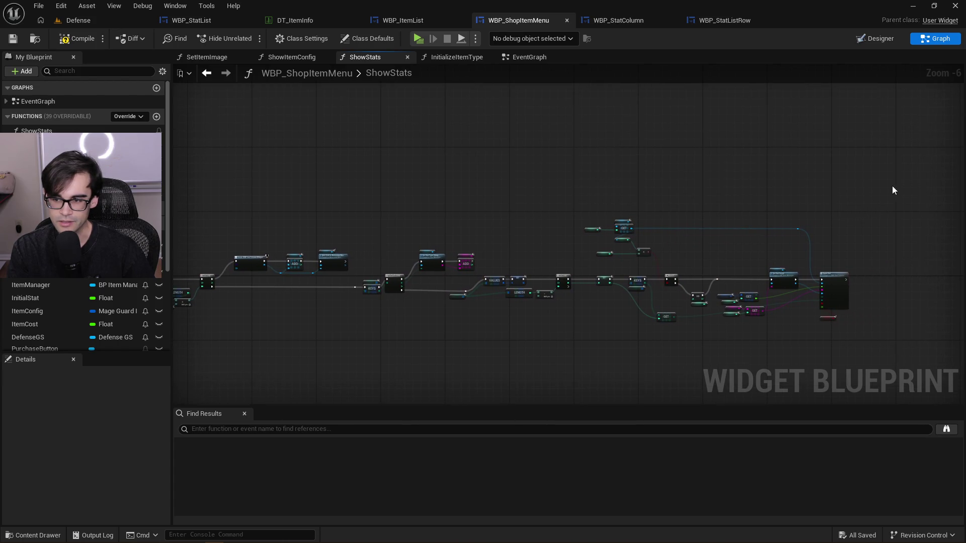
{"action": "scroll", "coordinate": [895, 146], "scroll_direction": "down", "scroll_amount": 3}
{"action": "mouse_move", "coordinate": [901, 155]}
{"action": "left_mouse_down"}
{"action": "mouse_move", "coordinate": [493, 282]}
{"action": "mouse_move", "coordinate": [287, 333]}
{"action": "left_mouse_up"}
{"action": "scroll", "coordinate": [309, 168], "scroll_direction": "up", "scroll_amount": 5}
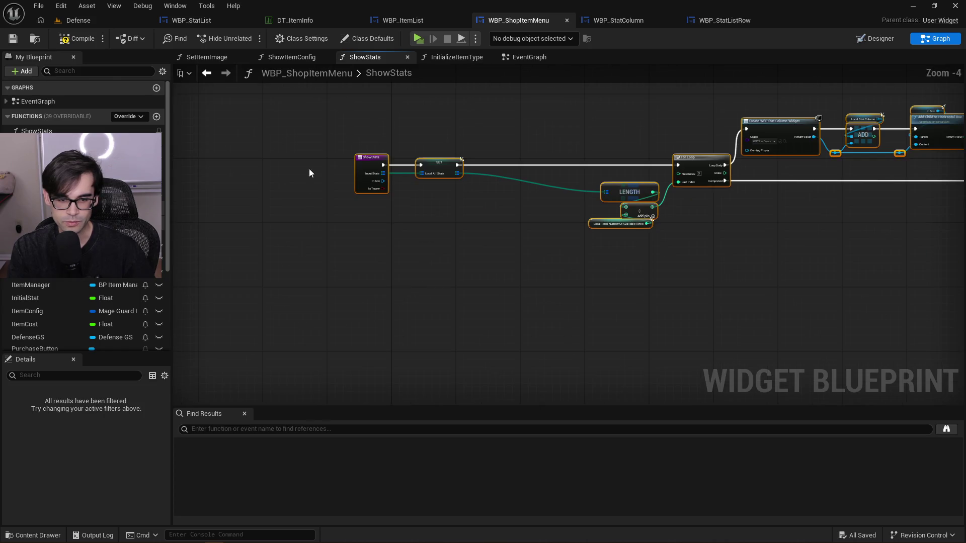
{"action": "left_click", "coordinate": [355, 212]}
{"action": "scroll", "coordinate": [401, 244], "scroll_direction": "up", "scroll_amount": 3}
{"action": "scroll", "coordinate": [381, 268], "scroll_direction": "down", "scroll_amount": 3}
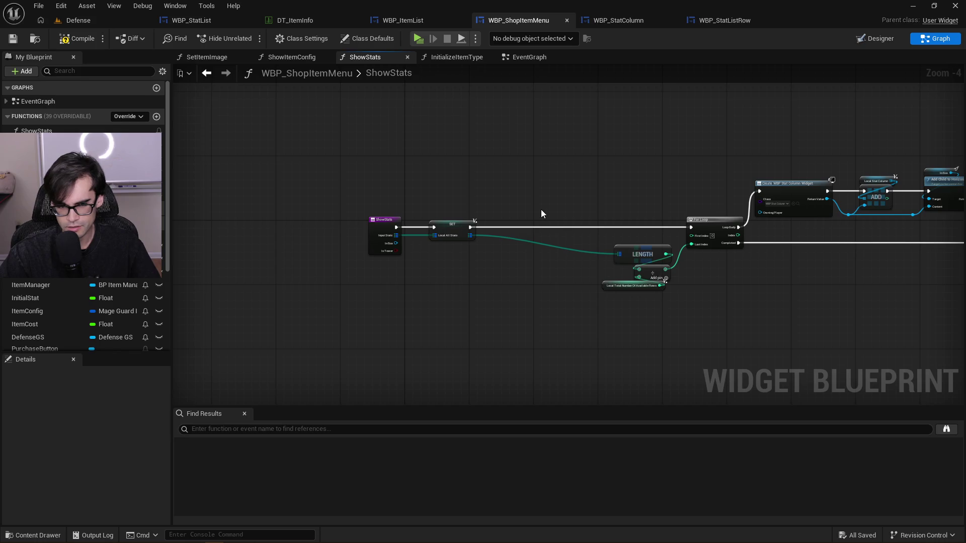
{"action": "scroll", "coordinate": [365, 249], "scroll_direction": "down", "scroll_amount": 2}
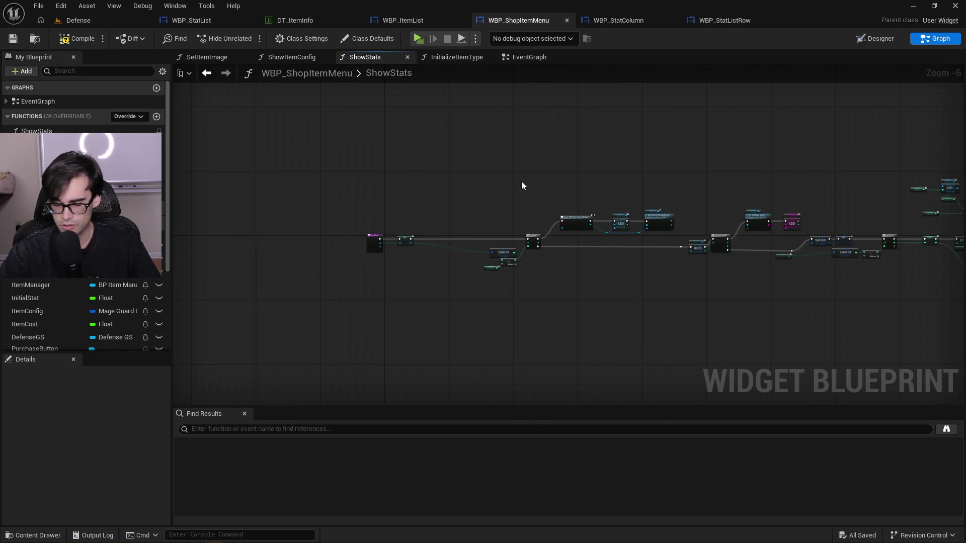
{"action": "left_click", "coordinate": [610, 21]}
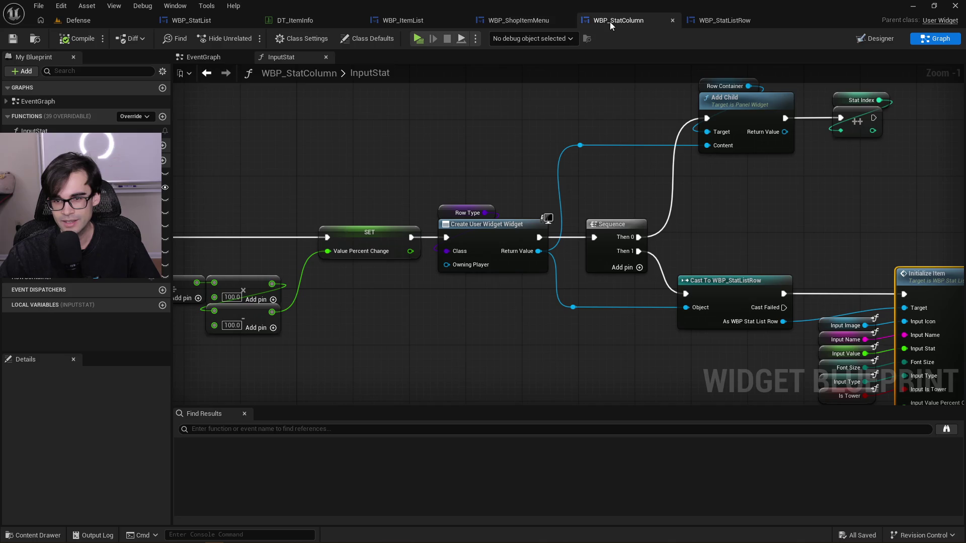
Pan the InputStat graph, flip between blueprint tabs, and glance at the notes file
{"action": "left_click_drag", "start_coordinate": [523, 144], "coordinate": [434, 146]}
{"action": "scroll", "coordinate": [443, 144], "scroll_direction": "down", "scroll_amount": 2}
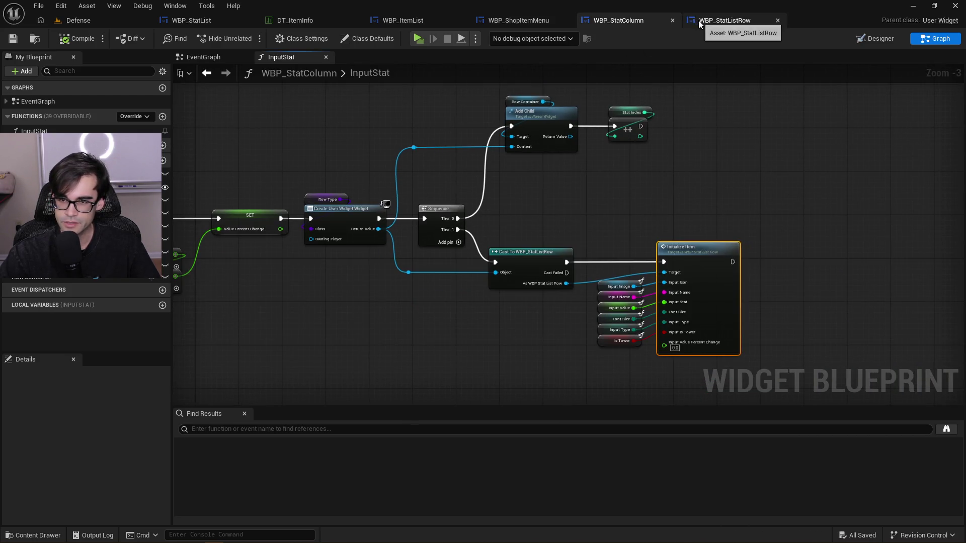
{"action": "left_click", "coordinate": [523, 21]}
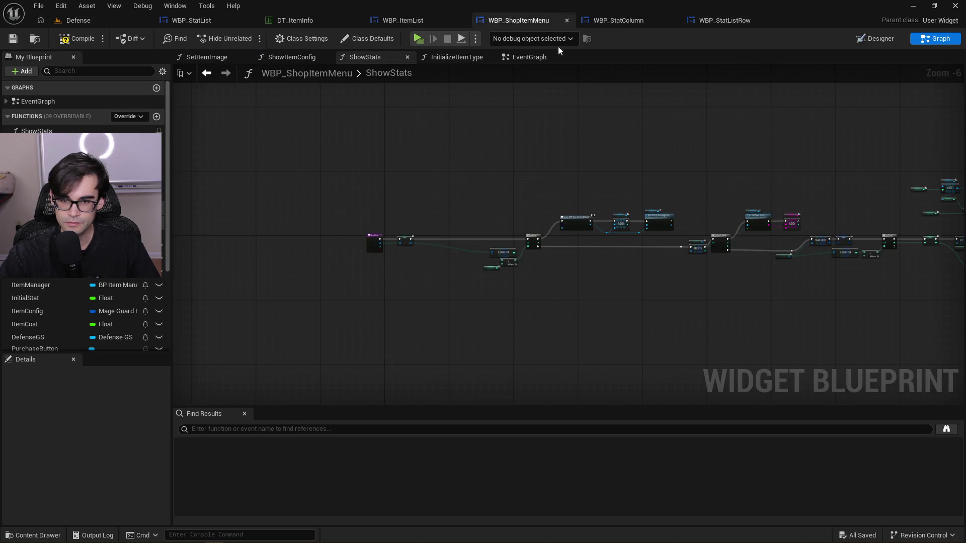
{"action": "left_click", "coordinate": [602, 22]}
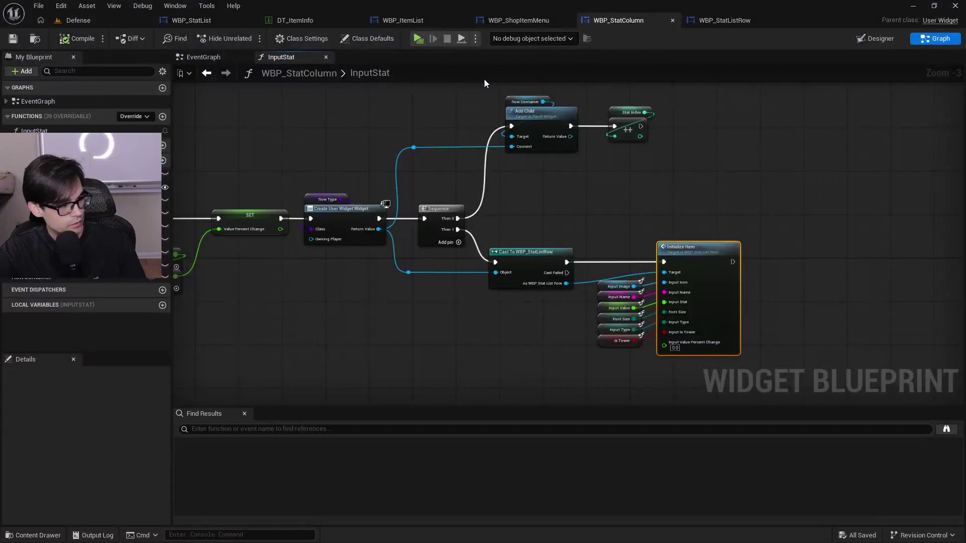
{"action": "key", "text": "alt+Tab"}
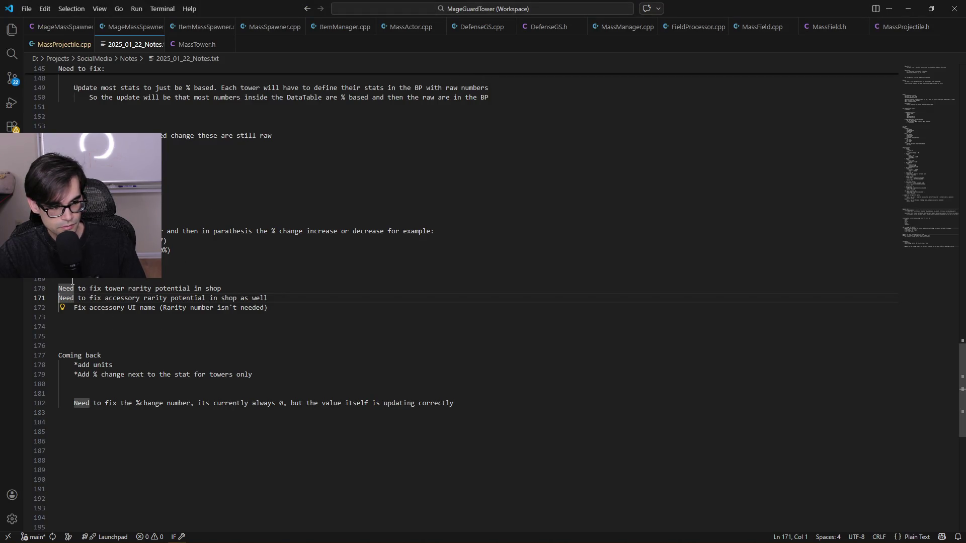
{"action": "key", "text": "alt+Tab"}
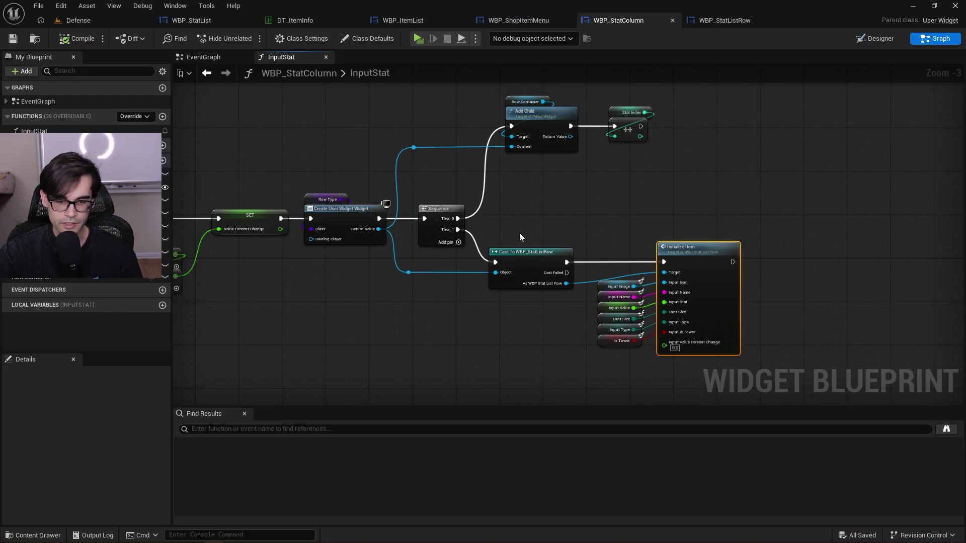
Marquee-select the InputStat graph's nodes, then deselect them
{"action": "mouse_move", "coordinate": [769, 225]}
{"action": "left_mouse_down"}
{"action": "mouse_move", "coordinate": [453, 359]}
{"action": "mouse_move", "coordinate": [485, 360]}
{"action": "mouse_move", "coordinate": [429, 373]}
{"action": "mouse_move", "coordinate": [275, 369]}
{"action": "left_mouse_up"}
{"action": "scroll", "coordinate": [454, 359], "scroll_direction": "down", "scroll_amount": 3}
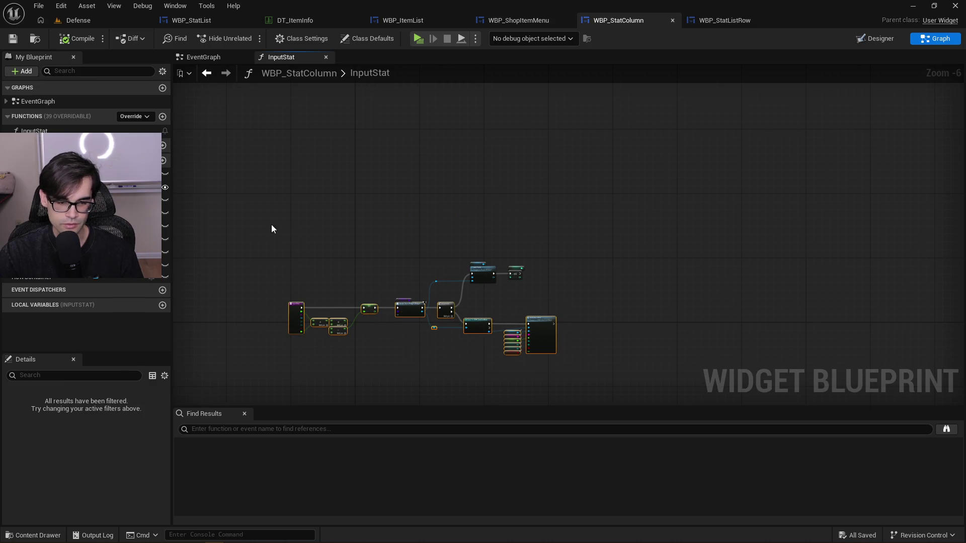
{"action": "mouse_move", "coordinate": [252, 224]}
{"action": "left_mouse_down"}
{"action": "mouse_move", "coordinate": [586, 358]}
{"action": "mouse_move", "coordinate": [586, 369]}
{"action": "mouse_move", "coordinate": [411, 256]}
{"action": "mouse_move", "coordinate": [270, 234]}
{"action": "left_mouse_up"}
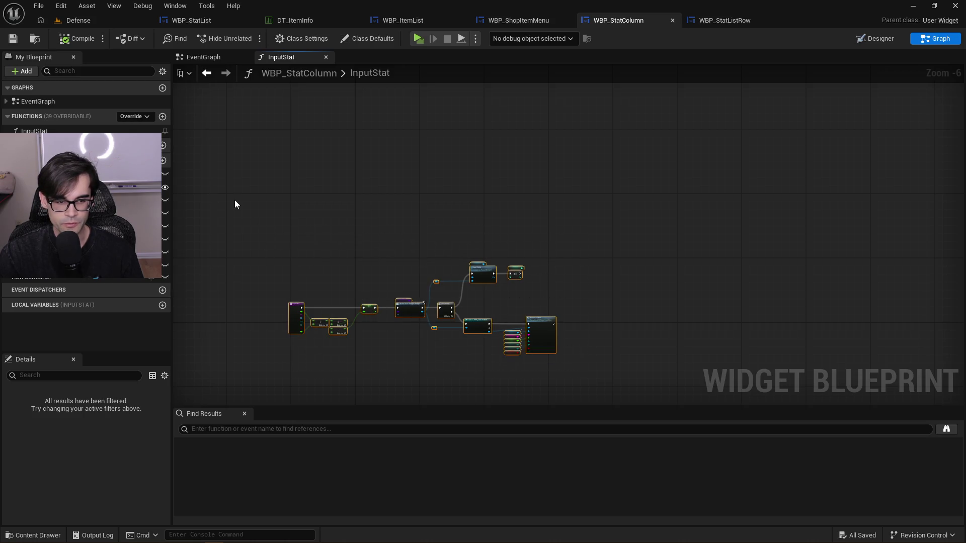
{"action": "scroll", "coordinate": [302, 242], "scroll_direction": "down", "scroll_amount": 1}
{"action": "mouse_move", "coordinate": [238, 200]}
{"action": "left_mouse_down"}
{"action": "mouse_move", "coordinate": [347, 274]}
{"action": "mouse_move", "coordinate": [585, 376]}
{"action": "left_mouse_up"}
{"action": "scroll", "coordinate": [532, 357], "scroll_direction": "up", "scroll_amount": 5}
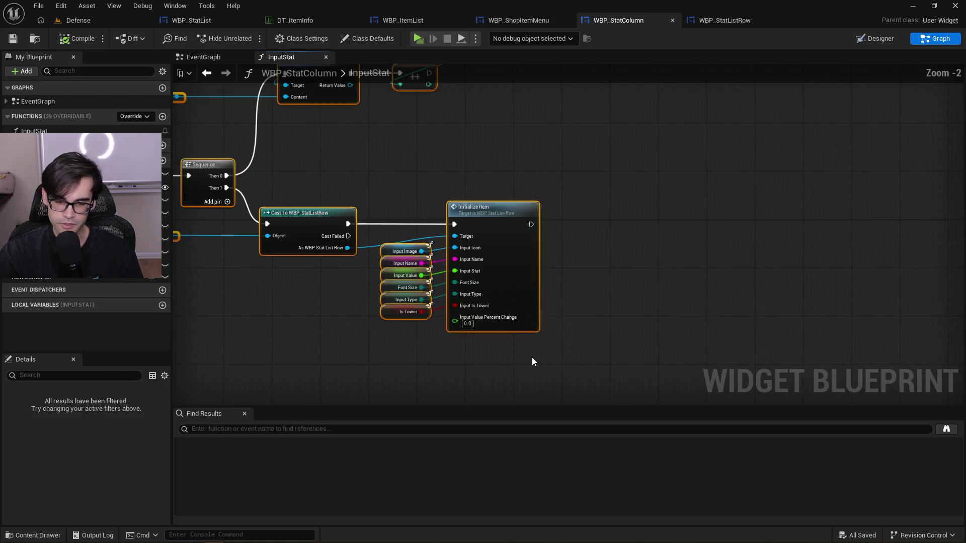
{"action": "left_click", "coordinate": [599, 378]}
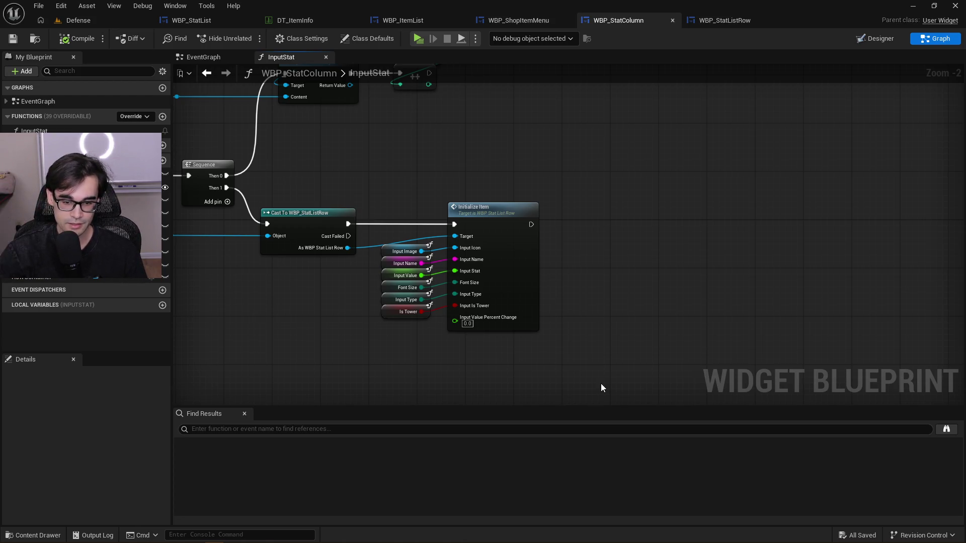
Select the Initialize Item node and open its function graph in WBP_StatListRow
{"action": "mouse_move", "coordinate": [418, 205]}
{"action": "left_mouse_down"}
{"action": "mouse_move", "coordinate": [917, 195]}
{"action": "mouse_move", "coordinate": [698, 195]}
{"action": "left_mouse_up"}
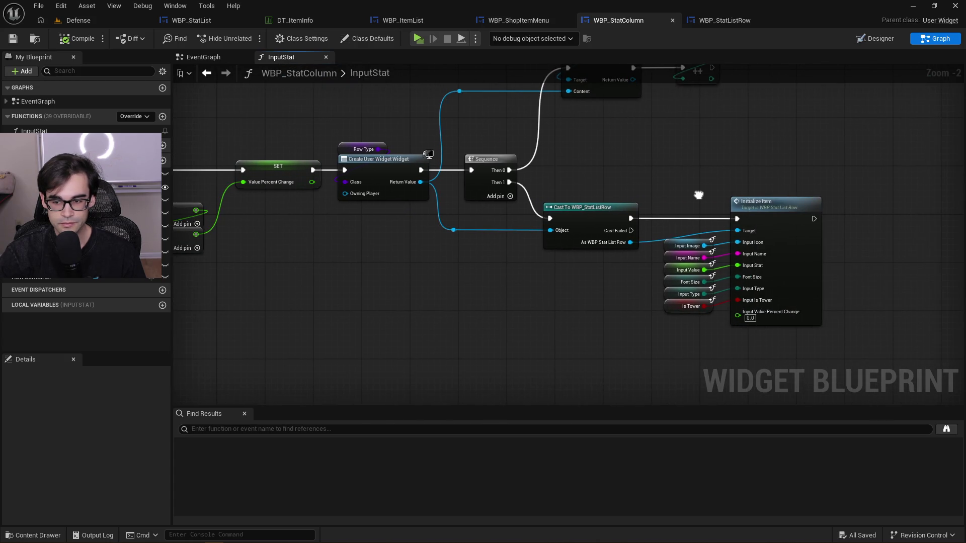
{"action": "left_click", "coordinate": [745, 199]}
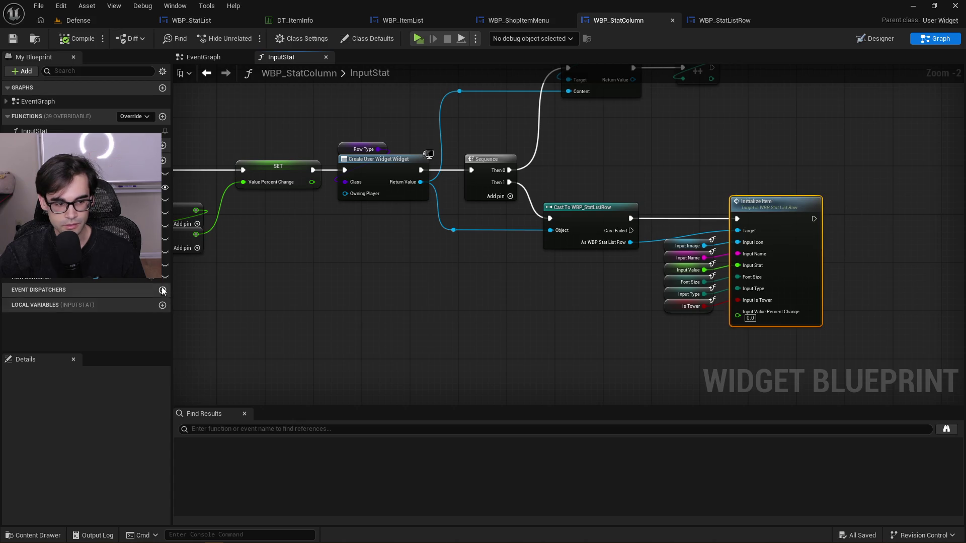
{"action": "left_click_drag", "start_coordinate": [720, 212], "coordinate": [587, 212]}
{"action": "scroll", "coordinate": [649, 220], "scroll_direction": "up", "scroll_amount": 2}
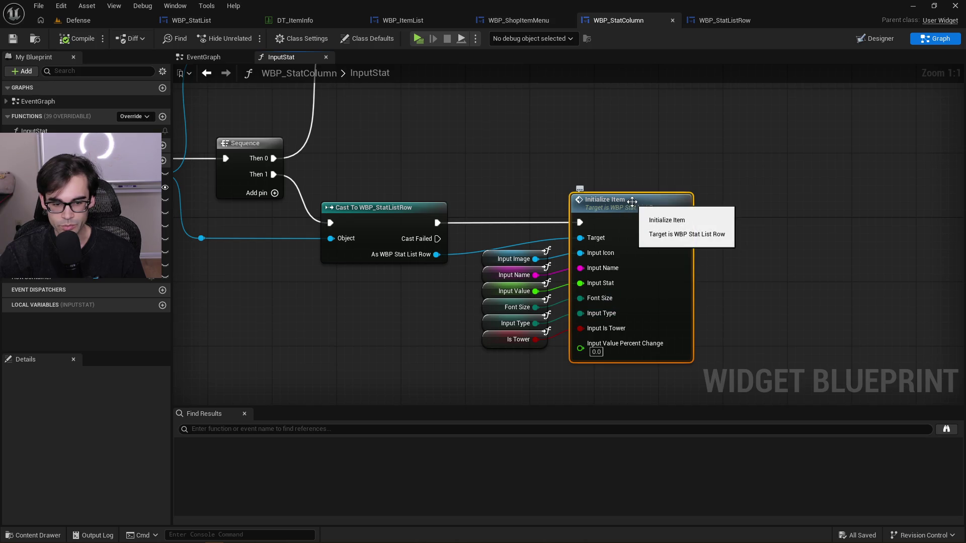
{"action": "double_click", "coordinate": [628, 211]}
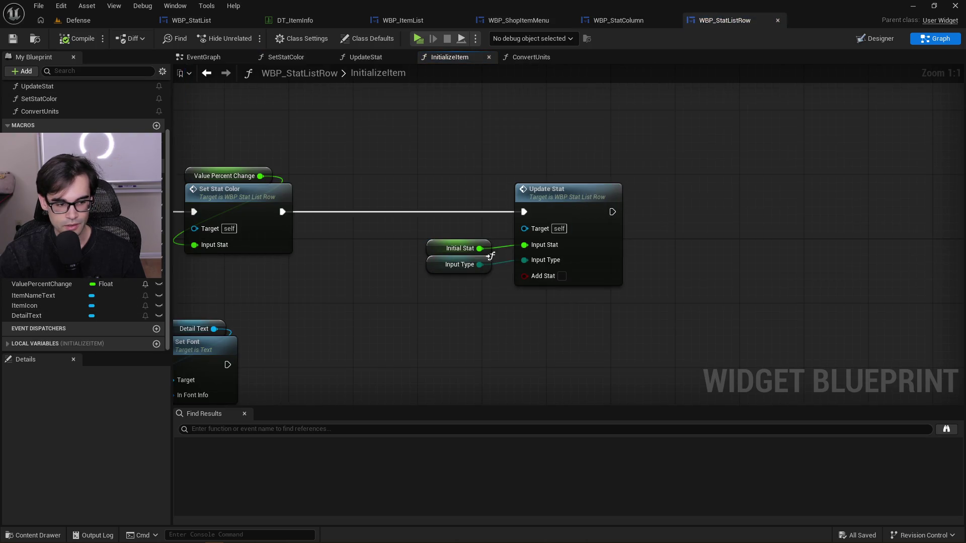
Show InitializeItem's local variables and select its entry node
{"action": "left_click", "coordinate": [35, 344]}
{"action": "scroll", "coordinate": [61, 322], "scroll_direction": "down", "scroll_amount": 2}
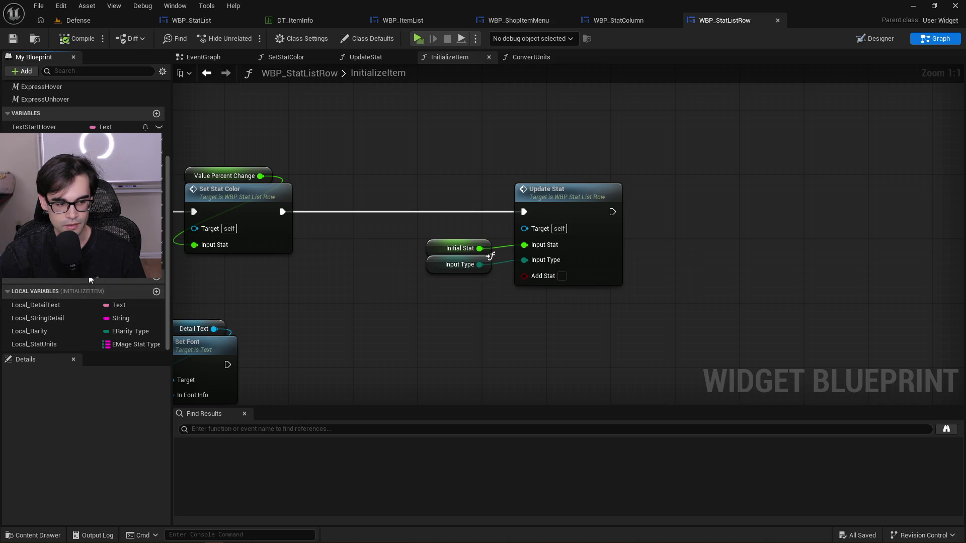
{"action": "scroll", "coordinate": [380, 213], "scroll_direction": "down", "scroll_amount": 2}
{"action": "scroll", "coordinate": [350, 260], "scroll_direction": "up", "scroll_amount": 1}
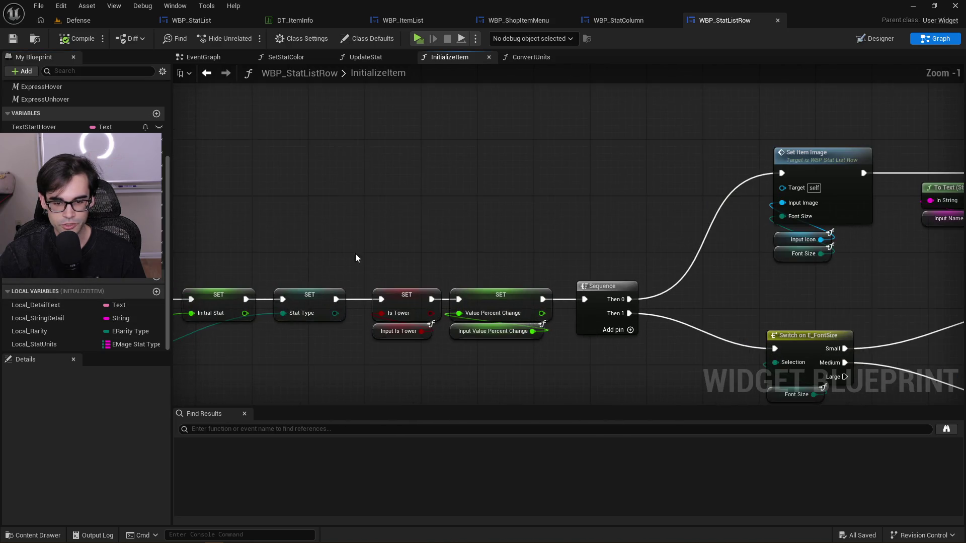
{"action": "left_click_drag", "start_coordinate": [351, 259], "coordinate": [619, 206]}
{"action": "left_click", "coordinate": [343, 235]}
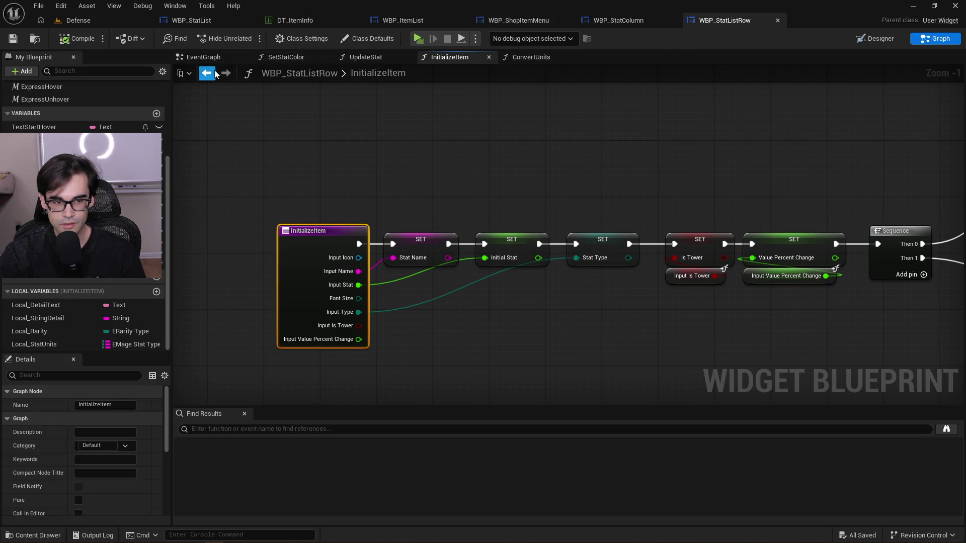
Step back through the ConvertUnits and UpdateStat graphs, then return to WBP_StatColumn
{"action": "left_click", "coordinate": [206, 73]}
{"action": "scroll", "coordinate": [389, 199], "scroll_direction": "up", "scroll_amount": 2}
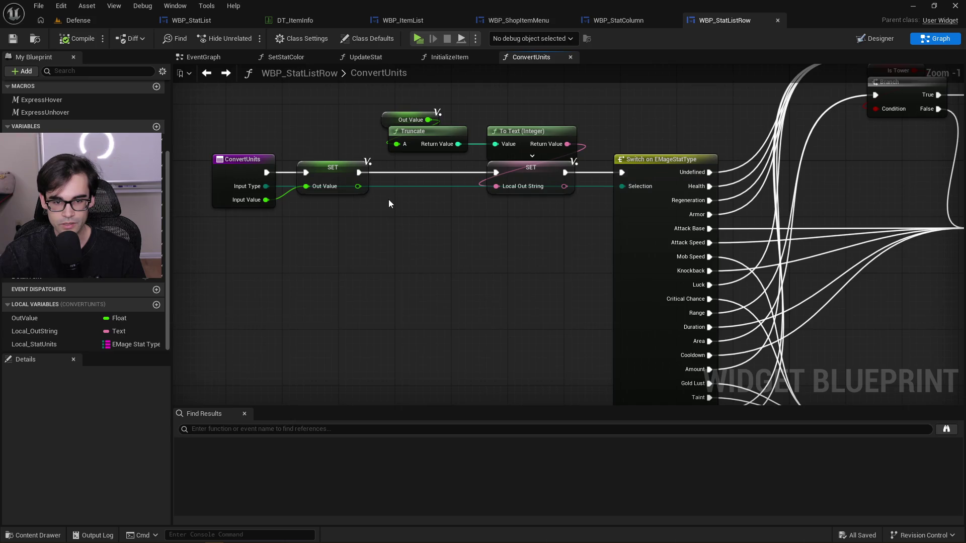
{"action": "scroll", "coordinate": [389, 199], "scroll_direction": "down", "scroll_amount": 3}
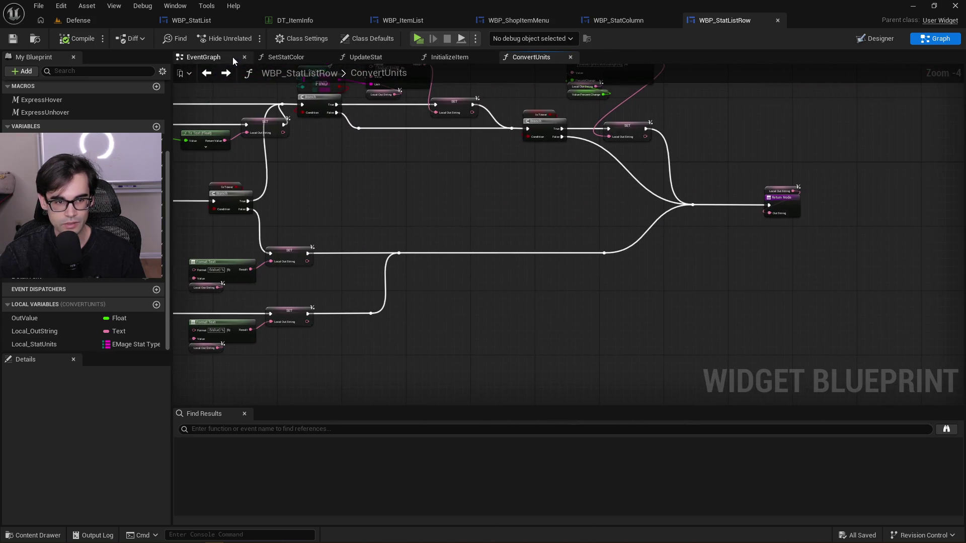
{"action": "left_click", "coordinate": [206, 73]}
{"action": "scroll", "coordinate": [453, 187], "scroll_direction": "up", "scroll_amount": 3}
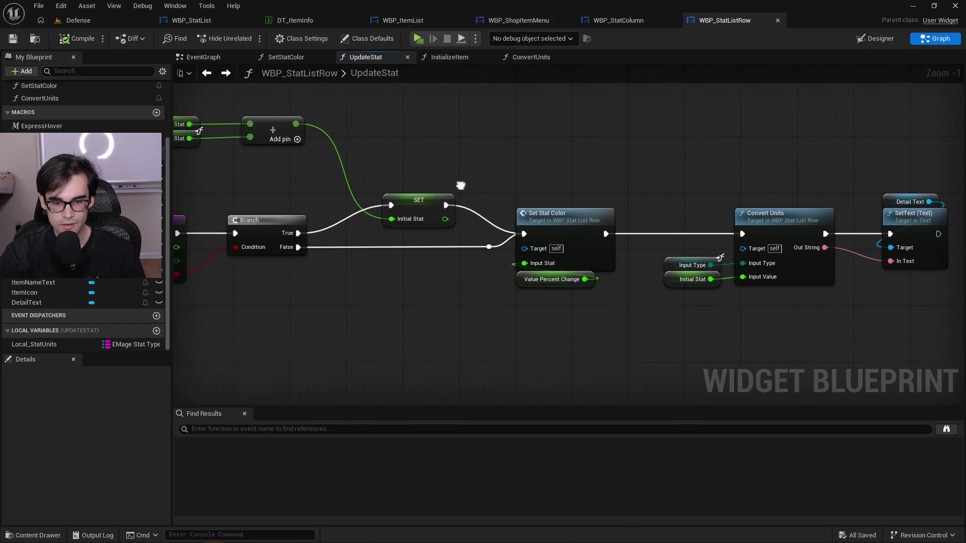
{"action": "mouse_move", "coordinate": [464, 186]}
{"action": "left_mouse_down"}
{"action": "mouse_move", "coordinate": [562, 184]}
{"action": "mouse_move", "coordinate": [473, 180]}
{"action": "mouse_move", "coordinate": [365, 192]}
{"action": "left_mouse_up"}
{"action": "scroll", "coordinate": [562, 184], "scroll_direction": "down", "scroll_amount": 3}
{"action": "scroll", "coordinate": [364, 206], "scroll_direction": "up", "scroll_amount": 3}
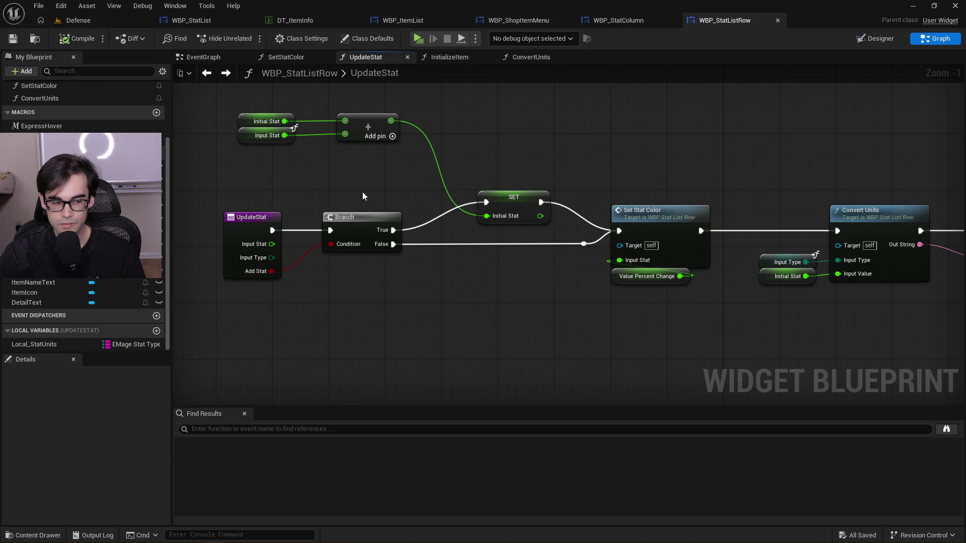
{"action": "left_click", "coordinate": [636, 31]}
{"action": "scroll", "coordinate": [617, 199], "scroll_direction": "down", "scroll_amount": 3}
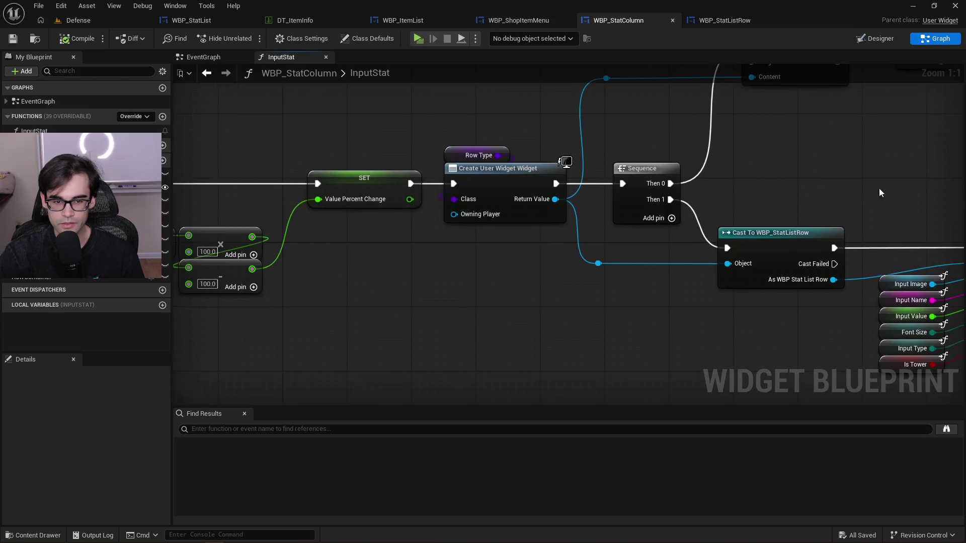
Connect a Value Percent Change getter to Initialize Item's Input Value Percent Change pin
{"action": "left_click_drag", "start_coordinate": [617, 200], "coordinate": [594, 197]}
{"action": "scroll", "coordinate": [594, 197], "scroll_direction": "up", "scroll_amount": 2}
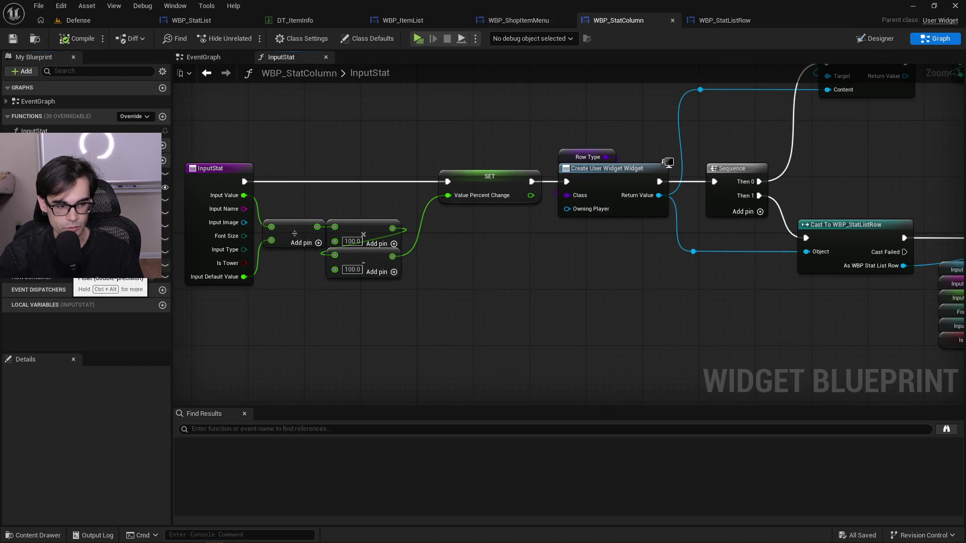
{"action": "left_click", "coordinate": [71, 276]}
{"action": "left_click_drag", "start_coordinate": [556, 297], "coordinate": [277, 274]}
{"action": "mouse_move", "coordinate": [687, 191]}
{"action": "left_mouse_down"}
{"action": "mouse_move", "coordinate": [893, 179]}
{"action": "mouse_move", "coordinate": [762, 201]}
{"action": "mouse_move", "coordinate": [528, 194]}
{"action": "left_mouse_up"}
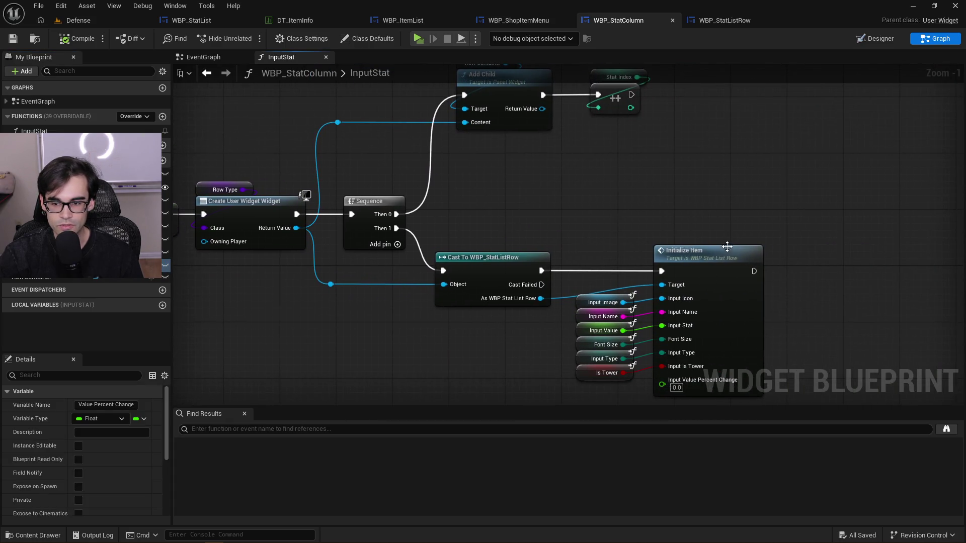
{"action": "left_click_drag", "start_coordinate": [726, 247], "coordinate": [531, 230]}
{"action": "left_click_drag", "start_coordinate": [393, 304], "coordinate": [592, 322]}
{"action": "mouse_move", "coordinate": [516, 323]}
{"action": "left_mouse_down"}
{"action": "mouse_move", "coordinate": [515, 336]}
{"action": "mouse_move", "coordinate": [501, 328]}
{"action": "left_mouse_up"}
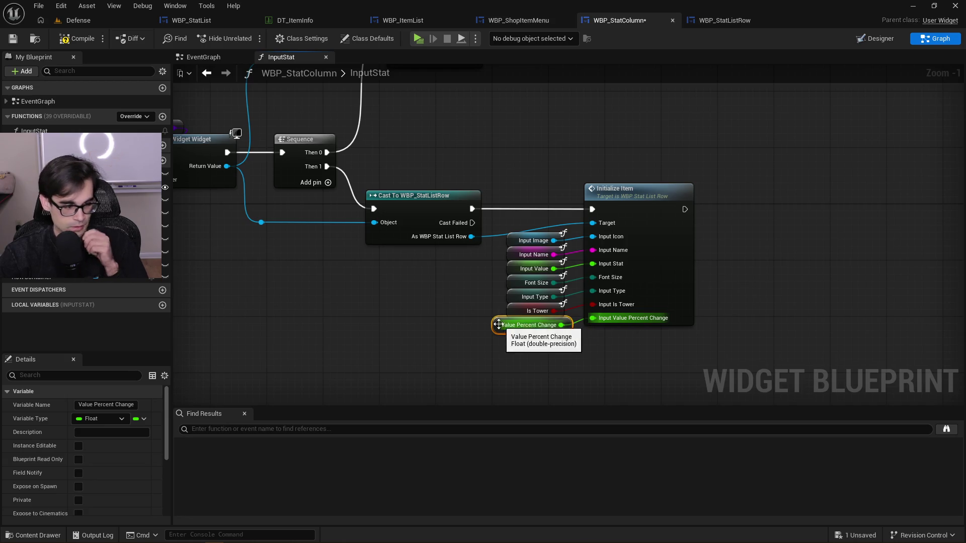
Compile and save WBP_StatColumn, then return to the Defense level
{"action": "left_click", "coordinate": [77, 40]}
{"action": "left_click", "coordinate": [13, 39]}
{"action": "left_click", "coordinate": [92, 22]}
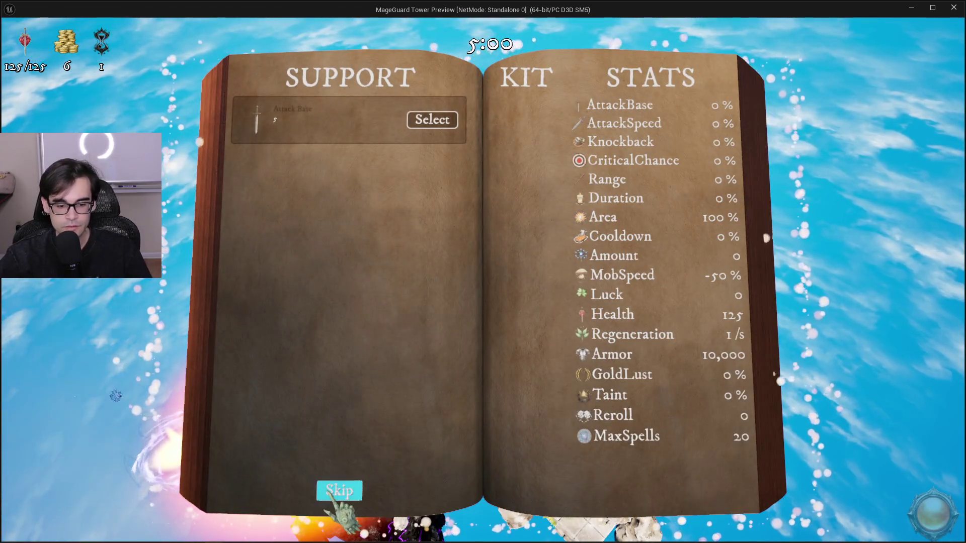
Skip the support pick, reroll a few times, and rerun the MageguardAddGold 10000 command
{"action": "left_click", "coordinate": [329, 490]}
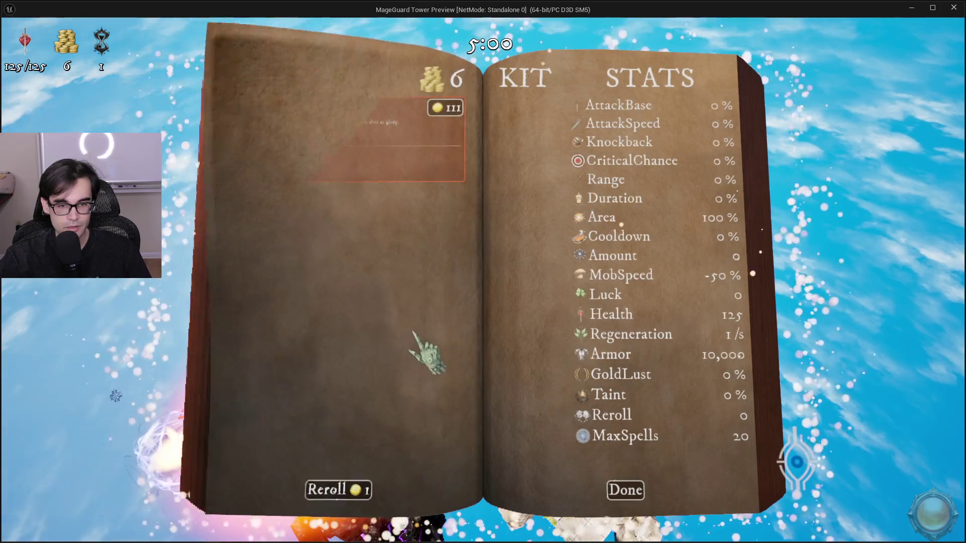
{"action": "left_click", "coordinate": [332, 490]}
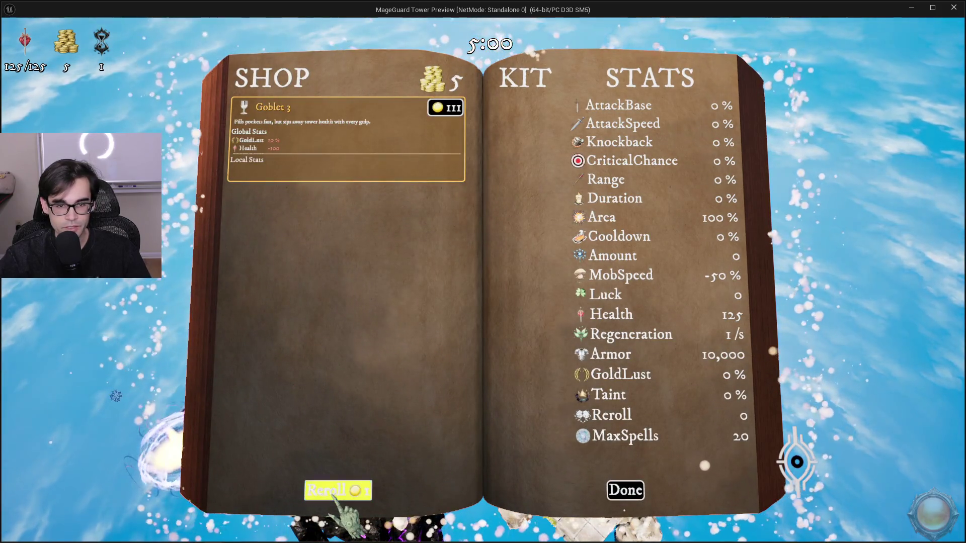
{"action": "left_click", "coordinate": [332, 491]}
{"action": "left_click", "coordinate": [332, 491]}
{"action": "left_click", "coordinate": [332, 491]}
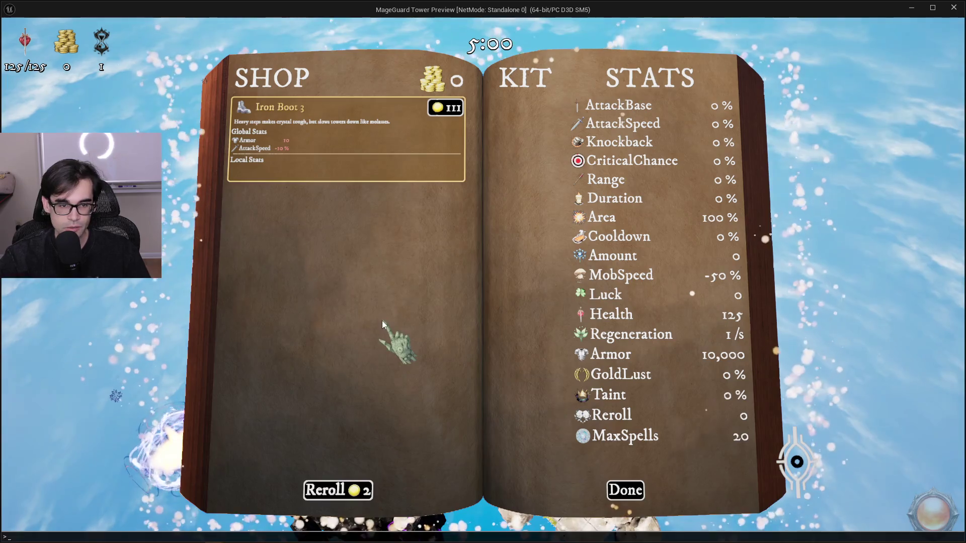
{"action": "key", "text": "Up"}
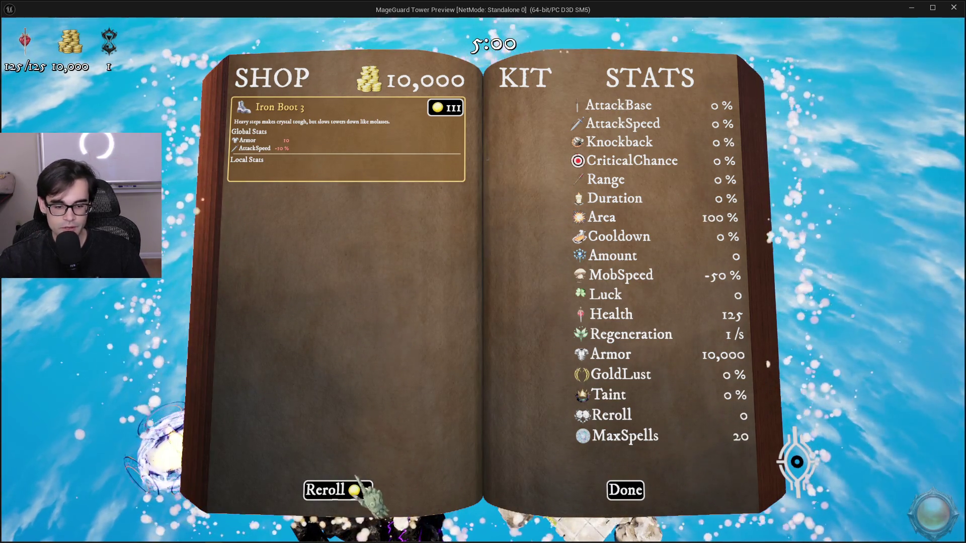
Reroll the shop until Fireball Tower 5 appears, then buy it
{"action": "left_click", "coordinate": [341, 495]}
{"action": "left_click", "coordinate": [355, 494]}
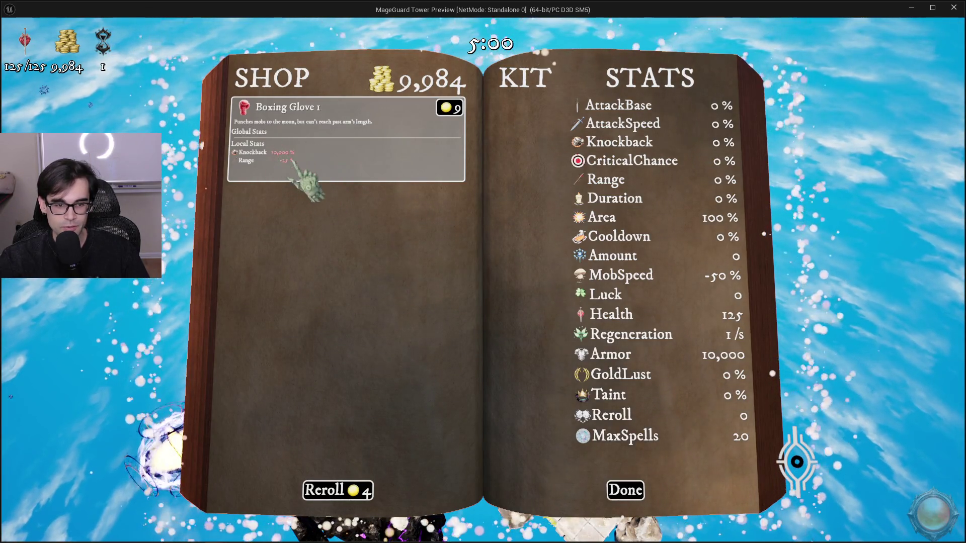
{"action": "left_click", "coordinate": [327, 486]}
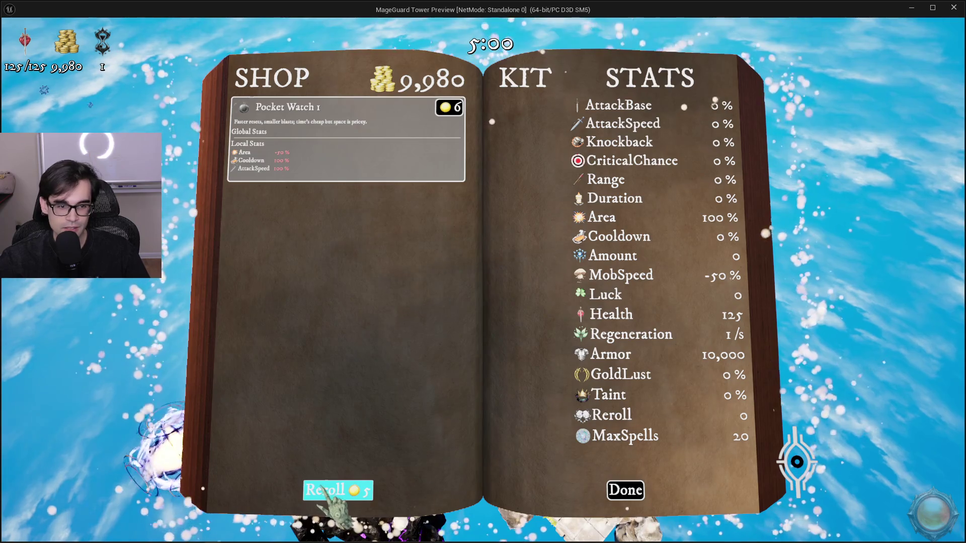
{"action": "left_click", "coordinate": [333, 495]}
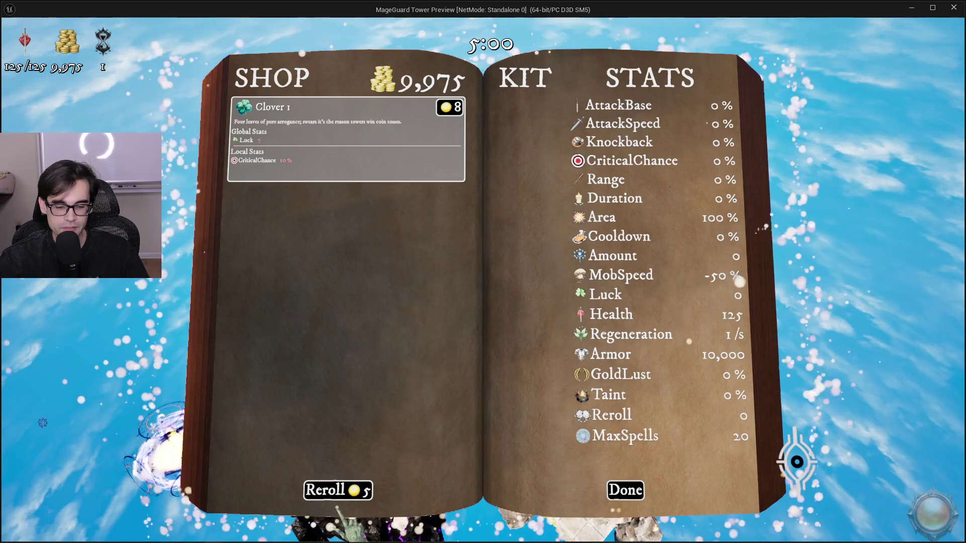
{"action": "left_click", "coordinate": [344, 495]}
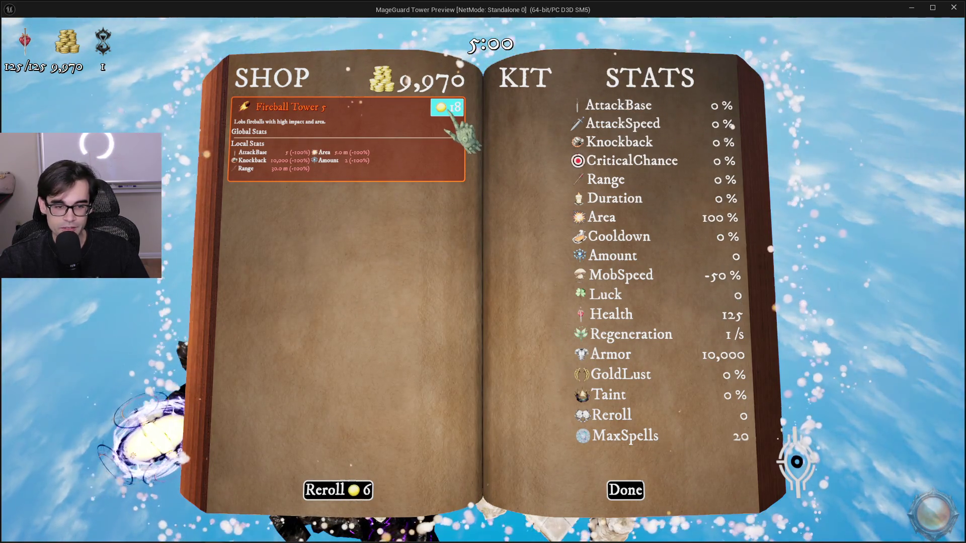
{"action": "left_click", "coordinate": [448, 113]}
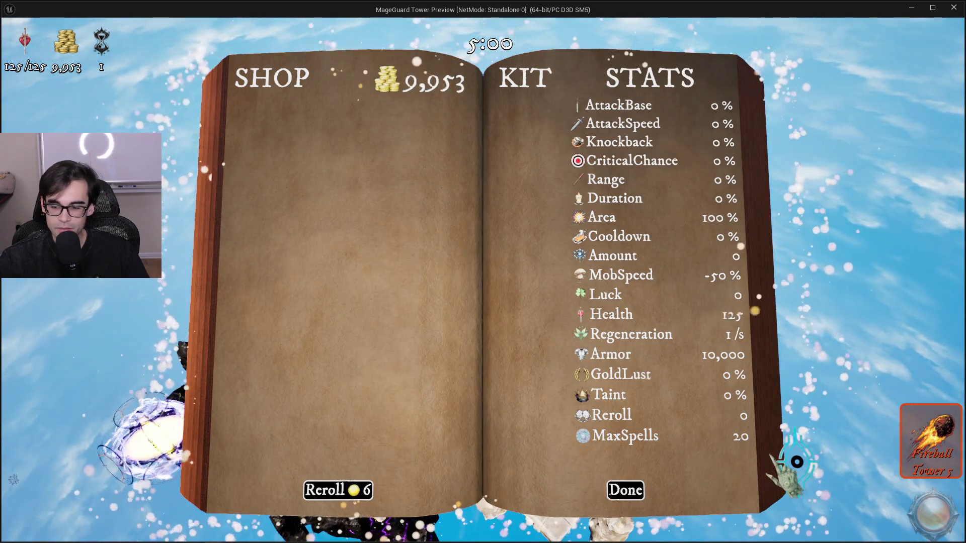
Reroll once more, buy Pocket Watch 1, and close the shop with Done
{"action": "left_click", "coordinate": [369, 493]}
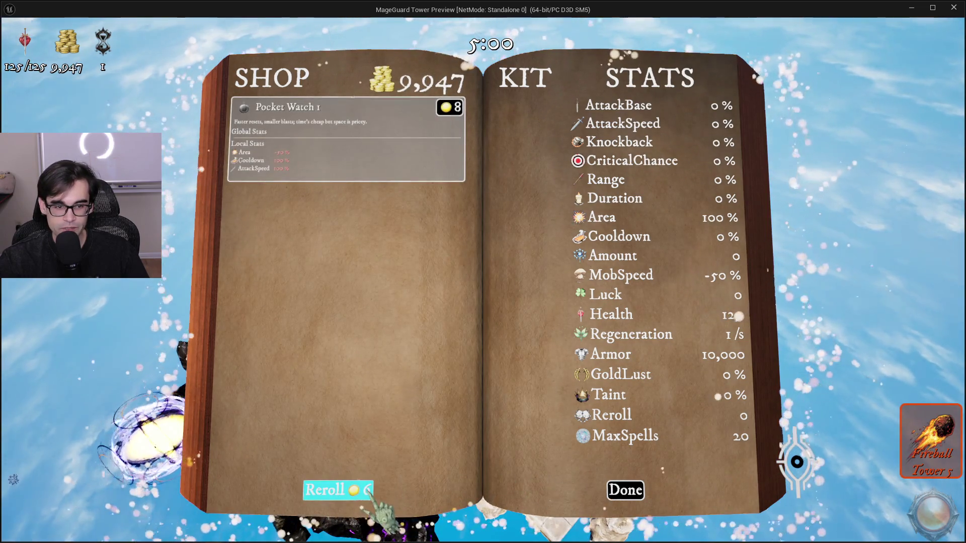
{"action": "left_click", "coordinate": [458, 107]}
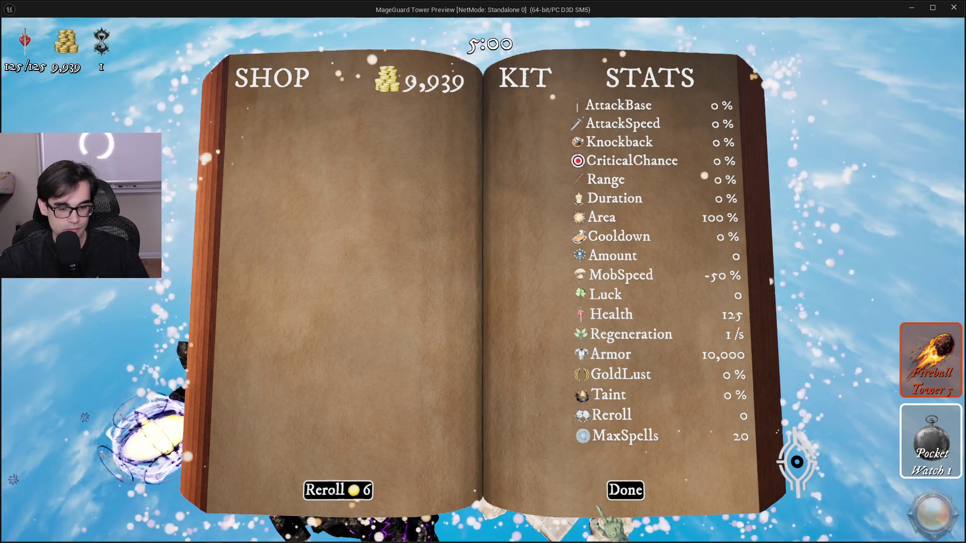
{"action": "left_click", "coordinate": [637, 491]}
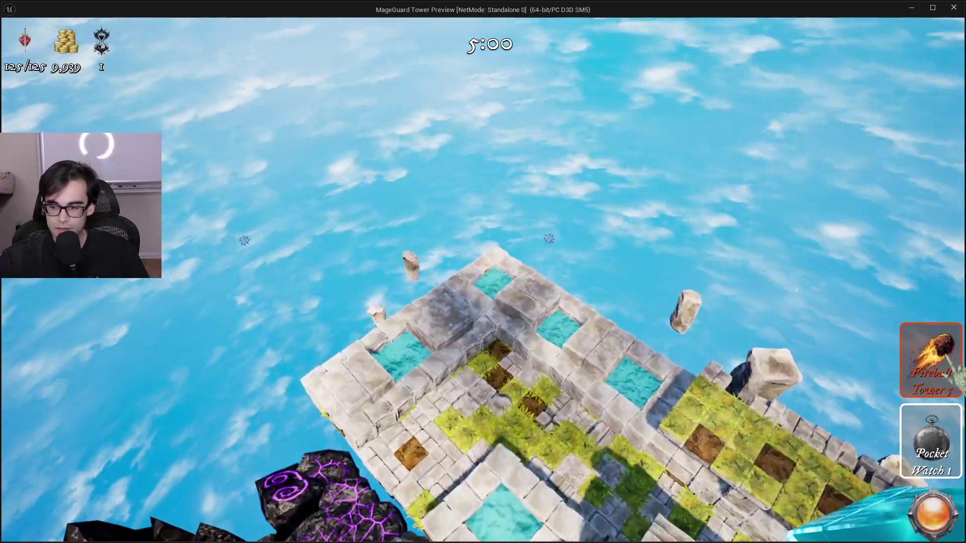
Place the Fireball Tower on the island, close its stats panel, and place the Pocket Watch
{"action": "left_click", "coordinate": [506, 292]}
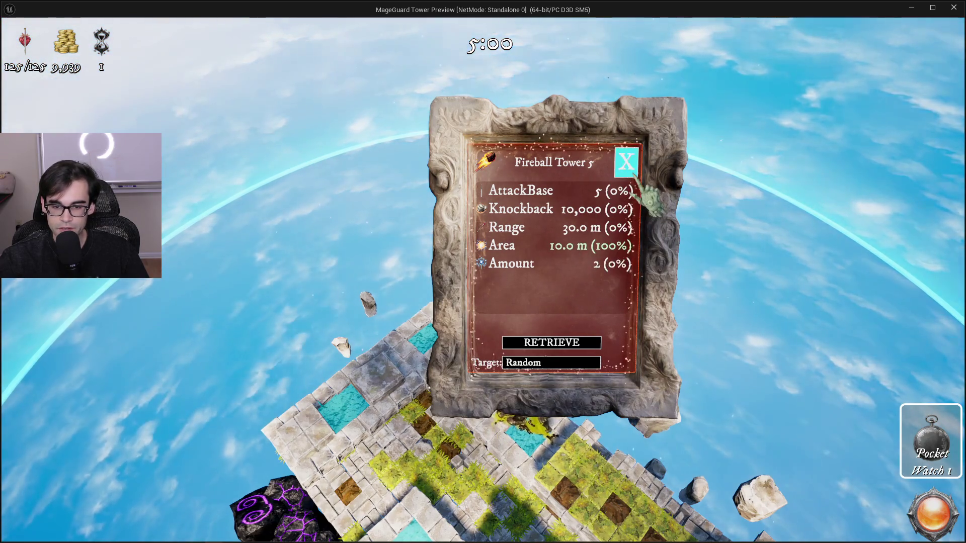
{"action": "left_click", "coordinate": [628, 162]}
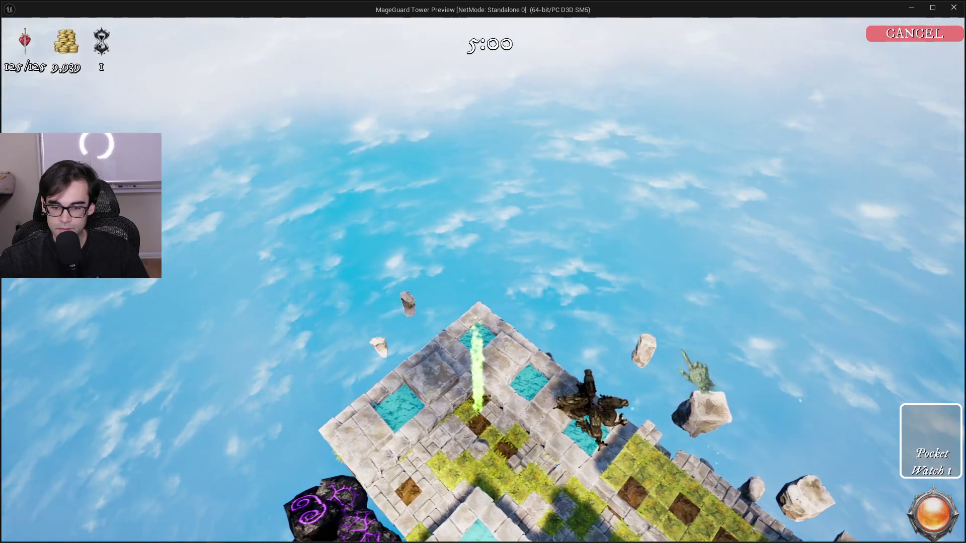
{"action": "key", "text": "Escape"}
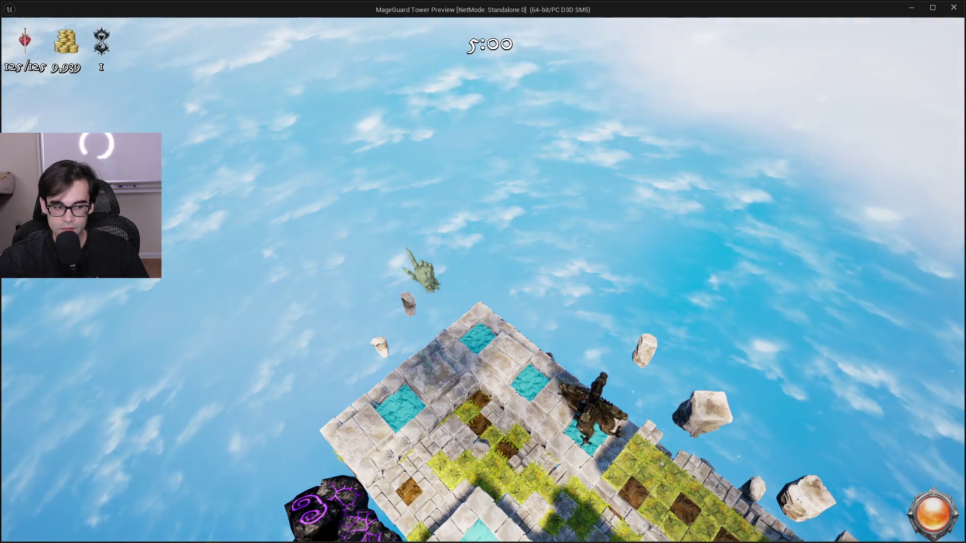
Check the Pocket Watch block stats and Fireball Tower stats, then stop the preview
{"action": "left_click", "coordinate": [420, 342]}
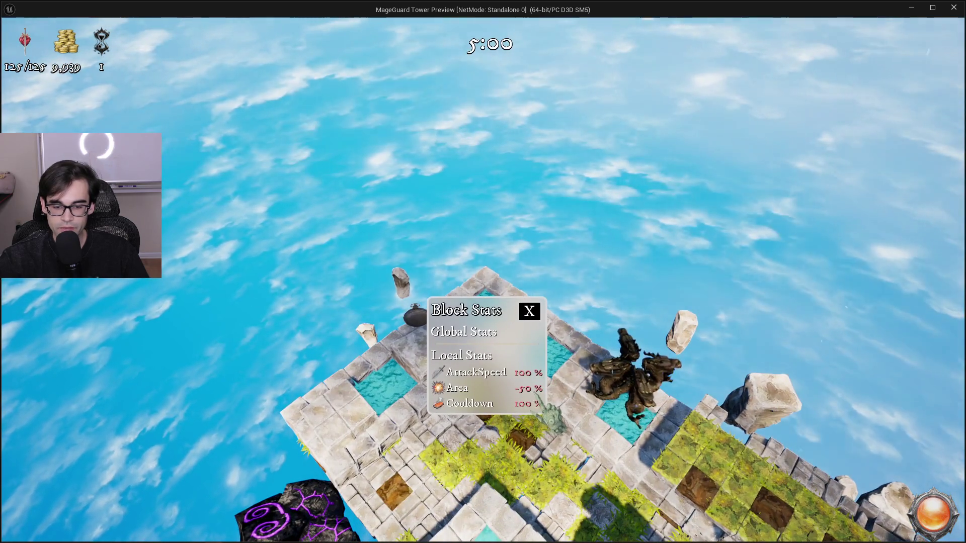
{"action": "left_click", "coordinate": [531, 310]}
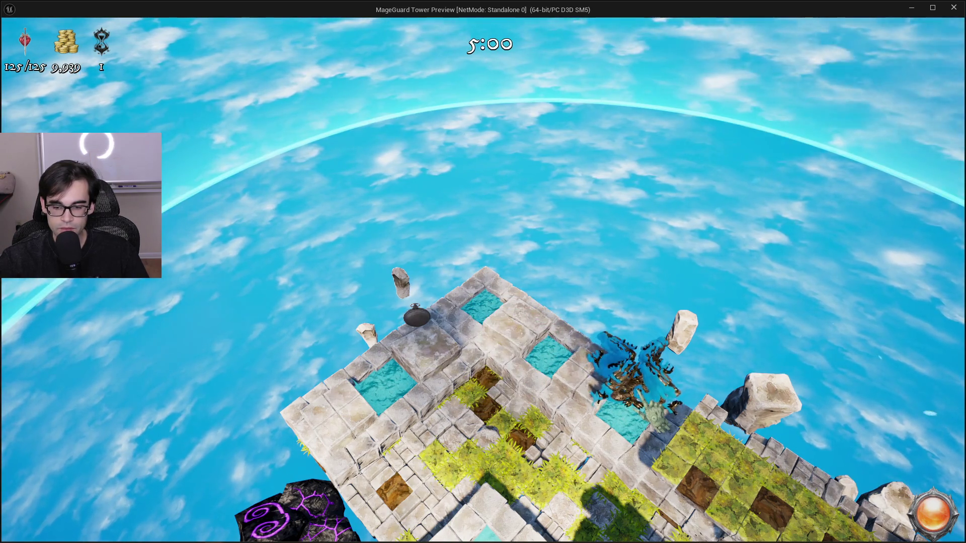
{"action": "left_click", "coordinate": [646, 405]}
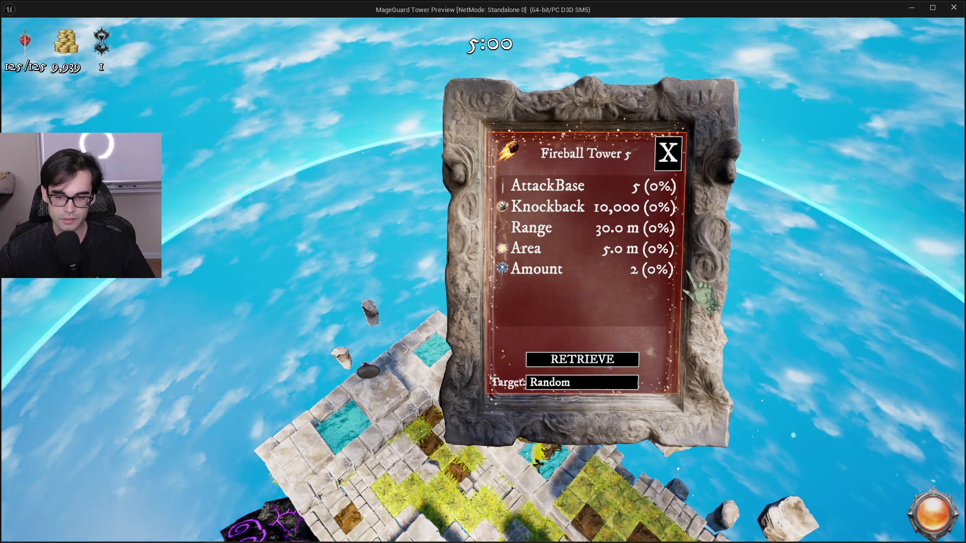
{"action": "left_click", "coordinate": [672, 151]}
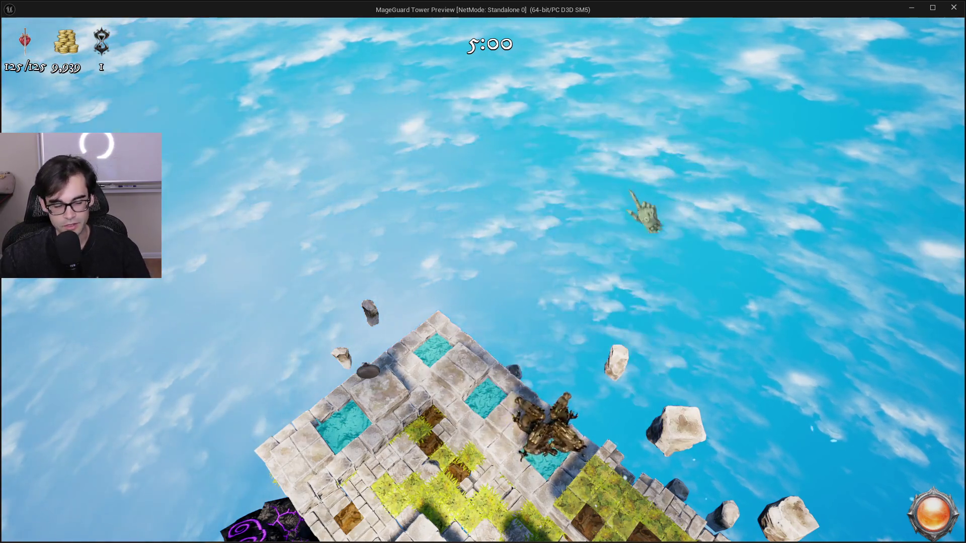
{"action": "key", "text": "Escape"}
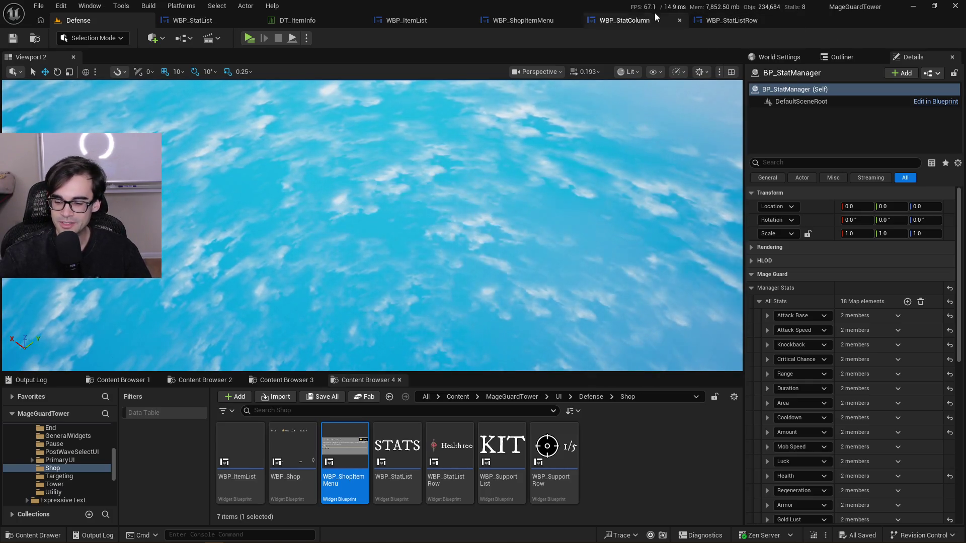
Switch to WBP_StatListRow's UpdateStat graph and inspect the Convert Units through SetText nodes
{"action": "left_click", "coordinate": [728, 21]}
{"action": "left_click", "coordinate": [641, 20]}
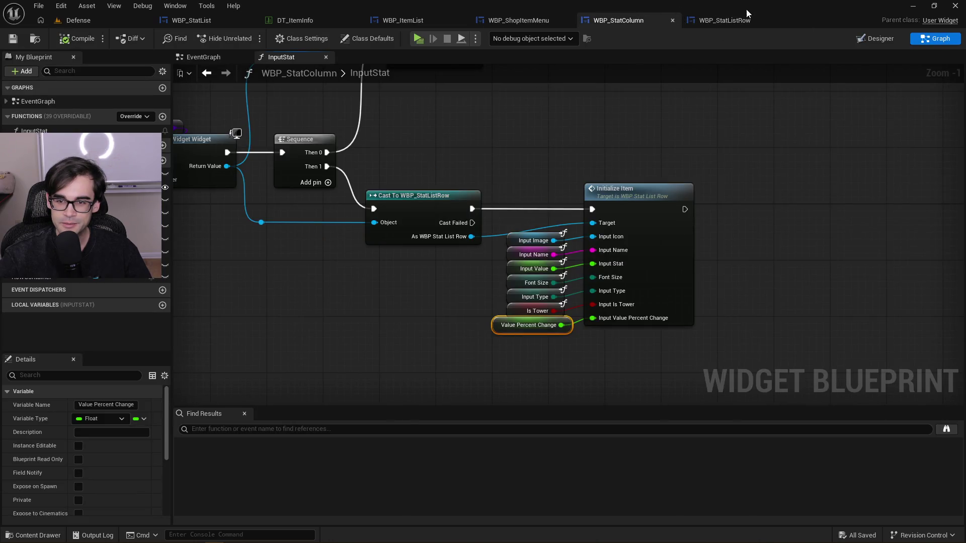
{"action": "left_click", "coordinate": [727, 20]}
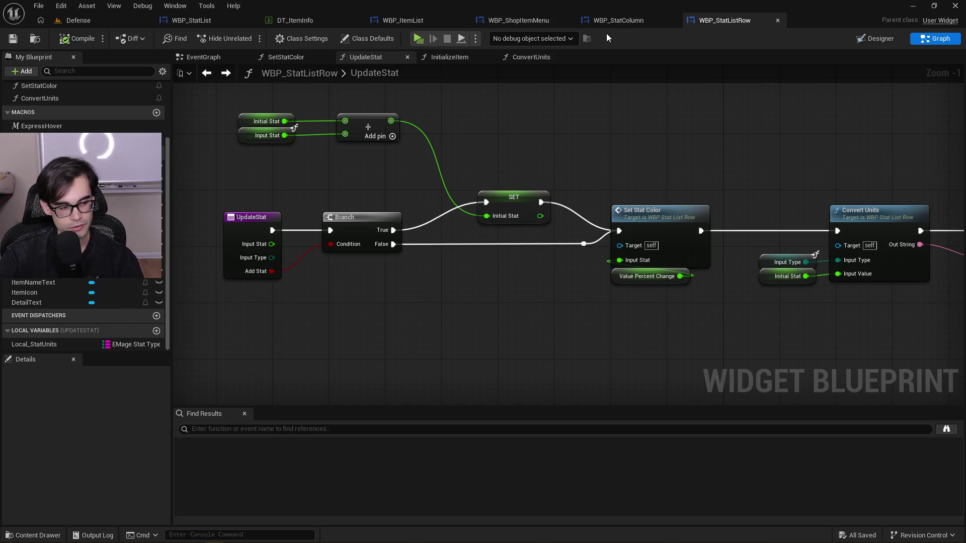
{"action": "mouse_move", "coordinate": [843, 152]}
{"action": "left_mouse_down"}
{"action": "mouse_move", "coordinate": [585, 158]}
{"action": "mouse_move", "coordinate": [865, 258]}
{"action": "mouse_move", "coordinate": [880, 292]}
{"action": "left_mouse_up"}
{"action": "scroll", "coordinate": [587, 157], "scroll_direction": "down", "scroll_amount": 2}
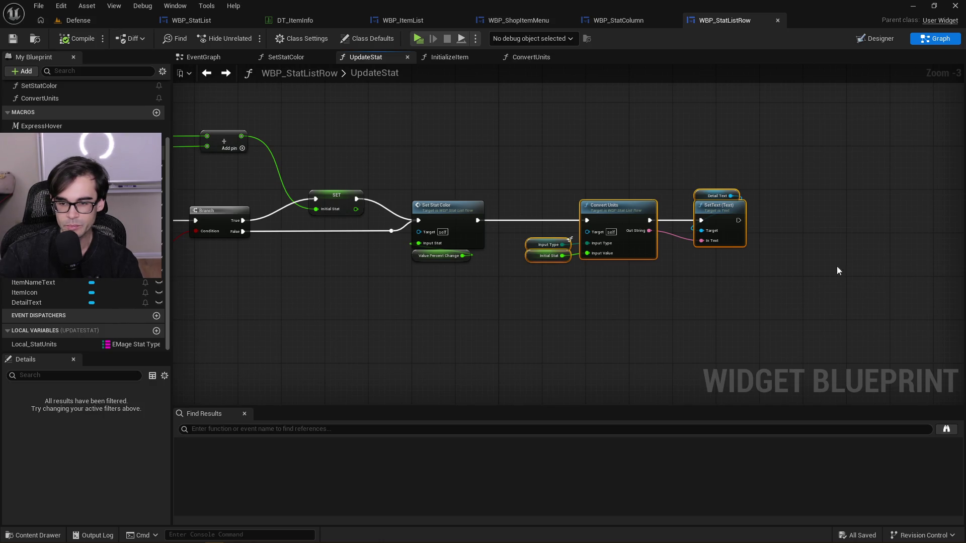
{"action": "left_click", "coordinate": [816, 247]}
{"action": "mouse_move", "coordinate": [755, 142]}
{"action": "left_mouse_down"}
{"action": "mouse_move", "coordinate": [540, 313]}
{"action": "mouse_move", "coordinate": [514, 320]}
{"action": "mouse_move", "coordinate": [515, 280]}
{"action": "mouse_move", "coordinate": [498, 283]}
{"action": "left_mouse_up"}
{"action": "left_click", "coordinate": [498, 283]}
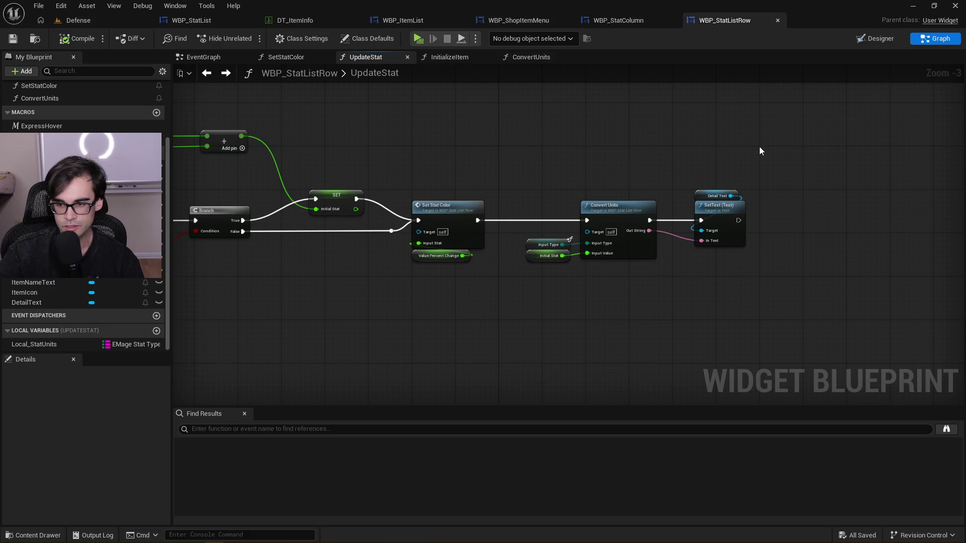
{"action": "mouse_move", "coordinate": [759, 146]}
{"action": "left_mouse_down"}
{"action": "mouse_move", "coordinate": [472, 300]}
{"action": "mouse_move", "coordinate": [391, 296]}
{"action": "mouse_move", "coordinate": [412, 276]}
{"action": "mouse_move", "coordinate": [633, 217]}
{"action": "mouse_move", "coordinate": [761, 146]}
{"action": "left_mouse_up"}
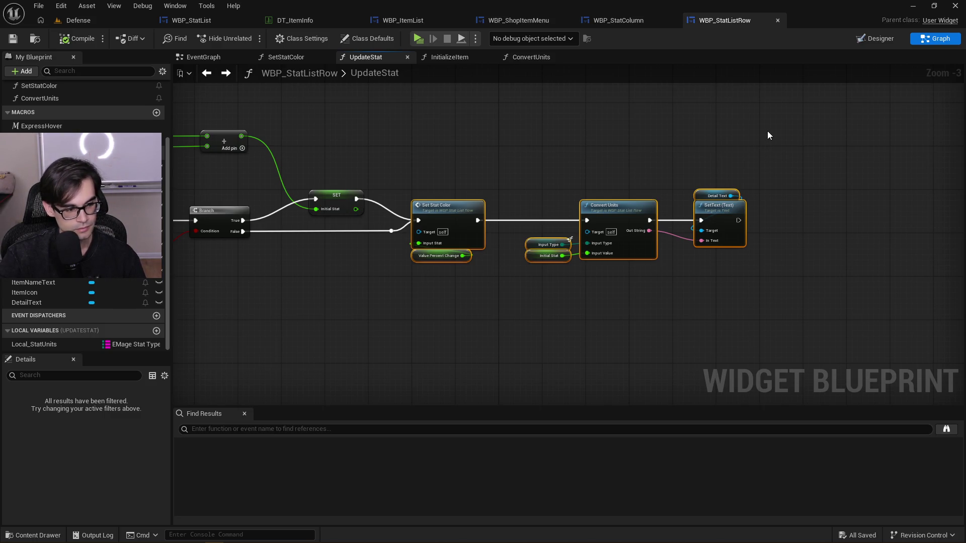
Shift the UpdateStat entry node slightly to the left
{"action": "left_click_drag", "start_coordinate": [564, 159], "coordinate": [619, 155]}
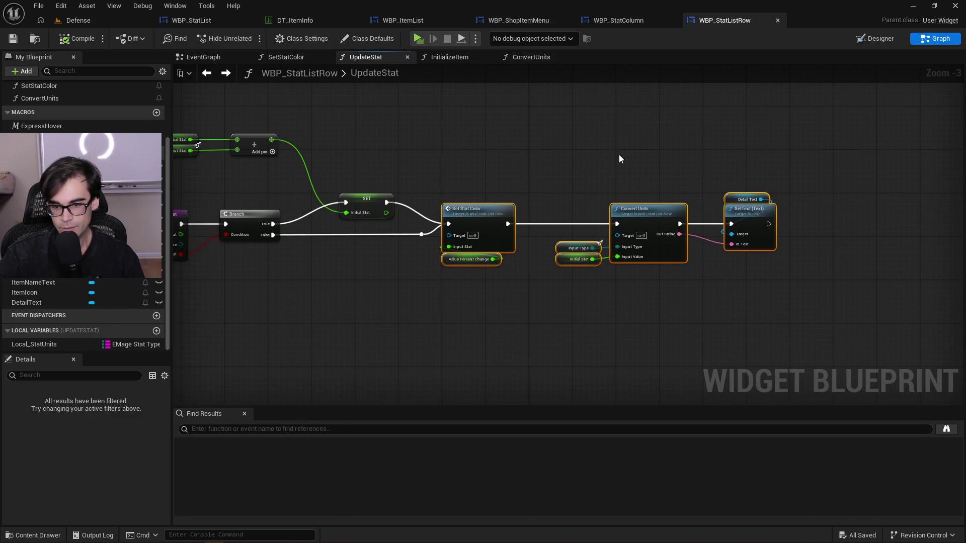
{"action": "left_click", "coordinate": [429, 151]}
{"action": "left_click_drag", "start_coordinate": [430, 151], "coordinate": [678, 191]}
{"action": "scroll", "coordinate": [678, 191], "scroll_direction": "down", "scroll_amount": 2}
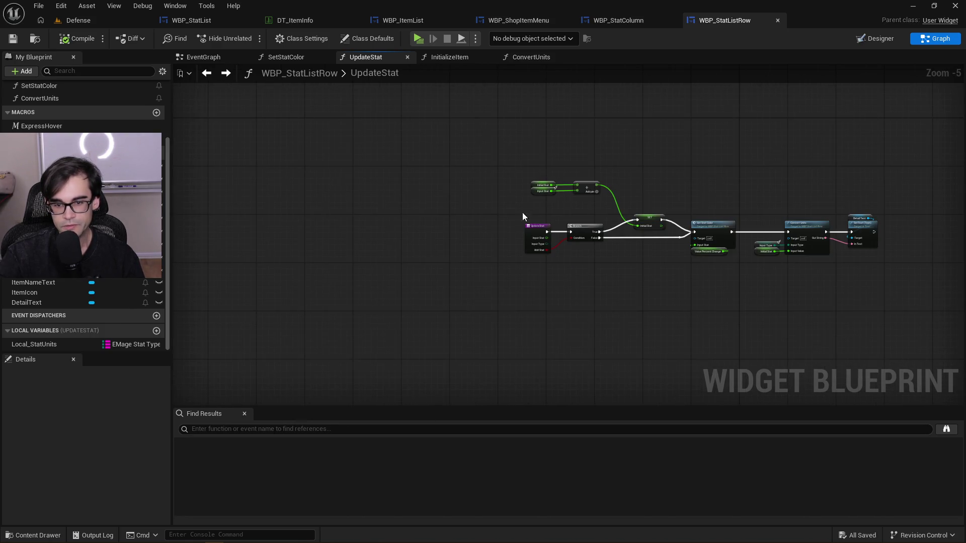
{"action": "left_click_drag", "start_coordinate": [535, 231], "coordinate": [510, 230]}
{"action": "left_click", "coordinate": [555, 225]}
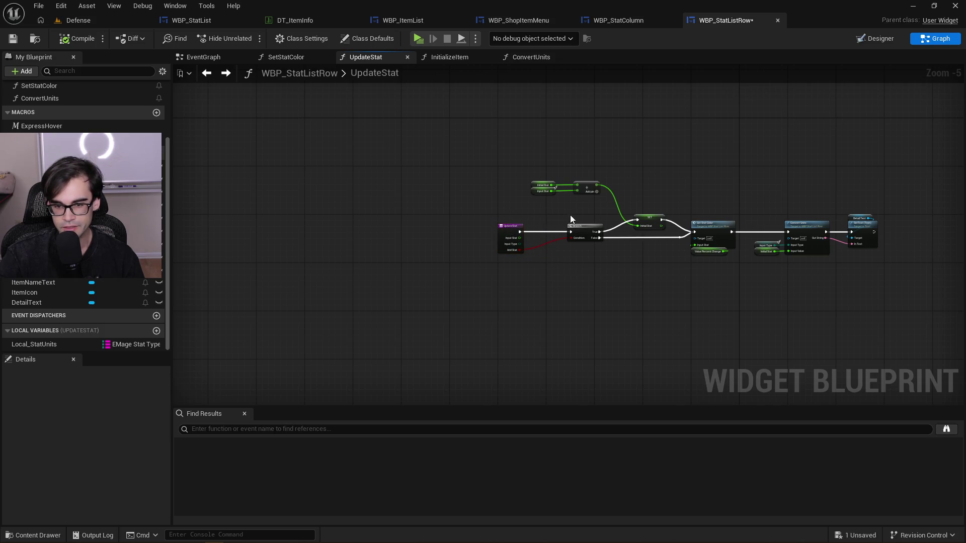
{"action": "scroll", "coordinate": [490, 198], "scroll_direction": "up", "scroll_amount": 3}
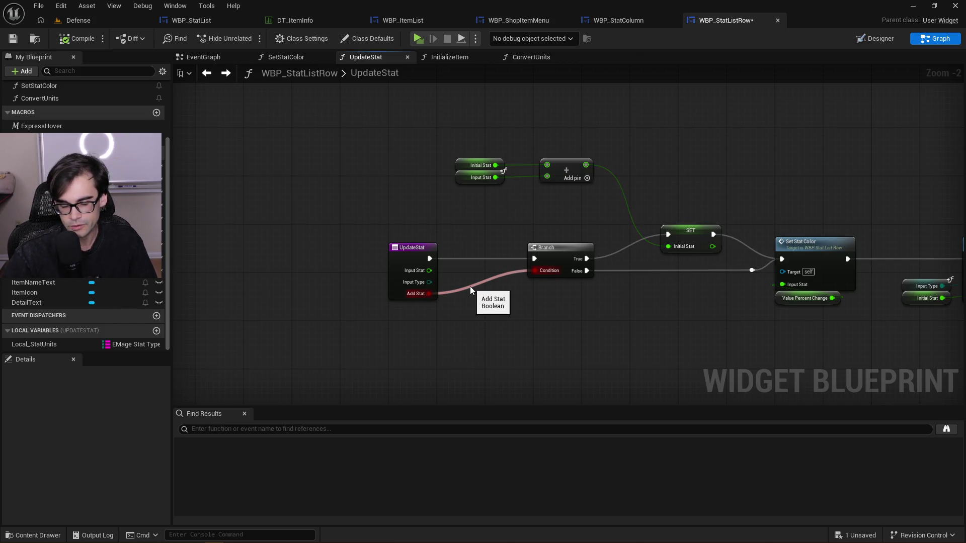
Review the Convert Units, SetText and getter nodes, leaving nothing selected
{"action": "left_click_drag", "start_coordinate": [469, 285], "coordinate": [211, 268]}
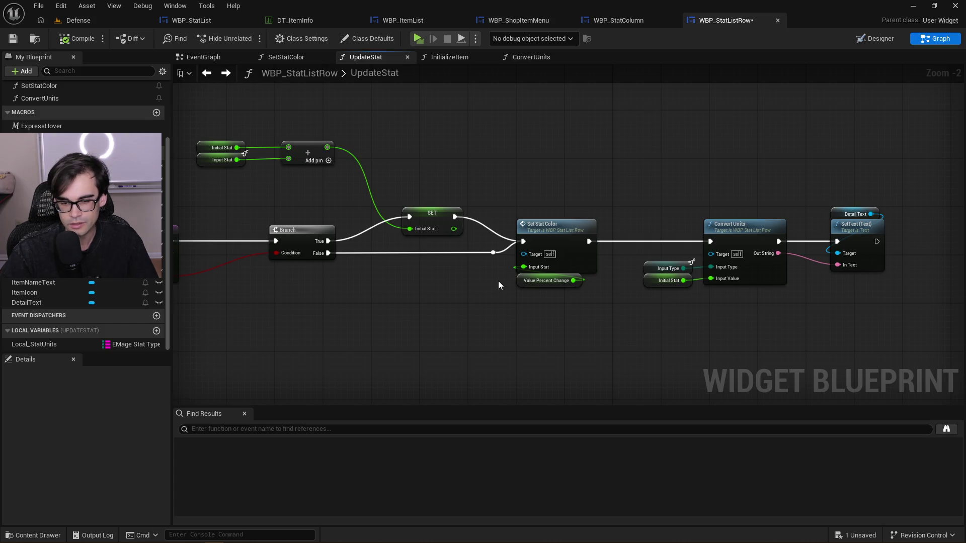
{"action": "mouse_move", "coordinate": [466, 244]}
{"action": "left_mouse_down"}
{"action": "mouse_move", "coordinate": [496, 260]}
{"action": "mouse_move", "coordinate": [302, 257]}
{"action": "mouse_move", "coordinate": [261, 226]}
{"action": "left_mouse_up"}
{"action": "left_click", "coordinate": [275, 205]}
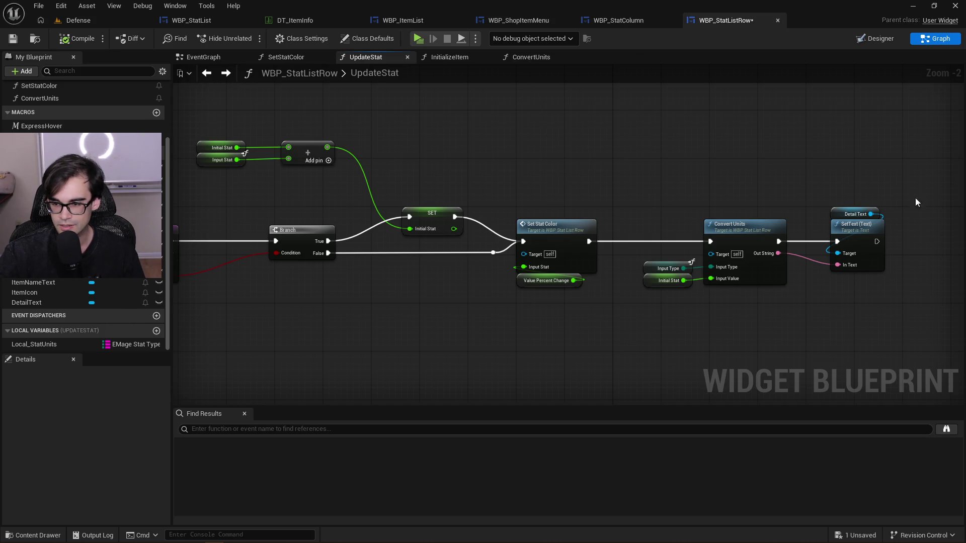
{"action": "mouse_move", "coordinate": [644, 184]}
{"action": "left_mouse_down"}
{"action": "mouse_move", "coordinate": [895, 271]}
{"action": "mouse_move", "coordinate": [922, 305]}
{"action": "mouse_move", "coordinate": [916, 313]}
{"action": "mouse_move", "coordinate": [762, 252]}
{"action": "mouse_move", "coordinate": [452, 181]}
{"action": "left_mouse_up"}
{"action": "scroll", "coordinate": [763, 253], "scroll_direction": "down", "scroll_amount": 3}
{"action": "left_click", "coordinate": [666, 209]}
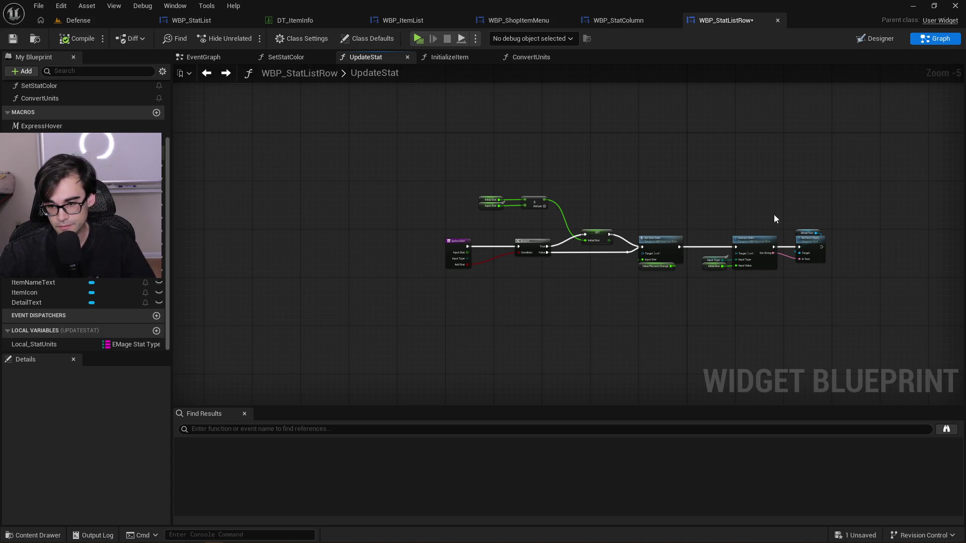
Nudge the UpdateStat entry node a little further left
{"action": "scroll", "coordinate": [843, 215], "scroll_direction": "up", "scroll_amount": 2}
{"action": "left_click_drag", "start_coordinate": [651, 222], "coordinate": [789, 229]}
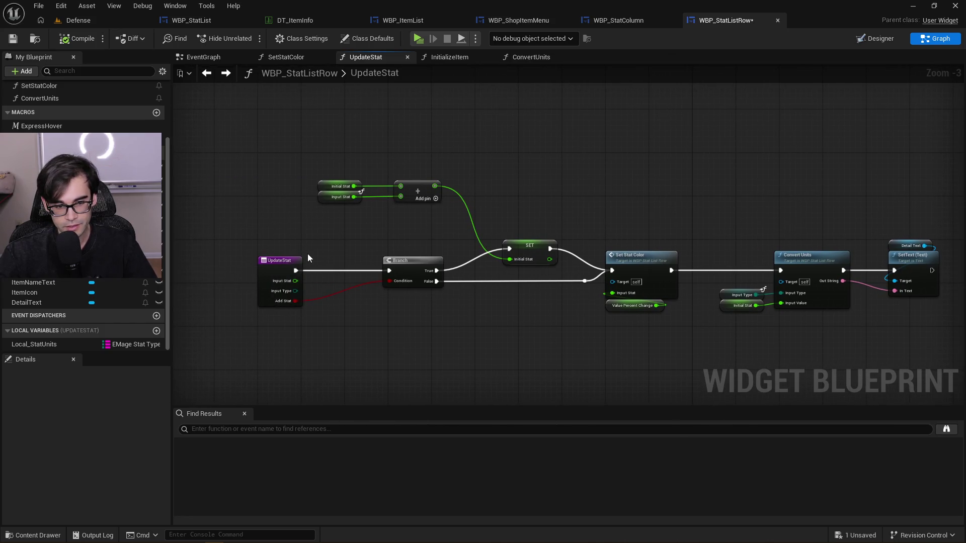
{"action": "left_click_drag", "start_coordinate": [279, 265], "coordinate": [268, 265]}
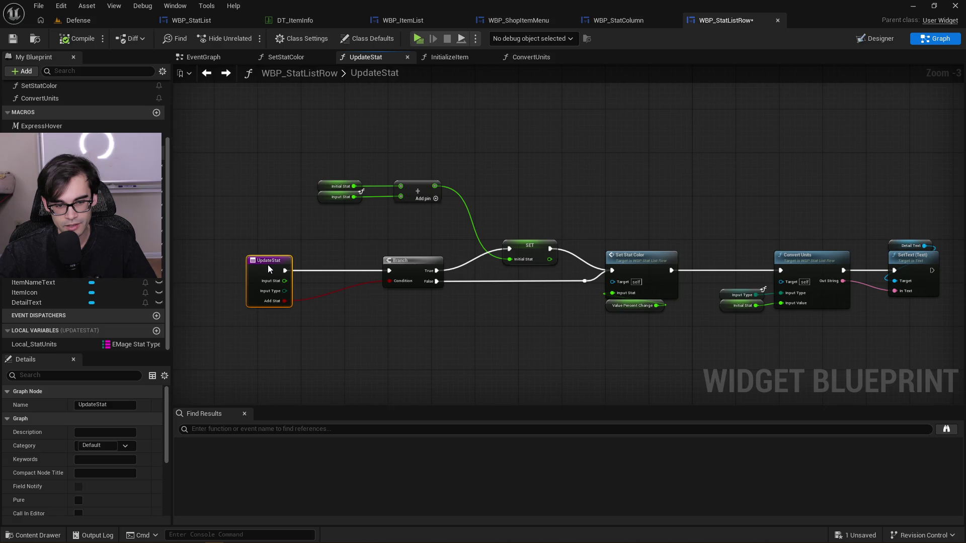
{"action": "left_click", "coordinate": [321, 259]}
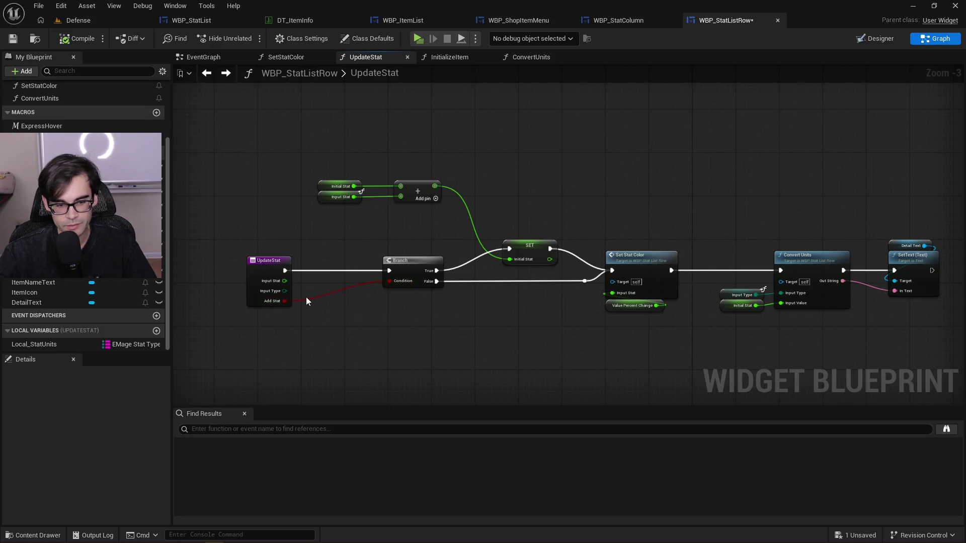
Add a reroute point on the red Add Stat to Condition wire and shift it up-left
{"action": "double_click", "coordinate": [310, 300]}
{"action": "left_click_drag", "start_coordinate": [312, 299], "coordinate": [309, 285]}
{"action": "left_click", "coordinate": [316, 244]}
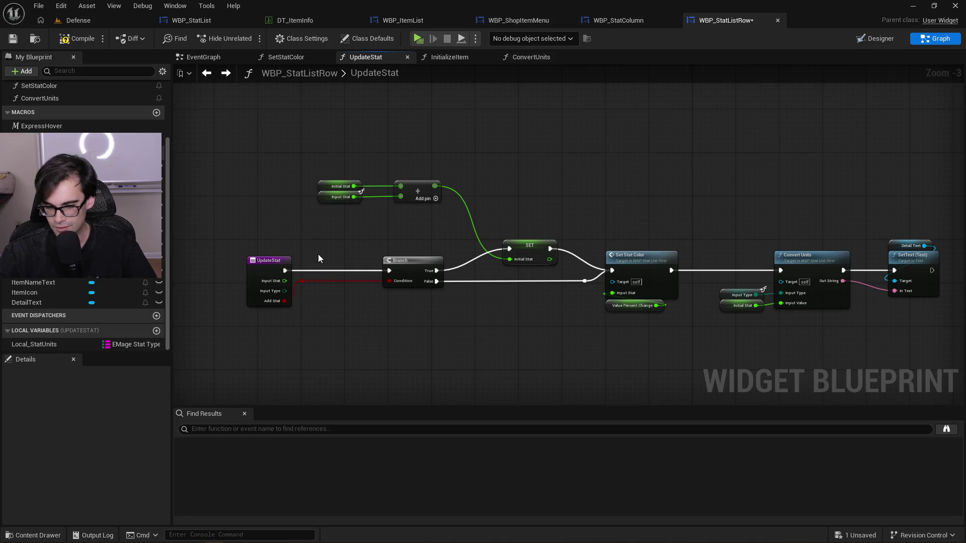
{"action": "mouse_move", "coordinate": [287, 150]}
{"action": "left_mouse_down"}
{"action": "mouse_move", "coordinate": [390, 280]}
{"action": "mouse_move", "coordinate": [624, 343]}
{"action": "mouse_move", "coordinate": [907, 353]}
{"action": "mouse_move", "coordinate": [894, 357]}
{"action": "mouse_move", "coordinate": [895, 372]}
{"action": "mouse_move", "coordinate": [773, 331]}
{"action": "mouse_move", "coordinate": [427, 247]}
{"action": "mouse_move", "coordinate": [176, 158]}
{"action": "mouse_move", "coordinate": [219, 153]}
{"action": "left_mouse_up"}
{"action": "mouse_move", "coordinate": [232, 158]}
{"action": "left_mouse_down"}
{"action": "mouse_move", "coordinate": [264, 176]}
{"action": "mouse_move", "coordinate": [270, 195]}
{"action": "mouse_move", "coordinate": [413, 208]}
{"action": "mouse_move", "coordinate": [541, 260]}
{"action": "mouse_move", "coordinate": [547, 274]}
{"action": "mouse_move", "coordinate": [256, 154]}
{"action": "mouse_move", "coordinate": [548, 270]}
{"action": "left_mouse_up"}
{"action": "scroll", "coordinate": [269, 195], "scroll_direction": "down", "scroll_amount": 4}
{"action": "scroll", "coordinate": [270, 195], "scroll_direction": "up", "scroll_amount": 1}
{"action": "scroll", "coordinate": [503, 252], "scroll_direction": "down", "scroll_amount": 1}
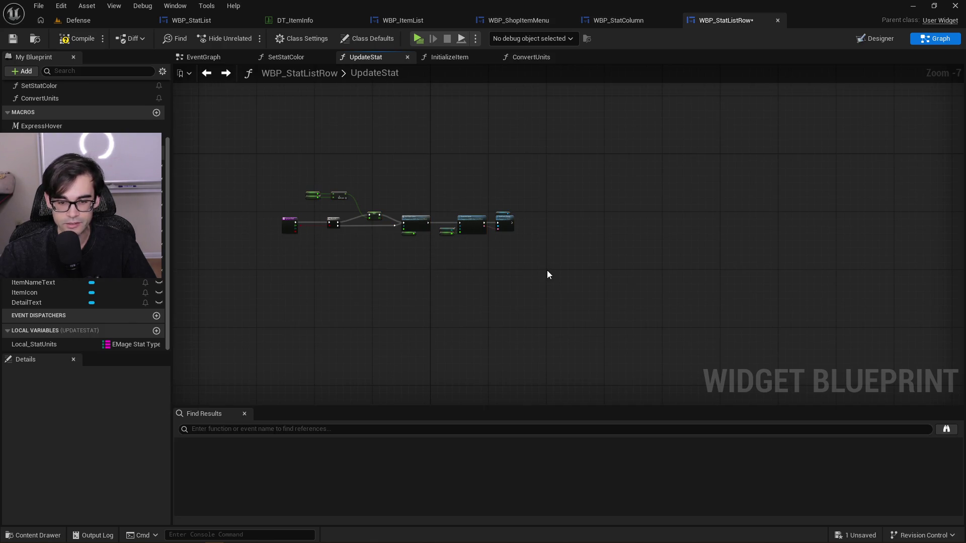
{"action": "scroll", "coordinate": [503, 257], "scroll_direction": "up", "scroll_amount": 2}
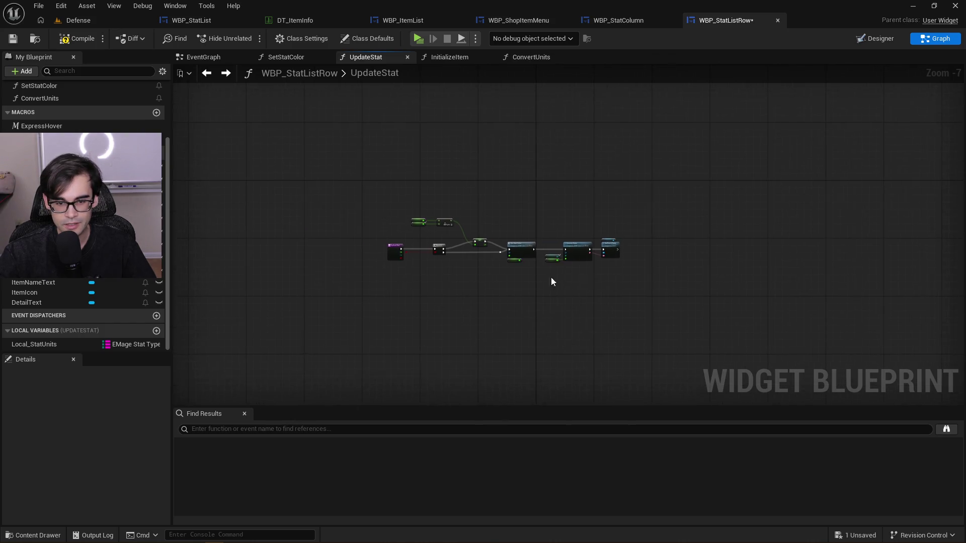
{"action": "scroll", "coordinate": [415, 308], "scroll_direction": "up", "scroll_amount": 3}
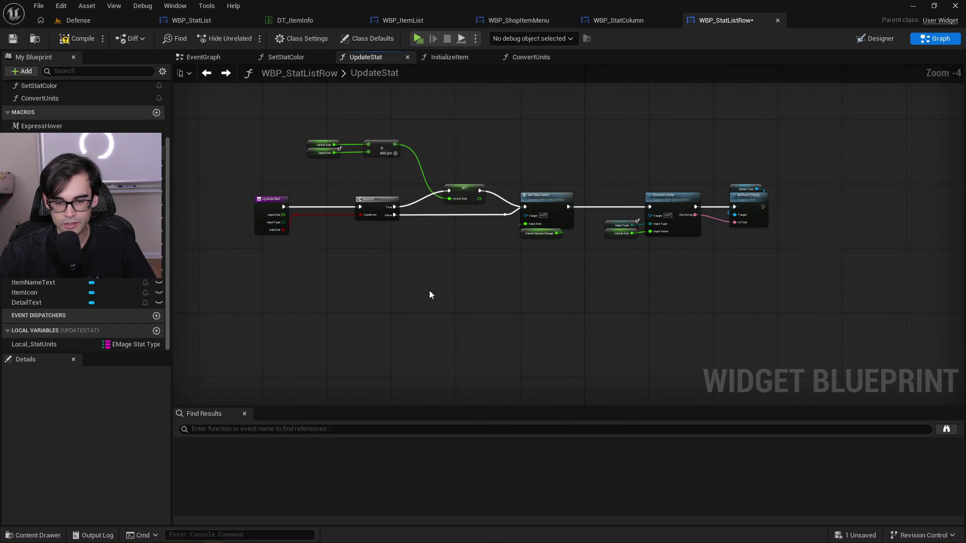
{"action": "scroll", "coordinate": [511, 307], "scroll_direction": "down", "scroll_amount": 2}
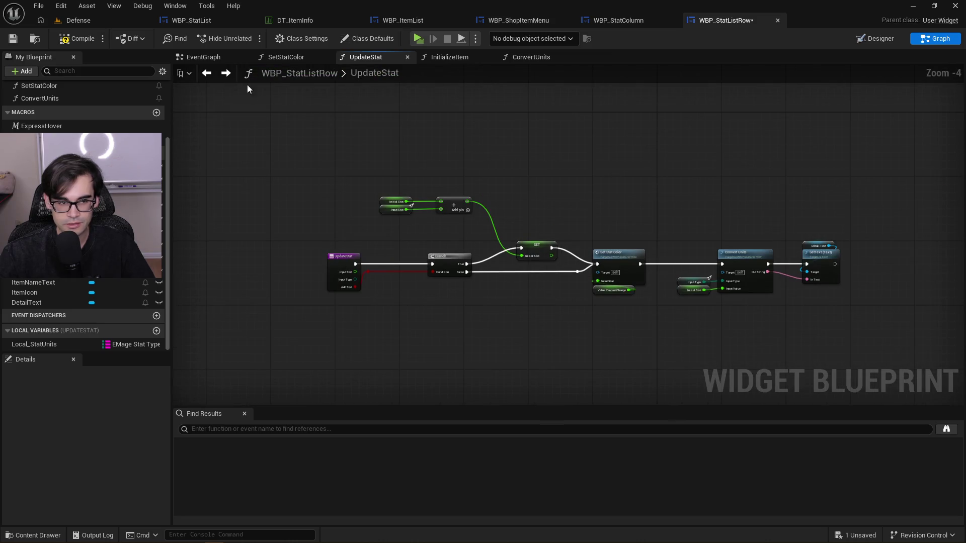
Compile and save WBP_StatListRow so it shows All Saved
{"action": "left_click", "coordinate": [20, 40]}
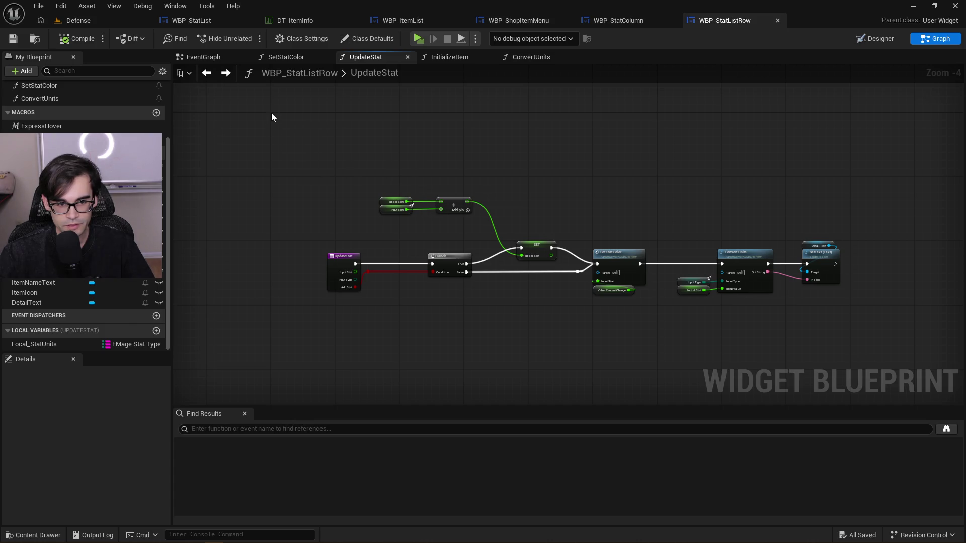
{"action": "mouse_move", "coordinate": [271, 114]}
{"action": "left_mouse_down"}
{"action": "mouse_move", "coordinate": [428, 217]}
{"action": "mouse_move", "coordinate": [833, 315]}
{"action": "mouse_move", "coordinate": [849, 306]}
{"action": "left_mouse_up"}
{"action": "left_click", "coordinate": [849, 306]}
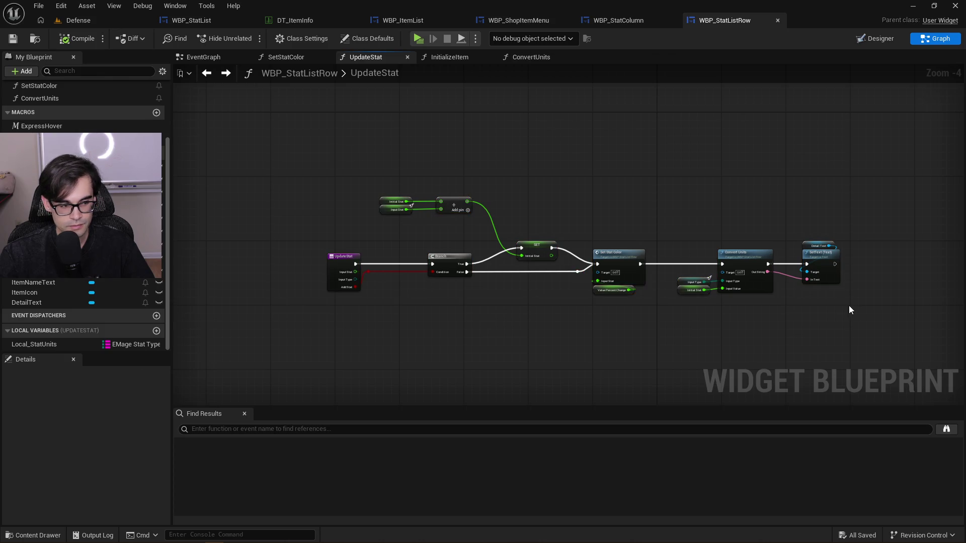
{"action": "scroll", "coordinate": [502, 259], "scroll_direction": "up", "scroll_amount": 3}
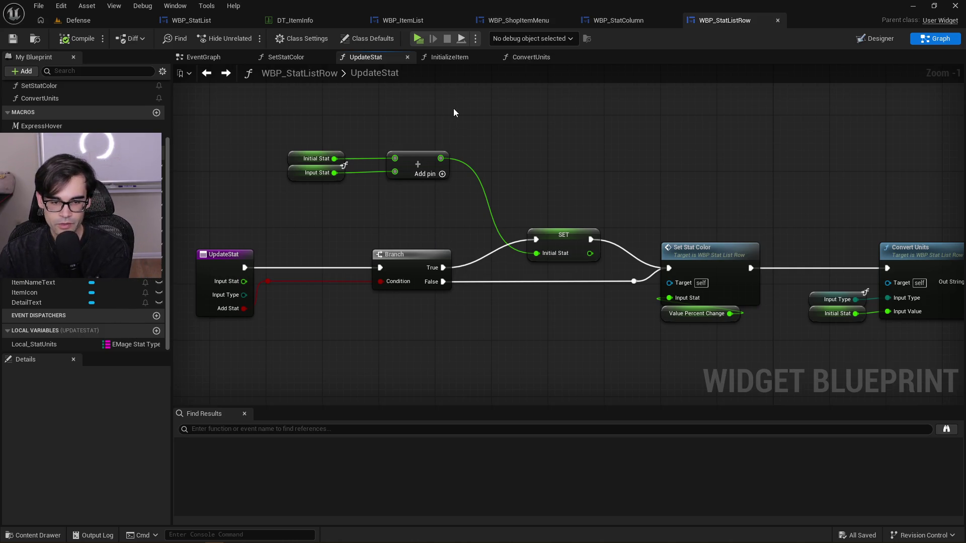
Reposition the Initial Stat and Input Stat getters together with the Add node
{"action": "left_click_drag", "start_coordinate": [270, 119], "coordinate": [422, 199]}
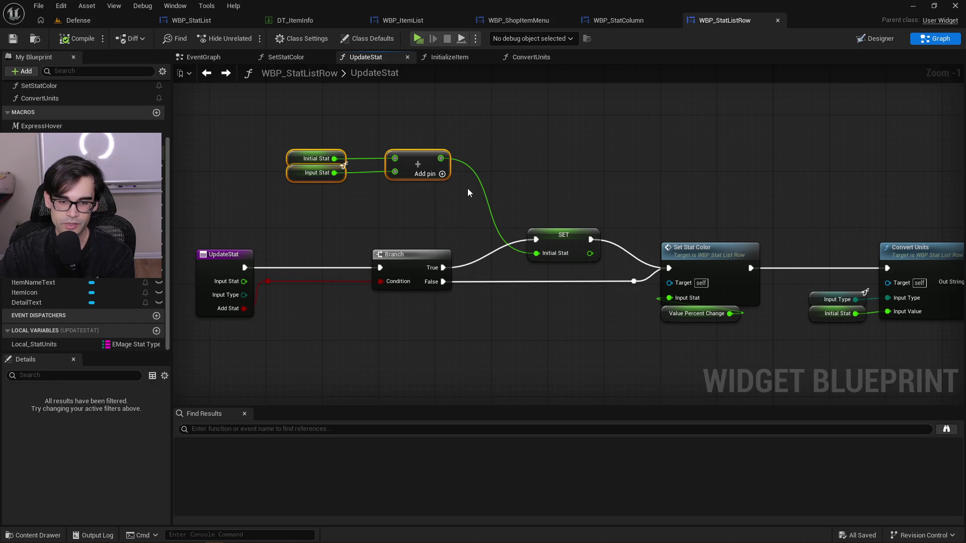
{"action": "left_click_drag", "start_coordinate": [490, 229], "coordinate": [266, 116]}
{"action": "left_click_drag", "start_coordinate": [412, 159], "coordinate": [414, 230]}
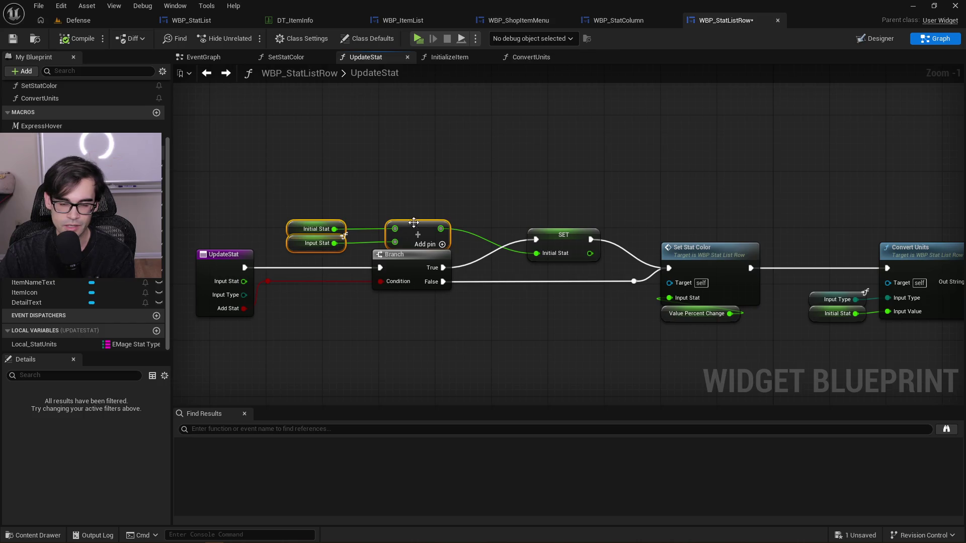
{"action": "left_click", "coordinate": [413, 214]}
{"action": "mouse_move", "coordinate": [395, 232]}
{"action": "left_mouse_down"}
{"action": "mouse_move", "coordinate": [410, 182]}
{"action": "mouse_move", "coordinate": [396, 174]}
{"action": "mouse_move", "coordinate": [402, 182]}
{"action": "left_mouse_up"}
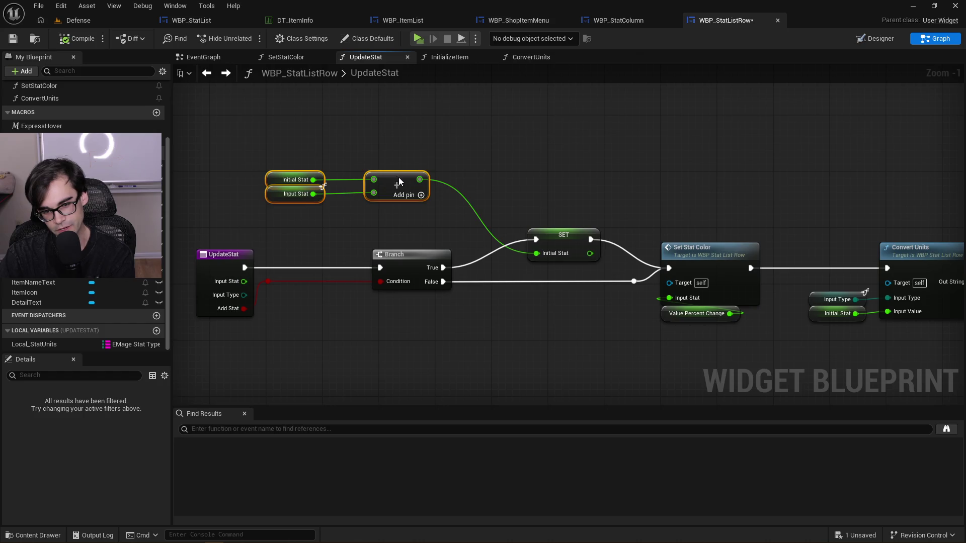
{"action": "left_click", "coordinate": [387, 144]}
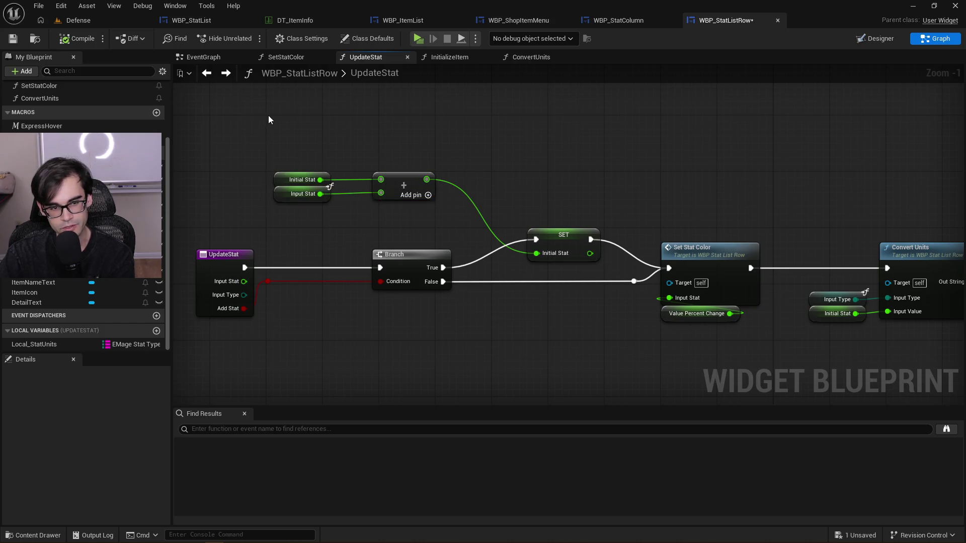
{"action": "mouse_move", "coordinate": [266, 116]}
{"action": "left_mouse_down"}
{"action": "mouse_move", "coordinate": [478, 231]}
{"action": "mouse_move", "coordinate": [488, 231]}
{"action": "mouse_move", "coordinate": [496, 206]}
{"action": "left_mouse_up"}
{"action": "left_click", "coordinate": [496, 204]}
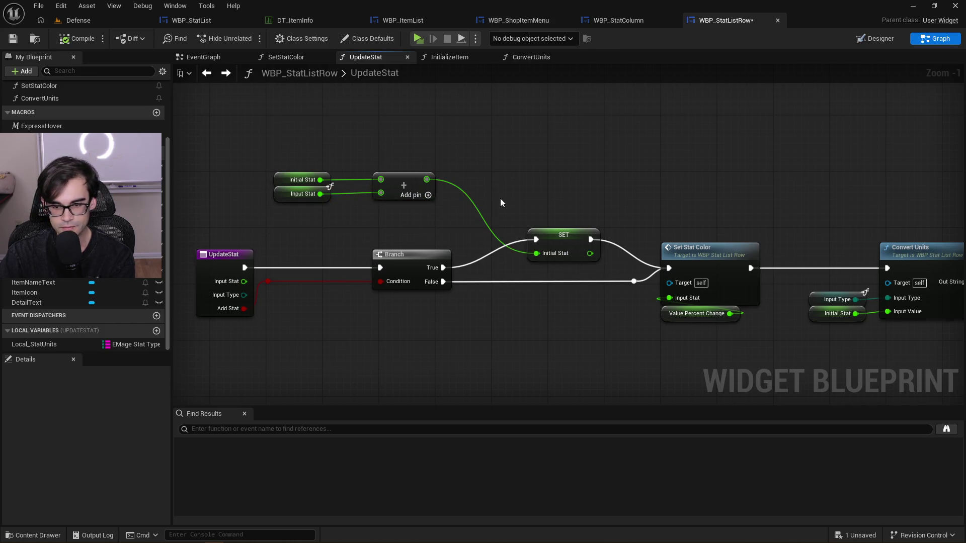
Move the SET Initial Stat node slightly left
{"action": "scroll", "coordinate": [500, 203], "scroll_direction": "down", "scroll_amount": 1}
{"action": "left_click_drag", "start_coordinate": [368, 136], "coordinate": [589, 177]}
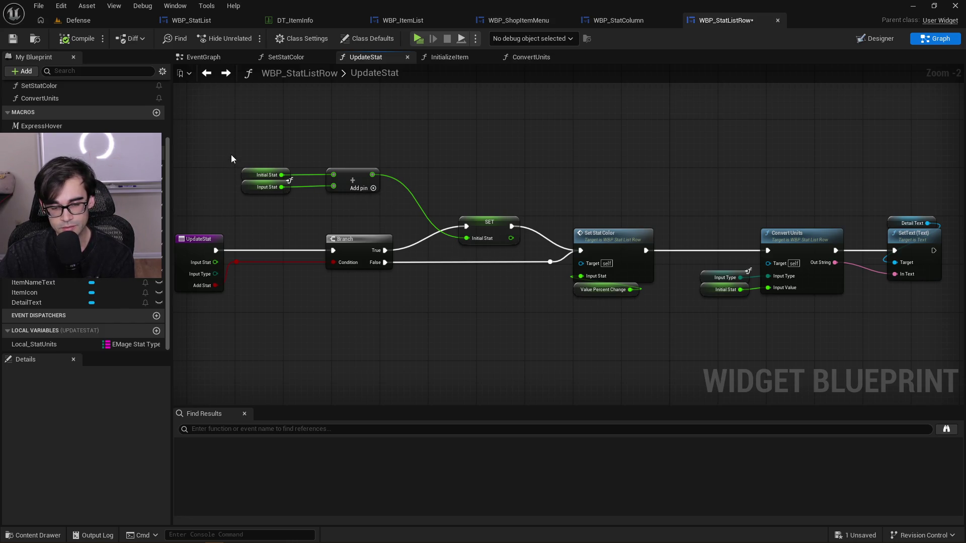
{"action": "left_click_drag", "start_coordinate": [498, 221], "coordinate": [486, 221]}
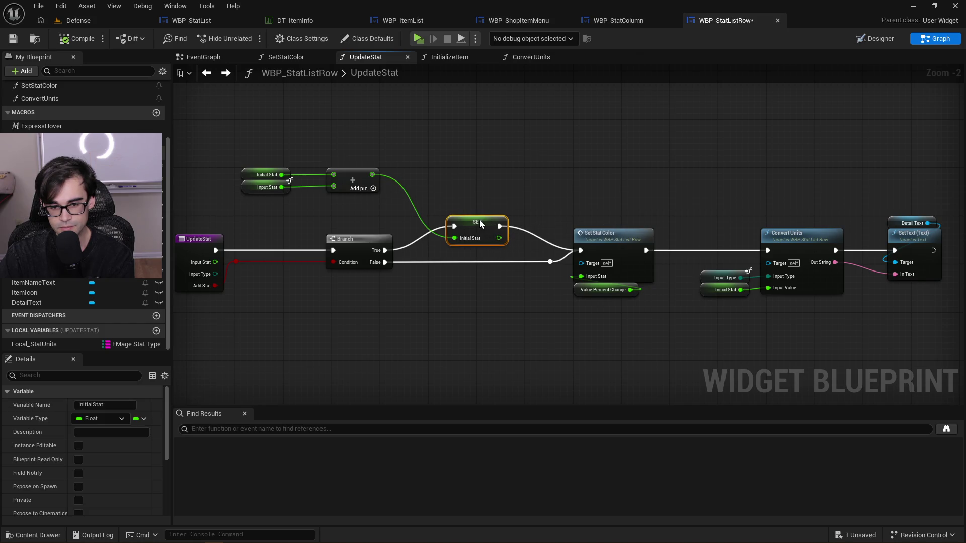
{"action": "left_click", "coordinate": [466, 190]}
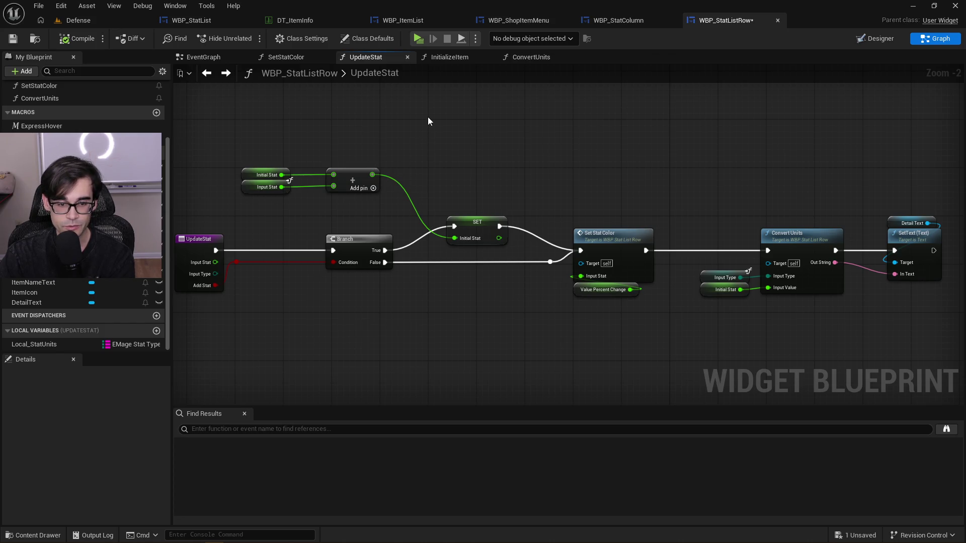
Pan along the UpdateStat chain to centre the Set Stat Color node
{"action": "mouse_move", "coordinate": [427, 119]}
{"action": "left_mouse_down"}
{"action": "mouse_move", "coordinate": [351, 144]}
{"action": "mouse_move", "coordinate": [207, 216]}
{"action": "left_mouse_up"}
{"action": "left_click_drag", "start_coordinate": [522, 212], "coordinate": [355, 160]}
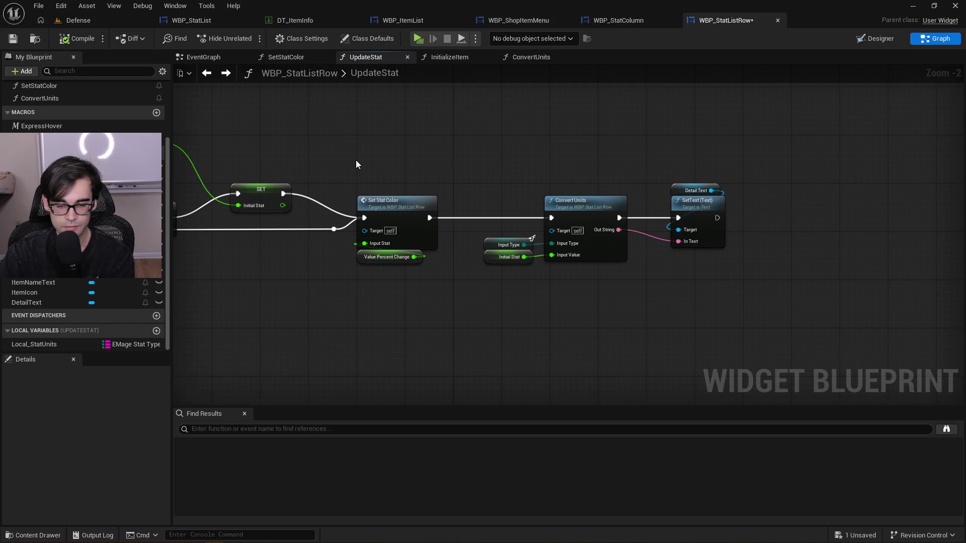
{"action": "mouse_move", "coordinate": [473, 177]}
{"action": "left_mouse_down"}
{"action": "mouse_move", "coordinate": [565, 168]}
{"action": "mouse_move", "coordinate": [523, 159]}
{"action": "left_mouse_up"}
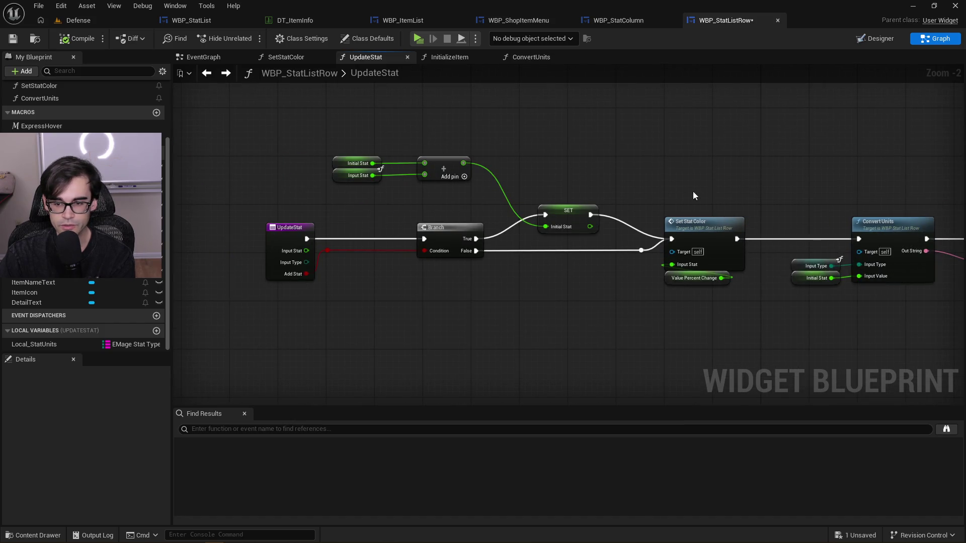
{"action": "left_click_drag", "start_coordinate": [322, 131], "coordinate": [365, 151]}
{"action": "left_click_drag", "start_coordinate": [266, 154], "coordinate": [445, 168]}
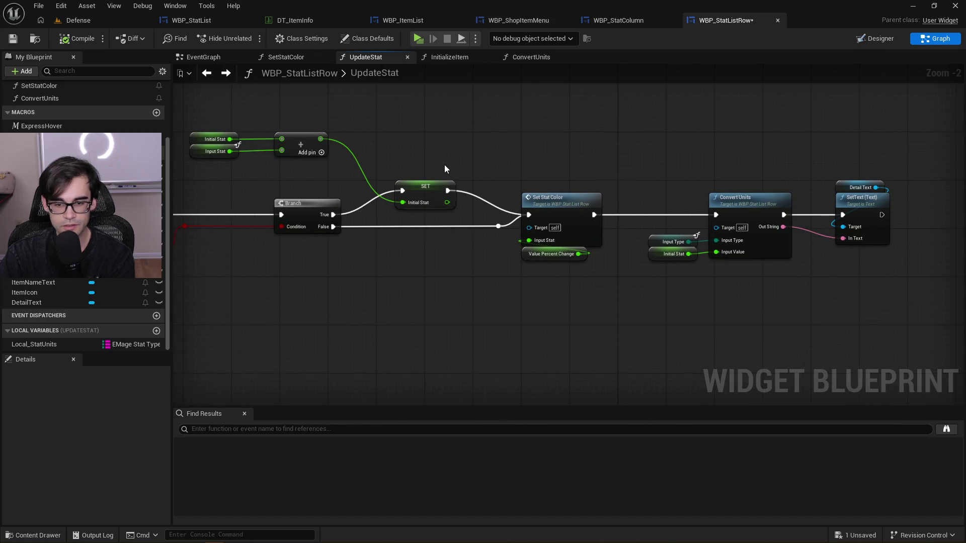
Open SetStatColor from its node, nudge the entry left, and select the green and red colour nodes
{"action": "double_click", "coordinate": [559, 201]}
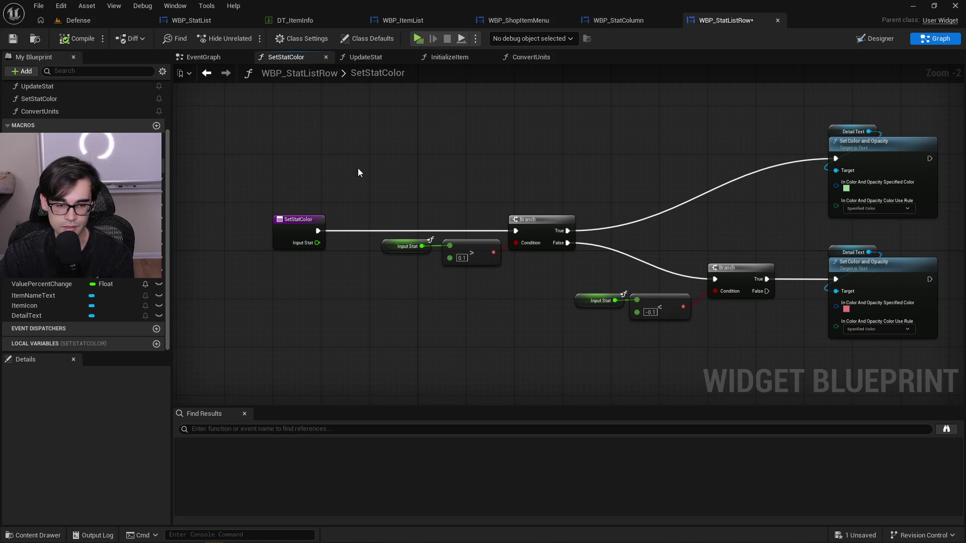
{"action": "left_click_drag", "start_coordinate": [319, 216], "coordinate": [313, 216]}
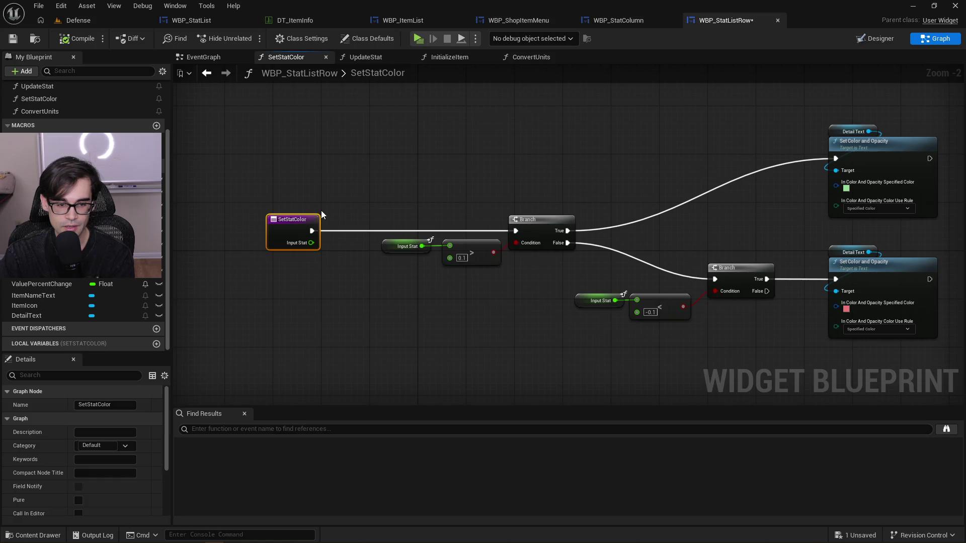
{"action": "left_click", "coordinate": [252, 195]}
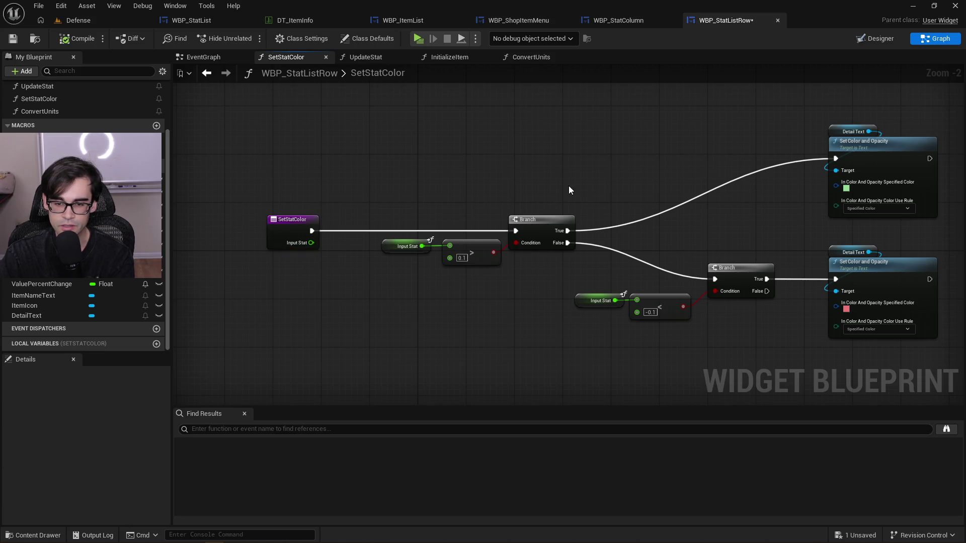
{"action": "mouse_move", "coordinate": [587, 332]}
{"action": "left_mouse_down"}
{"action": "mouse_move", "coordinate": [785, 262]}
{"action": "mouse_move", "coordinate": [917, 243]}
{"action": "left_mouse_up"}
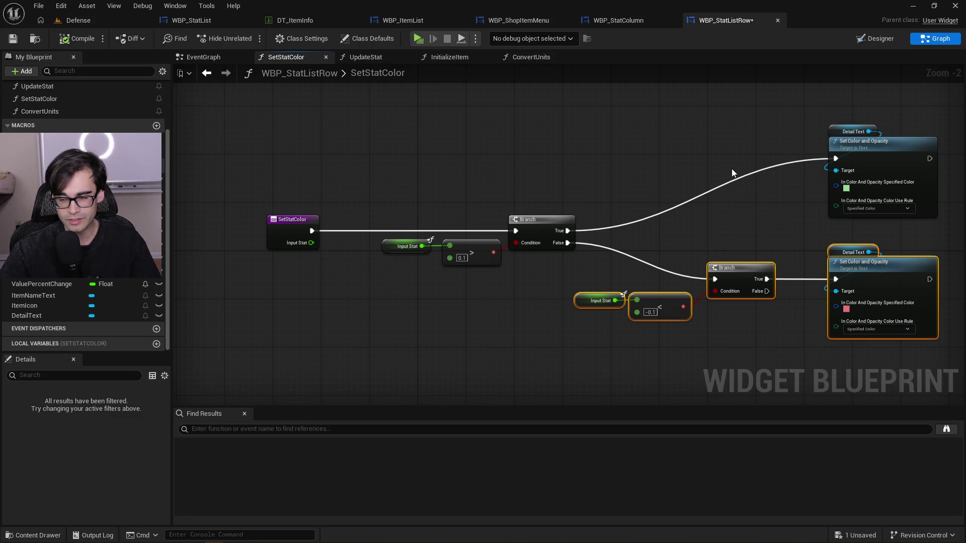
{"action": "mouse_move", "coordinate": [805, 105]}
{"action": "left_mouse_down"}
{"action": "mouse_move", "coordinate": [946, 237]}
{"action": "mouse_move", "coordinate": [800, 237]}
{"action": "mouse_move", "coordinate": [774, 252]}
{"action": "left_mouse_up"}
Review SetStatColor's green and red Set Color and Opacity branches, then show the empty EventGraph
{"action": "left_click_drag", "start_coordinate": [808, 88], "coordinate": [780, 147]}
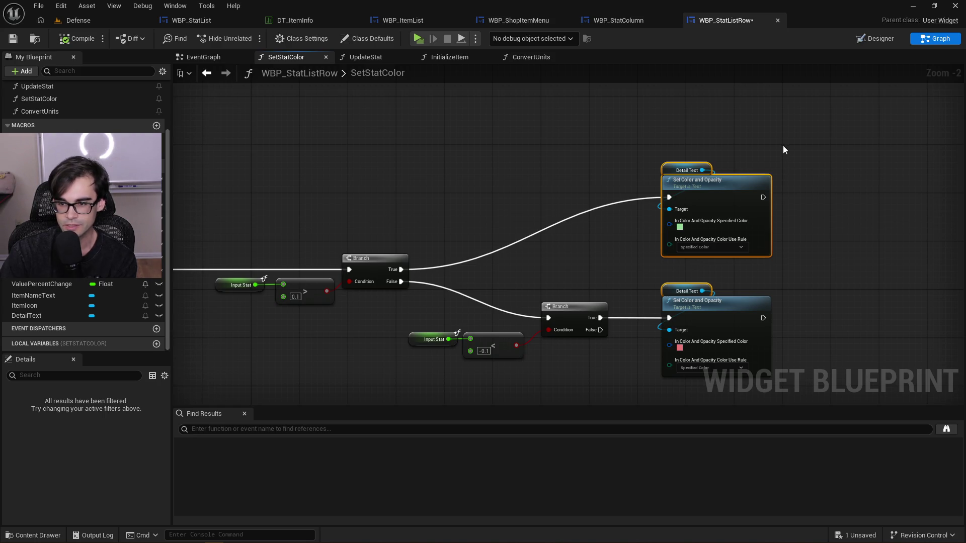
{"action": "left_click_drag", "start_coordinate": [780, 147], "coordinate": [599, 248]}
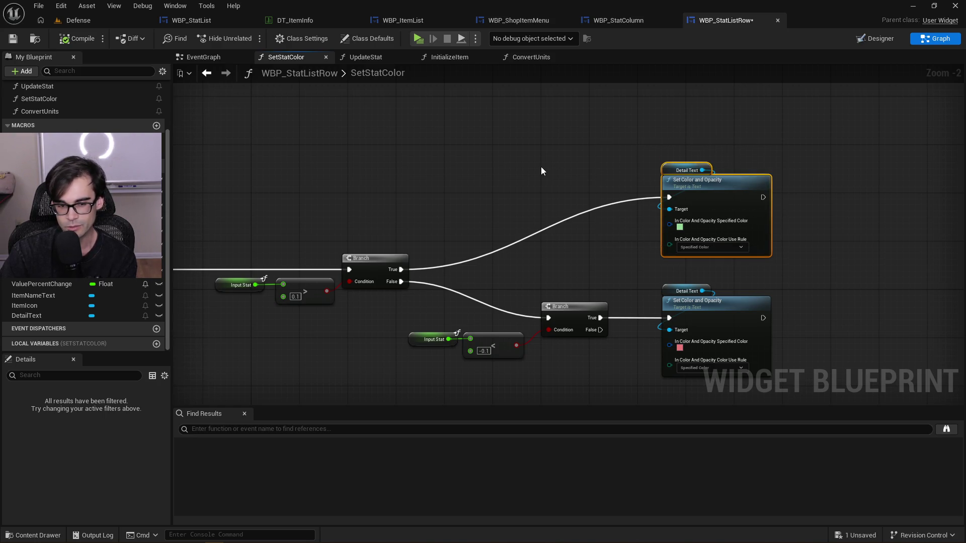
{"action": "left_click_drag", "start_coordinate": [541, 167], "coordinate": [623, 159]}
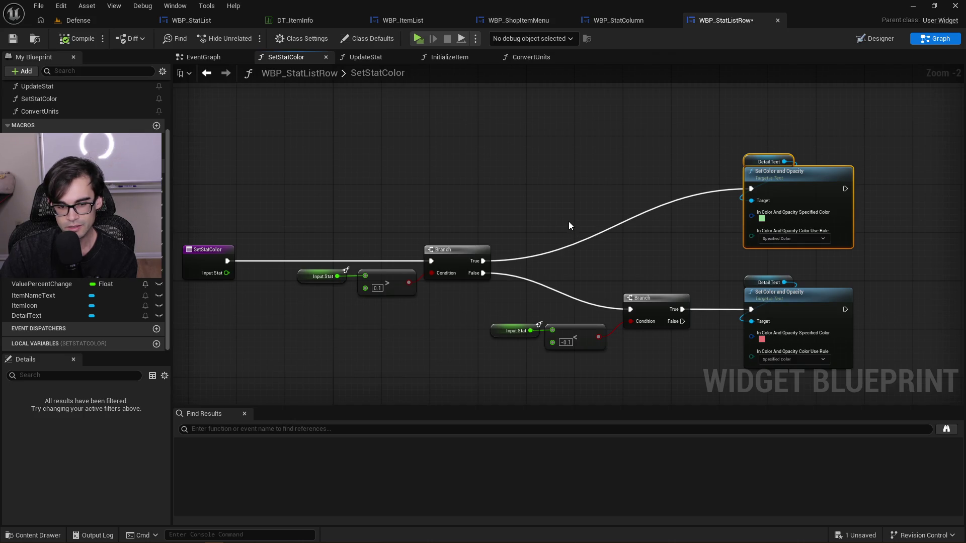
{"action": "left_click_drag", "start_coordinate": [678, 351], "coordinate": [690, 306]}
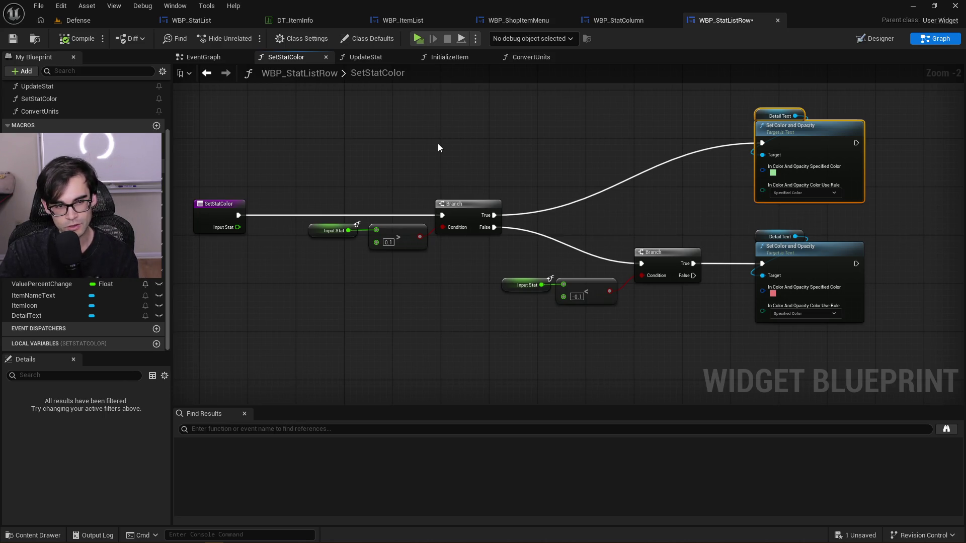
{"action": "left_click", "coordinate": [203, 57]}
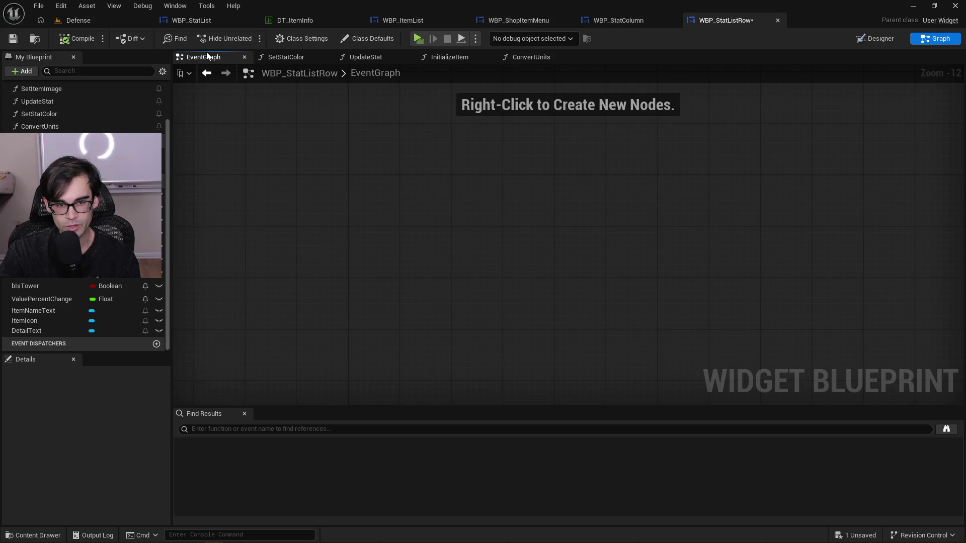
Bring up the UpdateStat graph and follow it from the entry node to Convert Units
{"action": "left_click", "coordinate": [319, 62]}
{"action": "left_click", "coordinate": [381, 57]}
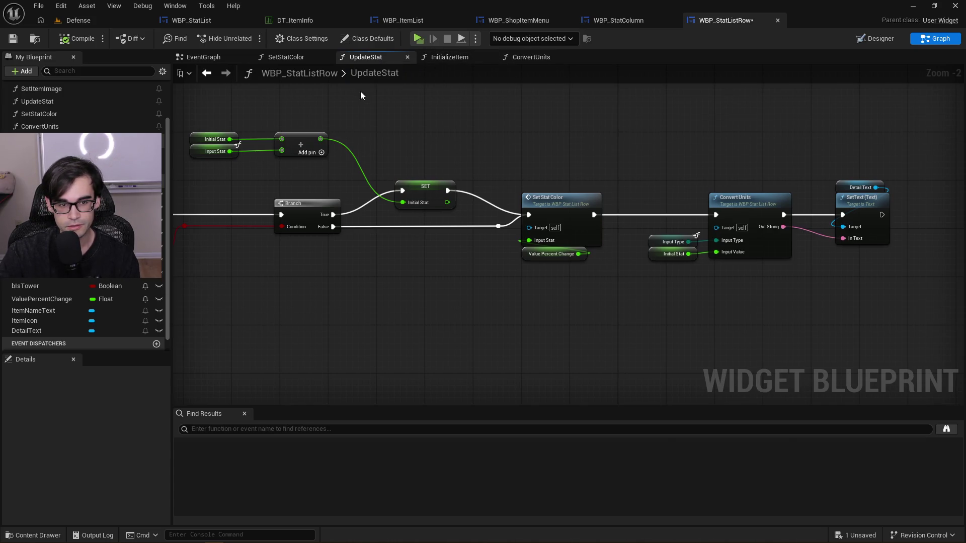
{"action": "left_click_drag", "start_coordinate": [360, 91], "coordinate": [621, 99]}
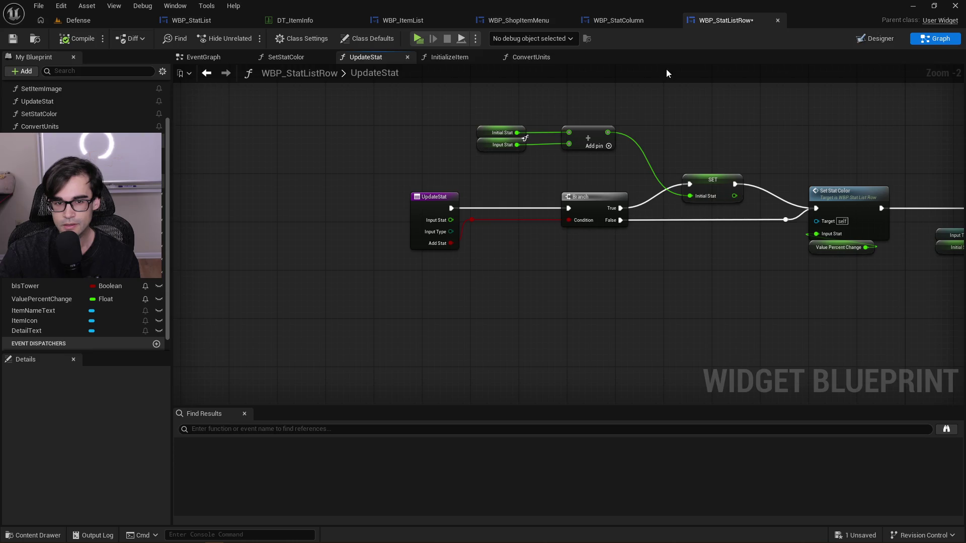
{"action": "scroll", "coordinate": [81, 212], "scroll_direction": "up", "scroll_amount": 2}
{"action": "scroll", "coordinate": [80, 212], "scroll_direction": "up", "scroll_amount": 1}
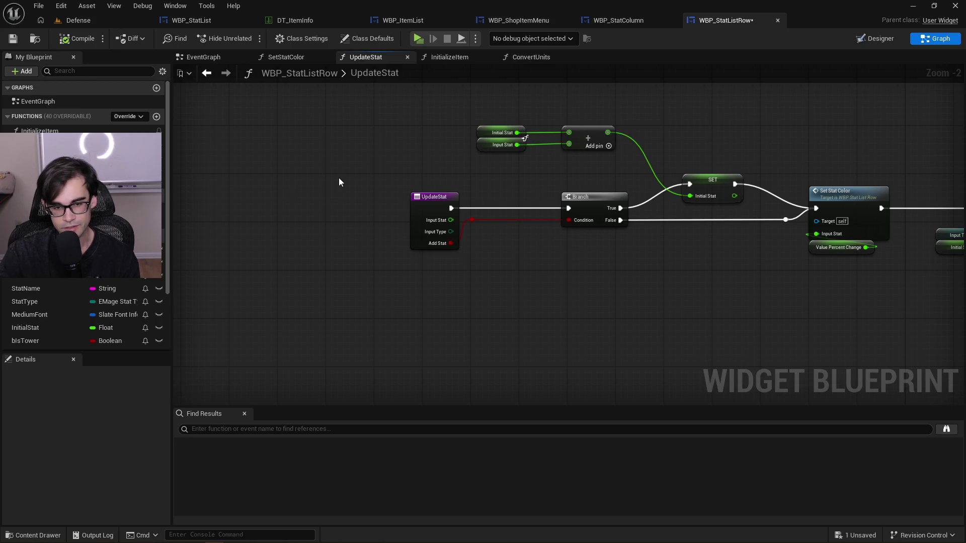
{"action": "left_click_drag", "start_coordinate": [439, 153], "coordinate": [349, 199]}
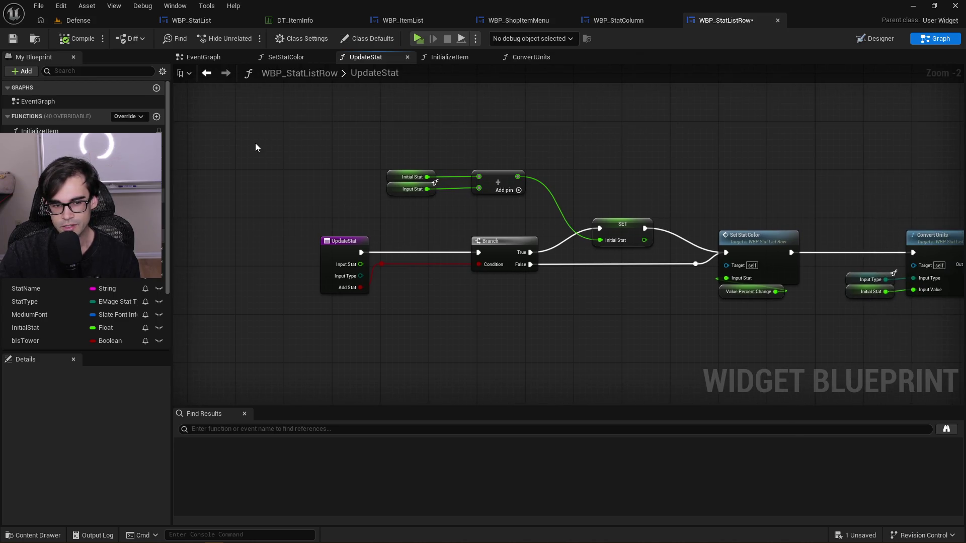
{"action": "scroll", "coordinate": [292, 146], "scroll_direction": "down", "scroll_amount": 2}
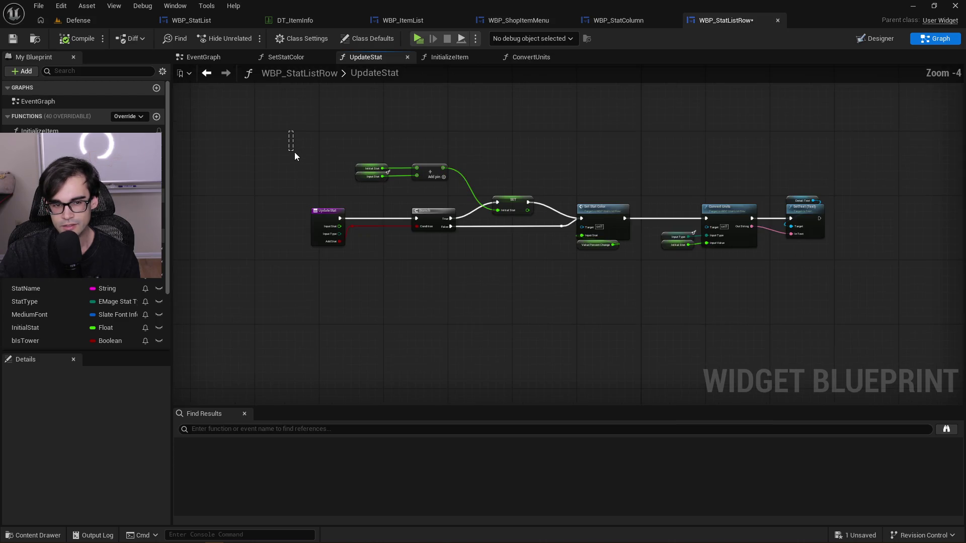
Inspect UpdateStat's top stat nodes, then move through InitializeItem to the ConvertUnits graph
{"action": "mouse_move", "coordinate": [289, 130]}
{"action": "left_mouse_down"}
{"action": "mouse_move", "coordinate": [531, 220]}
{"action": "mouse_move", "coordinate": [819, 291]}
{"action": "mouse_move", "coordinate": [843, 282]}
{"action": "mouse_move", "coordinate": [834, 261]}
{"action": "mouse_move", "coordinate": [442, 159]}
{"action": "mouse_move", "coordinate": [255, 132]}
{"action": "mouse_move", "coordinate": [744, 271]}
{"action": "mouse_move", "coordinate": [834, 260]}
{"action": "left_mouse_up"}
{"action": "left_click", "coordinate": [255, 167]}
{"action": "scroll", "coordinate": [256, 167], "scroll_direction": "up", "scroll_amount": 1}
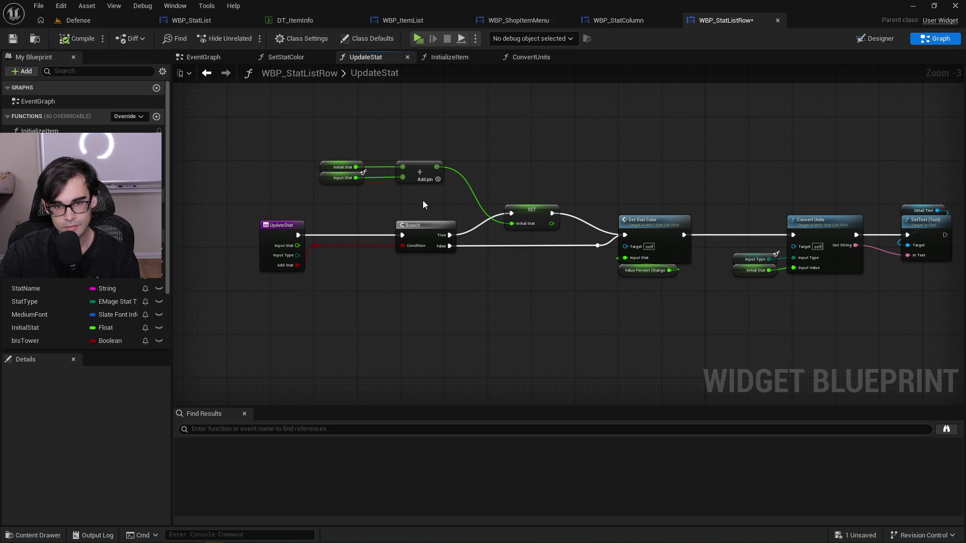
{"action": "left_click_drag", "start_coordinate": [577, 162], "coordinate": [514, 178]}
{"action": "scroll", "coordinate": [514, 178], "scroll_direction": "down", "scroll_amount": 1}
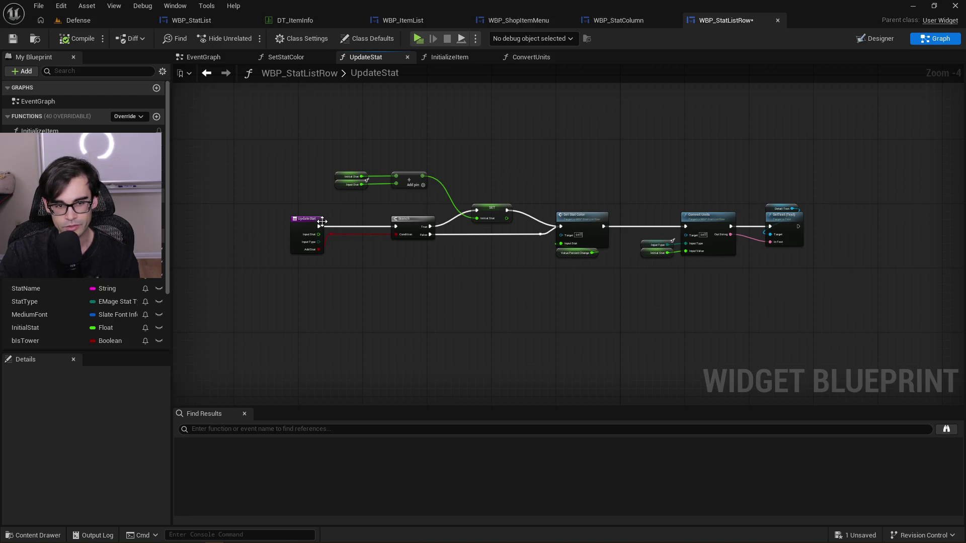
{"action": "scroll", "coordinate": [289, 218], "scroll_direction": "up", "scroll_amount": 2}
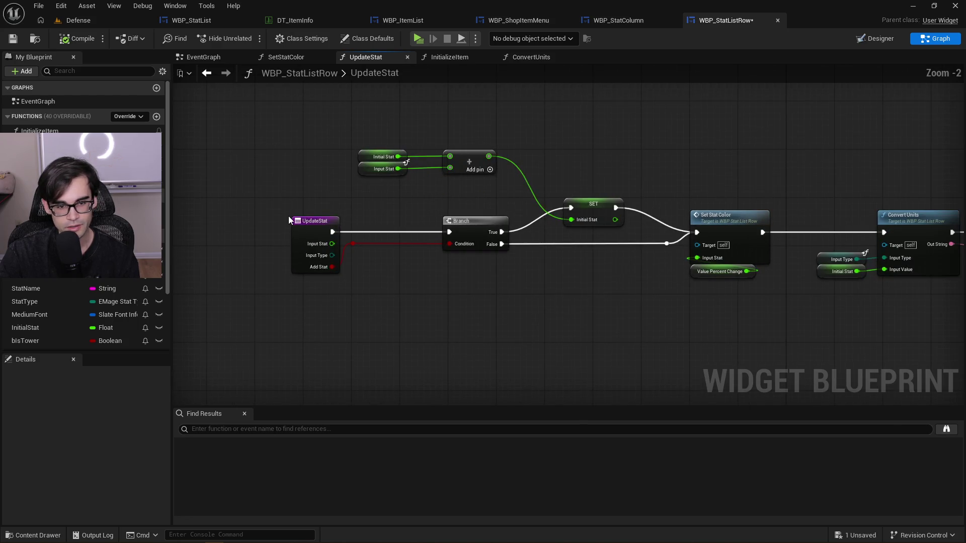
{"action": "left_click", "coordinate": [452, 61]}
{"action": "left_click", "coordinate": [534, 60]}
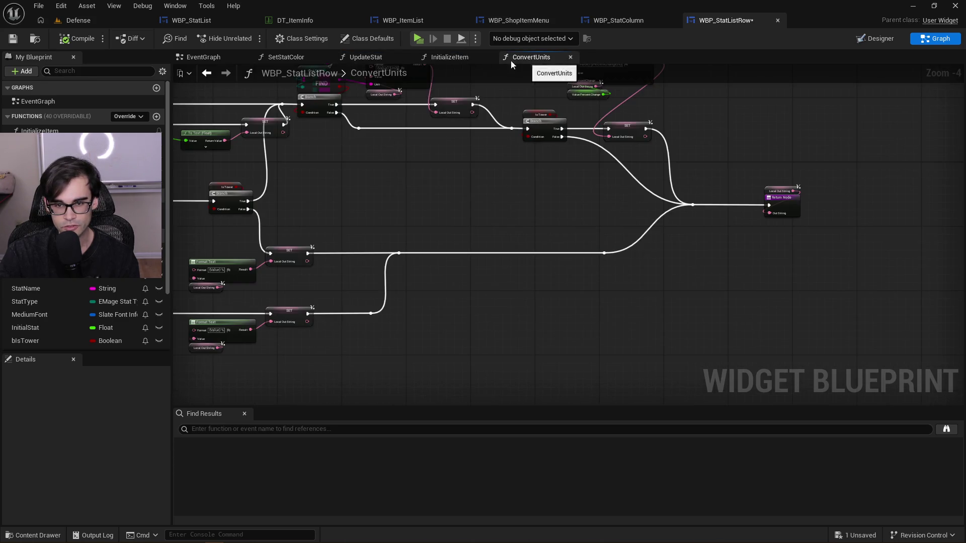
Revisit the SetStatColor graph and select its two colour-setting nodes
{"action": "left_click", "coordinate": [283, 57]}
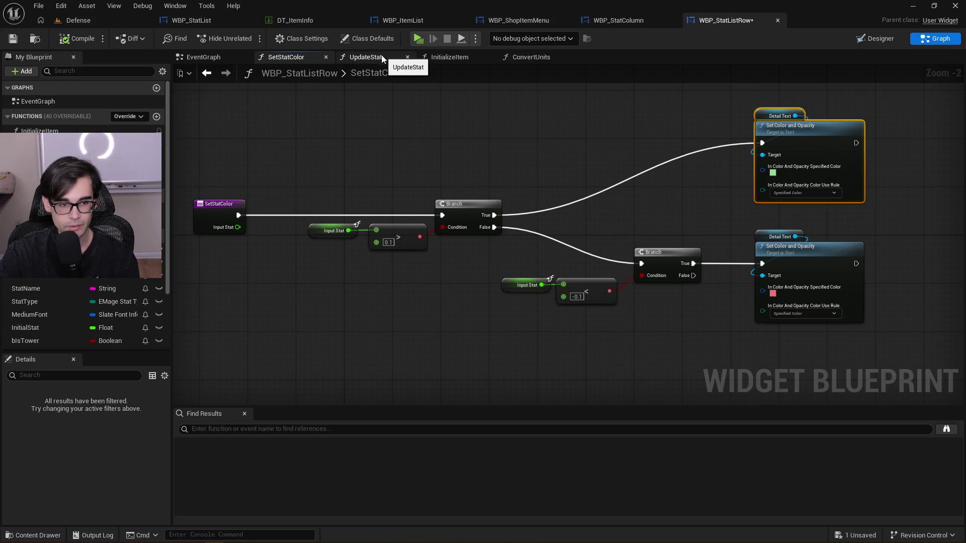
{"action": "left_click", "coordinate": [202, 57]}
{"action": "left_click", "coordinate": [297, 57]}
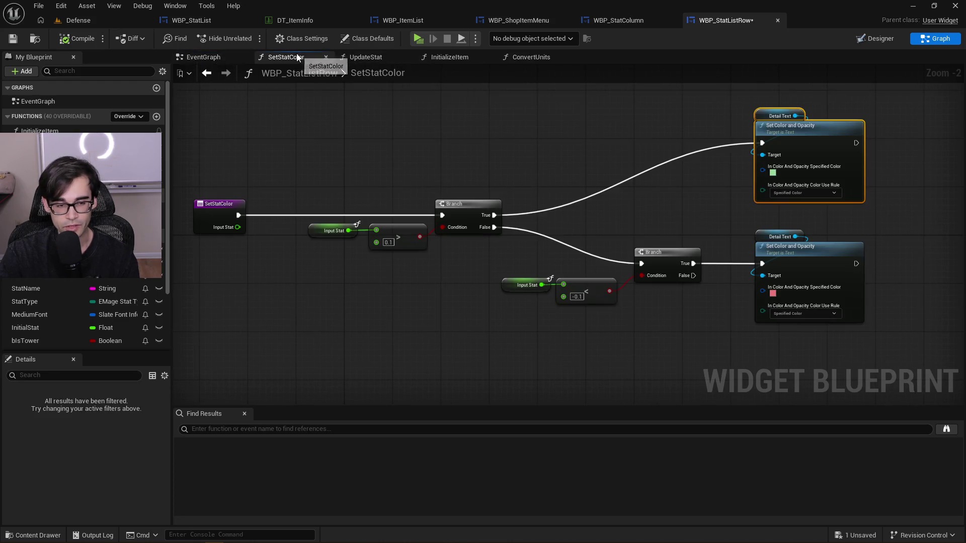
{"action": "left_click_drag", "start_coordinate": [580, 176], "coordinate": [578, 201]}
{"action": "mouse_move", "coordinate": [747, 119]}
{"action": "left_mouse_down"}
{"action": "mouse_move", "coordinate": [878, 327]}
{"action": "mouse_move", "coordinate": [877, 375]}
{"action": "left_mouse_up"}
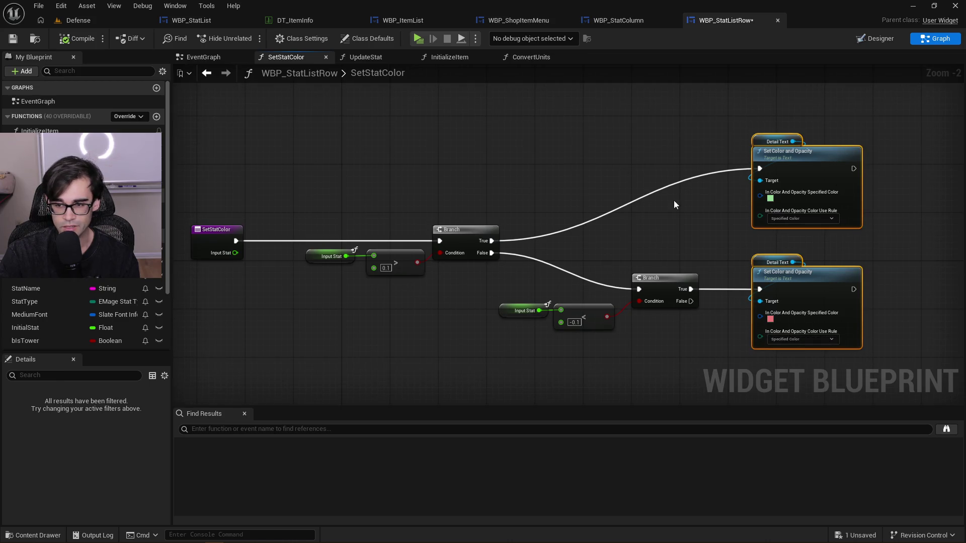
{"action": "left_click", "coordinate": [514, 137]}
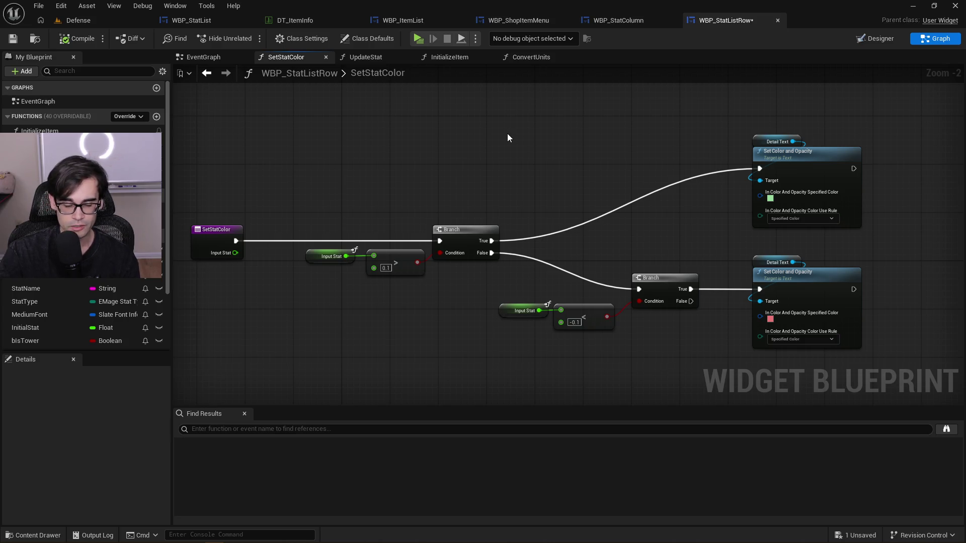
Flip through the UpdateStat, InitializeItem and ConvertUnits graphs, panning ConvertUnits and SetStatColor
{"action": "left_click", "coordinate": [389, 59]}
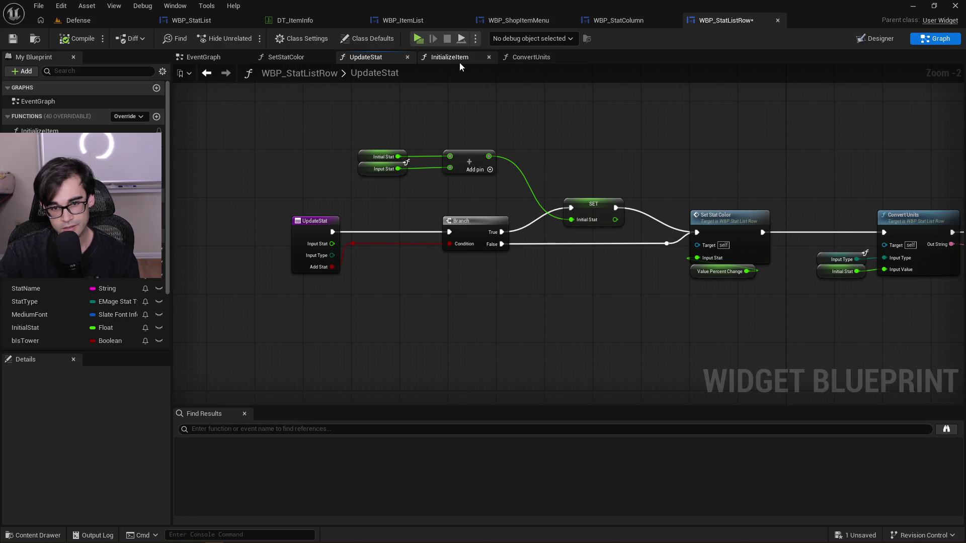
{"action": "left_click", "coordinate": [460, 62]}
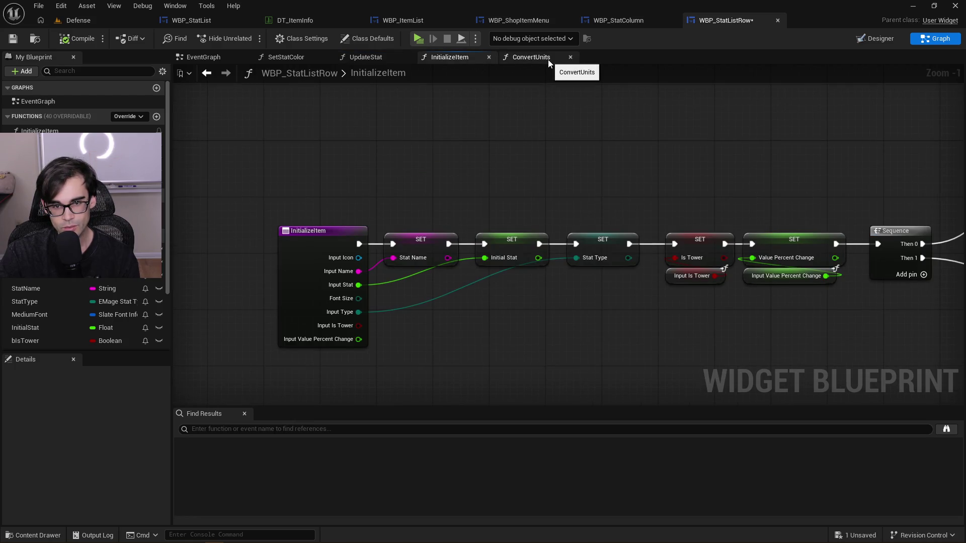
{"action": "left_click", "coordinate": [548, 59]}
{"action": "left_click_drag", "start_coordinate": [339, 156], "coordinate": [501, 189]}
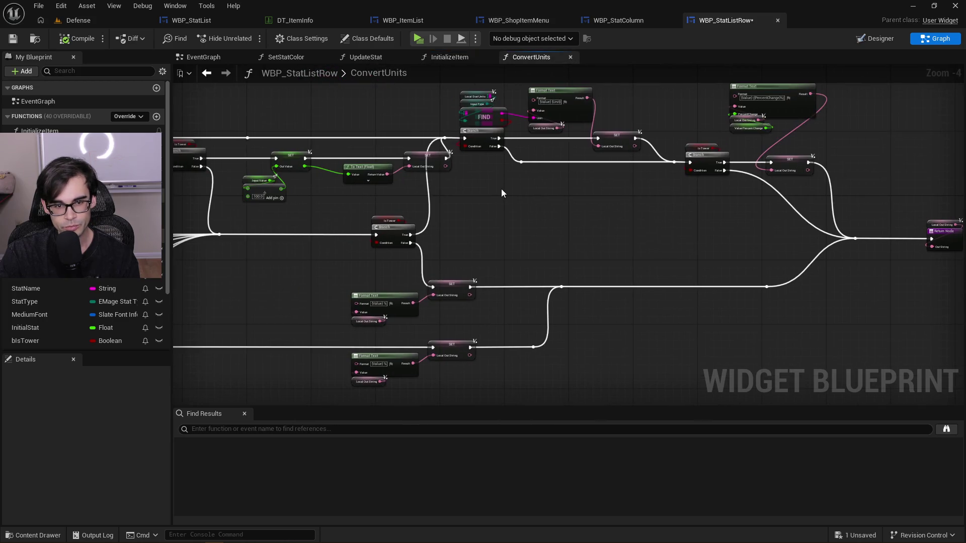
{"action": "left_click", "coordinate": [285, 57]}
{"action": "left_click_drag", "start_coordinate": [412, 182], "coordinate": [582, 183]}
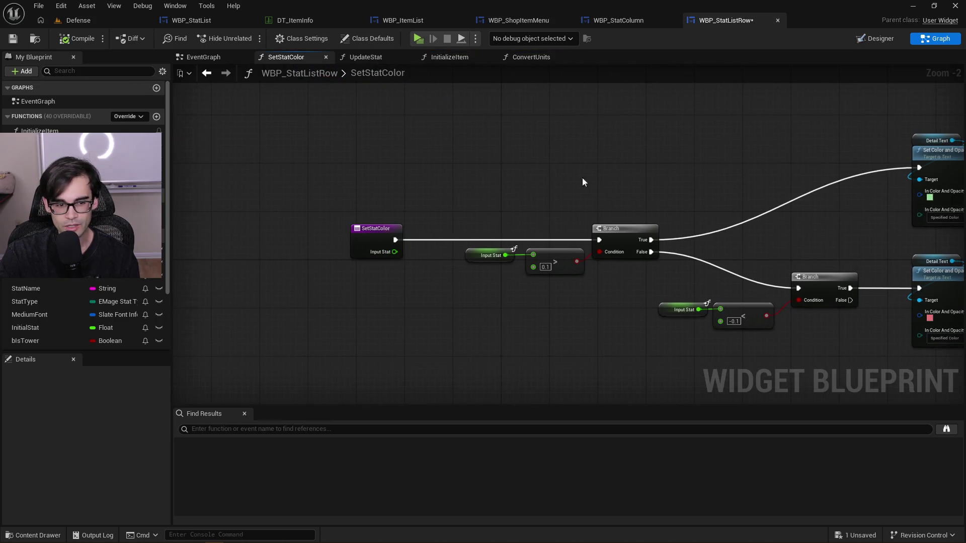
{"action": "left_click_drag", "start_coordinate": [811, 174], "coordinate": [604, 170]}
Explore the InitializeItem graph from its entry node to the Sequence, Switch and Set Font nodes
{"action": "left_click", "coordinate": [449, 57]}
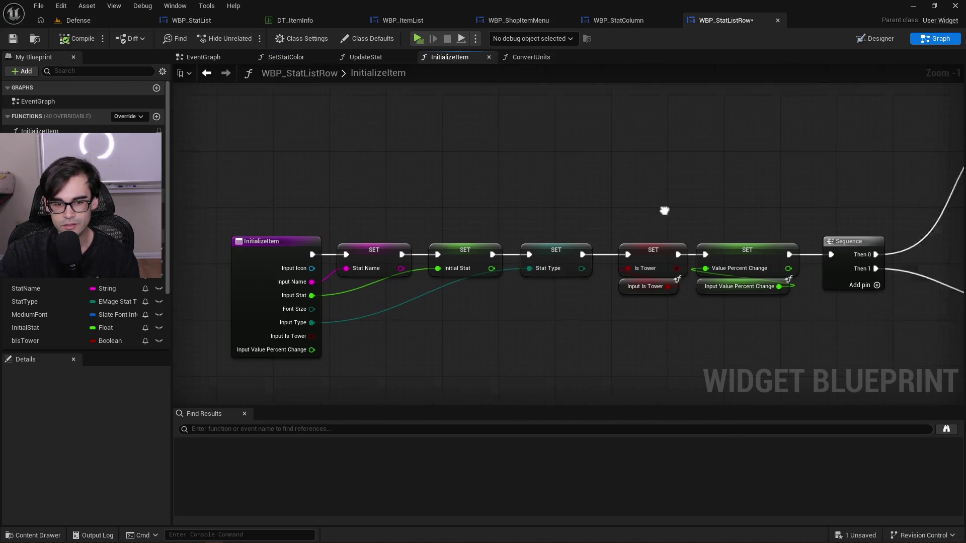
{"action": "scroll", "coordinate": [664, 209], "scroll_direction": "up", "scroll_amount": 1}
{"action": "mouse_move", "coordinate": [664, 209]}
{"action": "left_mouse_down"}
{"action": "mouse_move", "coordinate": [540, 187]}
{"action": "mouse_move", "coordinate": [349, 229]}
{"action": "left_mouse_up"}
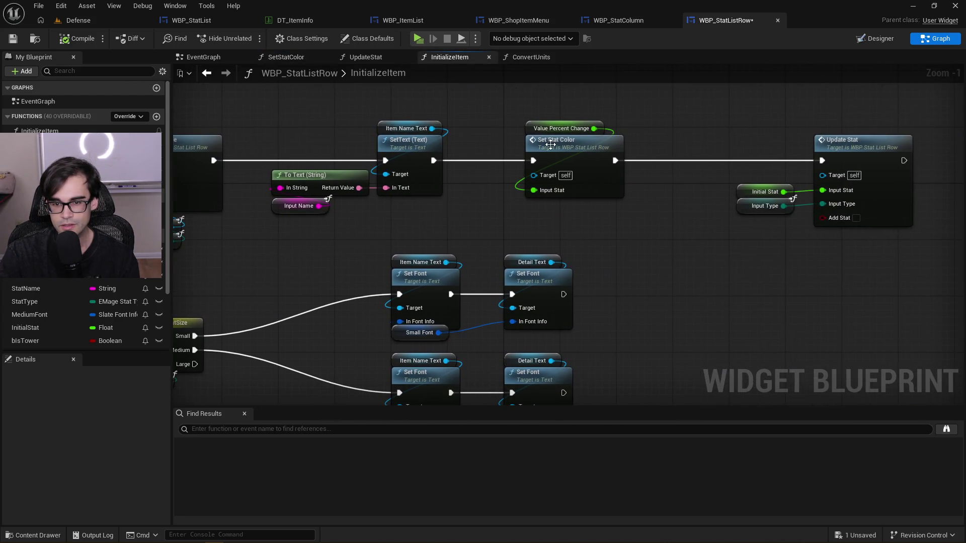
{"action": "left_click_drag", "start_coordinate": [444, 176], "coordinate": [781, 189]}
{"action": "left_click_drag", "start_coordinate": [332, 191], "coordinate": [780, 196]}
{"action": "left_click_drag", "start_coordinate": [382, 204], "coordinate": [660, 203]}
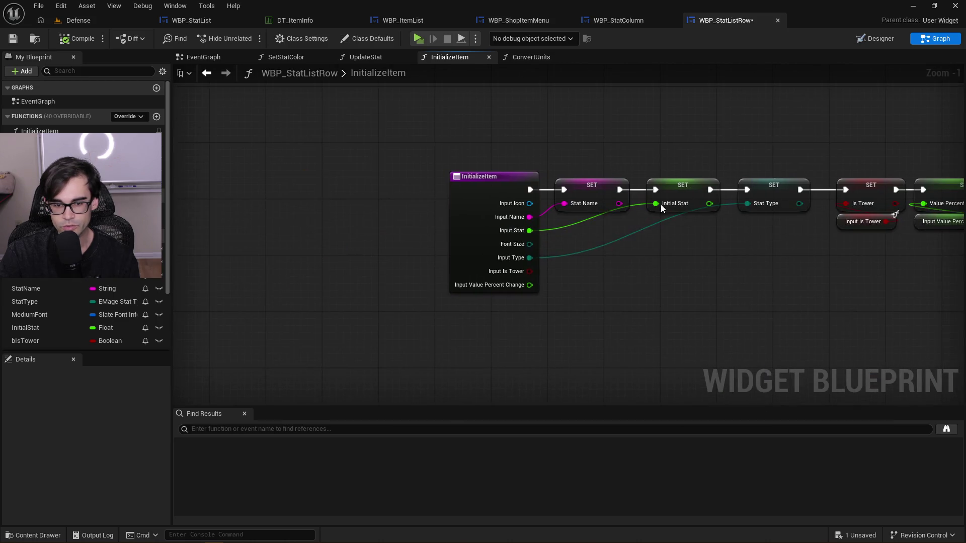
{"action": "scroll", "coordinate": [563, 237], "scroll_direction": "up", "scroll_amount": 1}
{"action": "left_click_drag", "start_coordinate": [569, 282], "coordinate": [201, 312]}
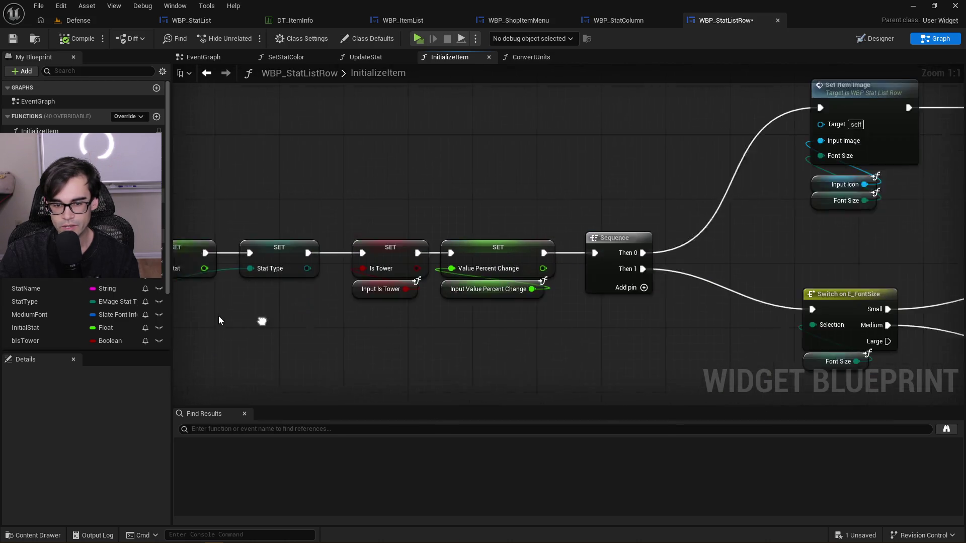
{"action": "scroll", "coordinate": [620, 192], "scroll_direction": "down", "scroll_amount": 3}
{"action": "left_click_drag", "start_coordinate": [729, 252], "coordinate": [548, 266]}
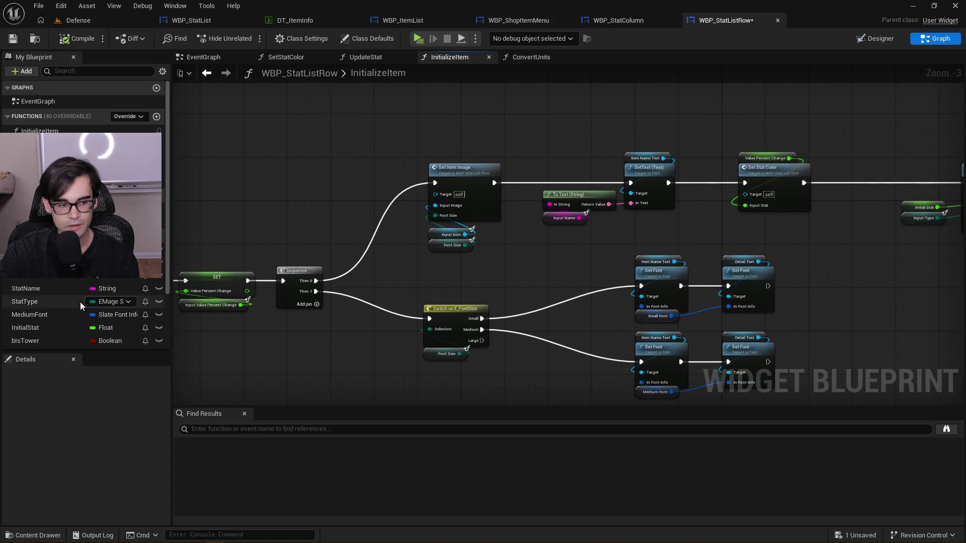
{"action": "scroll", "coordinate": [80, 301], "scroll_direction": "down", "scroll_amount": 3}
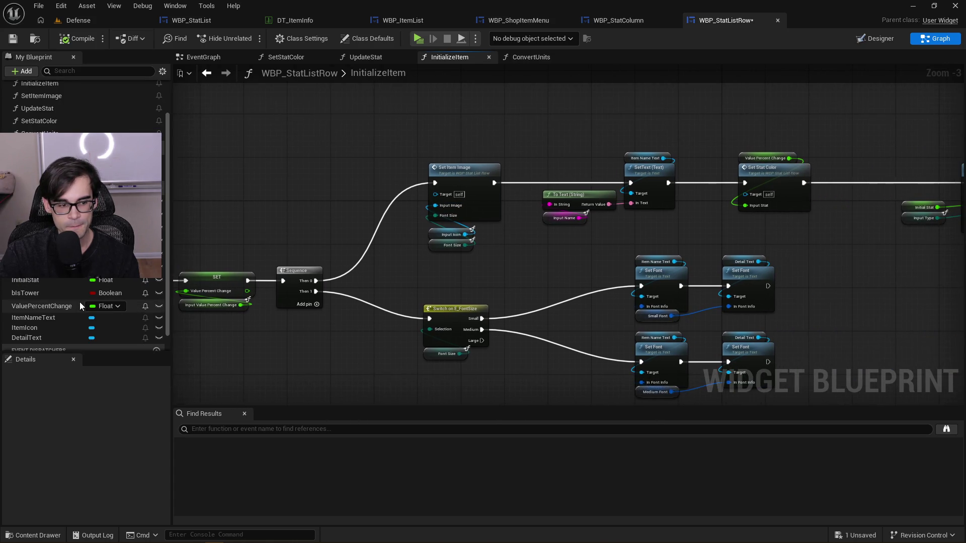
View the ValuePercentChange float variable's Details, then return to WBP_StatColumn's InputStat graph
{"action": "left_click", "coordinate": [55, 310]}
{"action": "left_click_drag", "start_coordinate": [476, 254], "coordinate": [824, 230]}
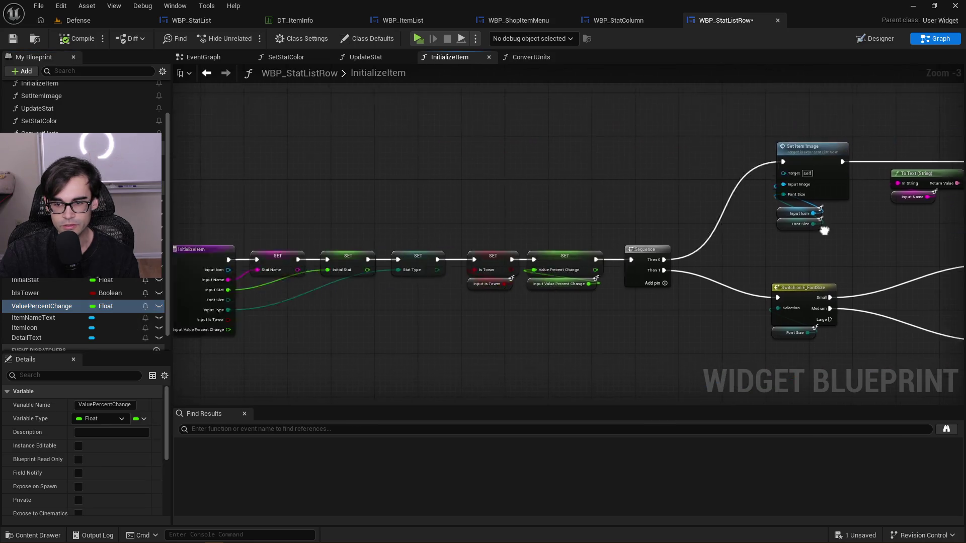
{"action": "scroll", "coordinate": [585, 288], "scroll_direction": "up", "scroll_amount": 3}
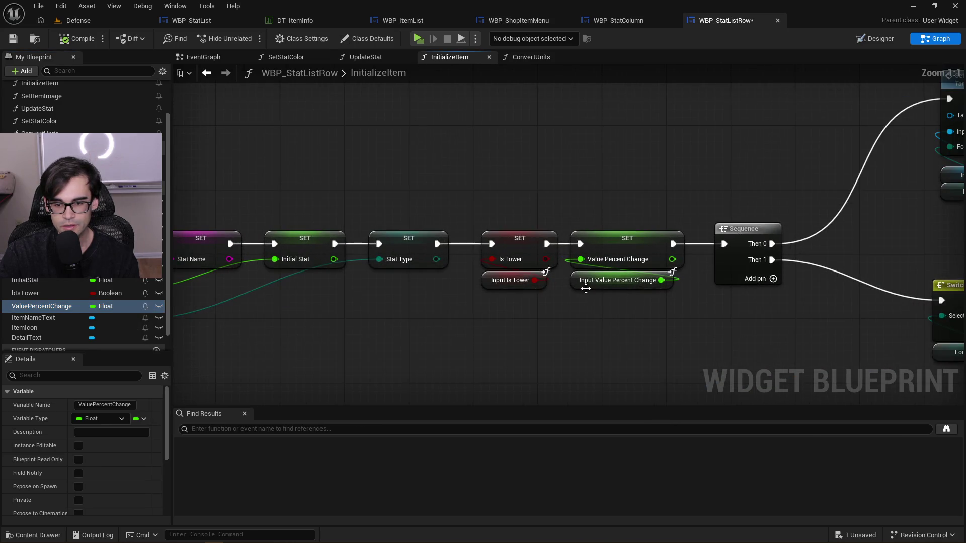
{"action": "left_click_drag", "start_coordinate": [517, 302], "coordinate": [815, 275]}
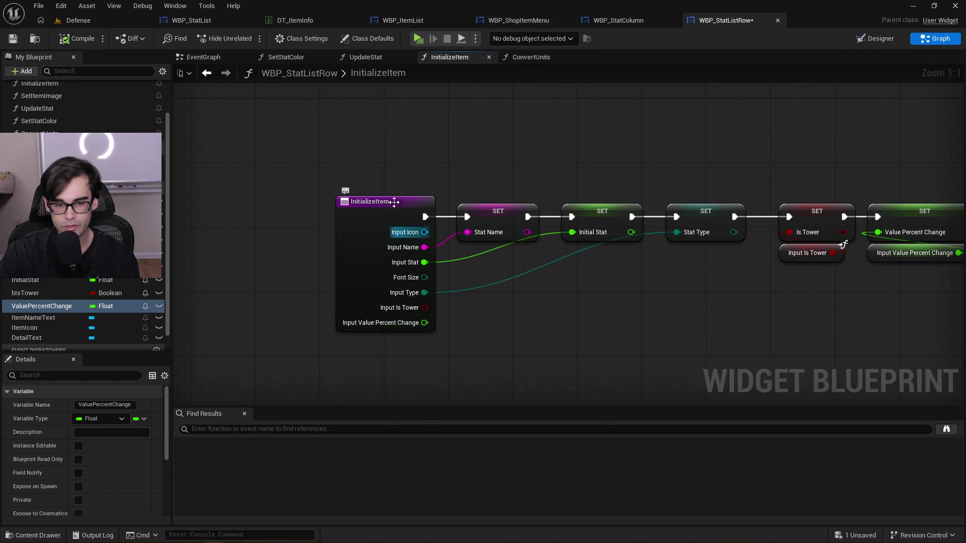
{"action": "left_click", "coordinate": [638, 20]}
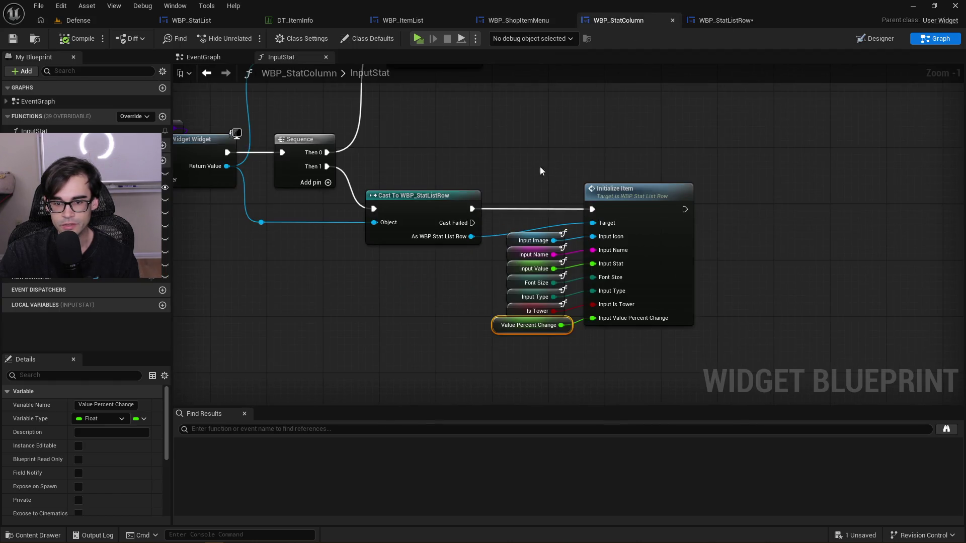
Frame InputStat's entry, SET and percent-change math nodes at 1:1 and select the subtract node
{"action": "left_click_drag", "start_coordinate": [406, 316], "coordinate": [869, 313]}
{"action": "left_click_drag", "start_coordinate": [554, 259], "coordinate": [675, 259]}
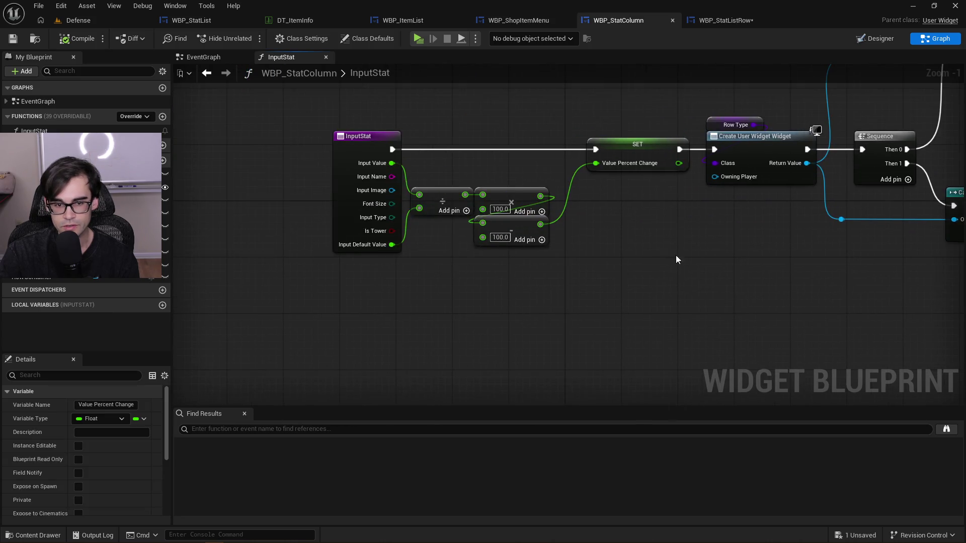
{"action": "scroll", "coordinate": [581, 236], "scroll_direction": "up", "scroll_amount": 1}
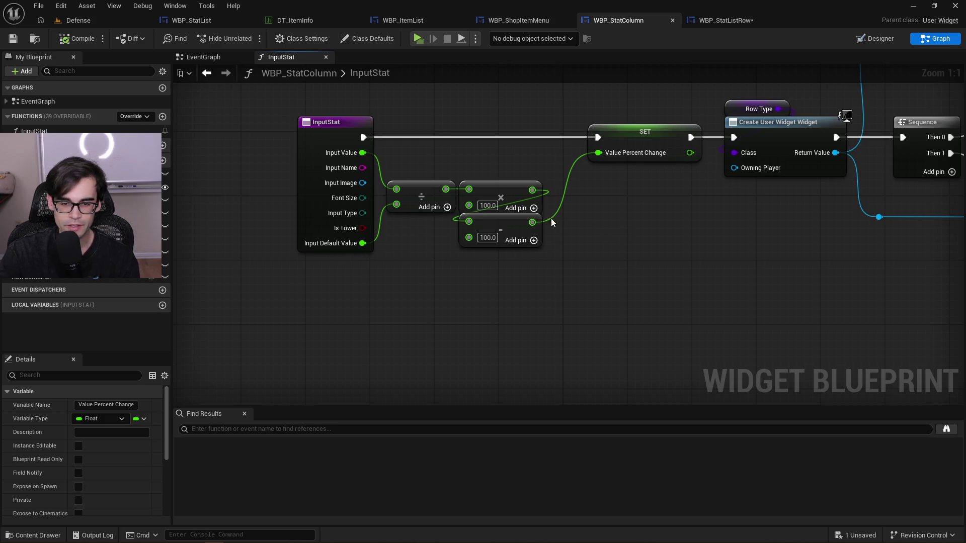
{"action": "left_click", "coordinate": [489, 224]}
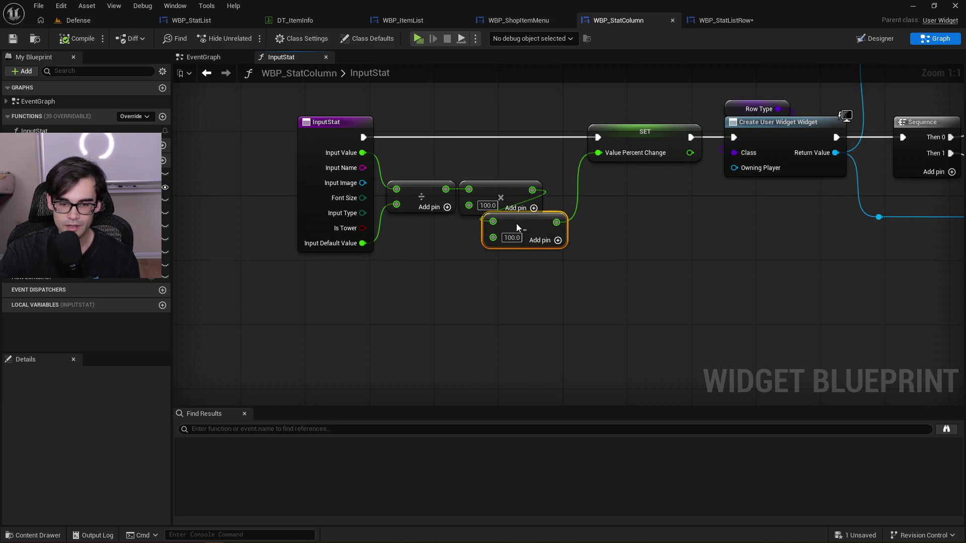
Line the subtract node up directly beneath the multiply node in the InputStat graph
{"action": "mouse_move", "coordinate": [495, 228]}
{"action": "left_mouse_down"}
{"action": "mouse_move", "coordinate": [476, 230]}
{"action": "mouse_move", "coordinate": [515, 231]}
{"action": "left_mouse_up"}
{"action": "key", "text": "ctrl+z"}
{"action": "left_click", "coordinate": [646, 249]}
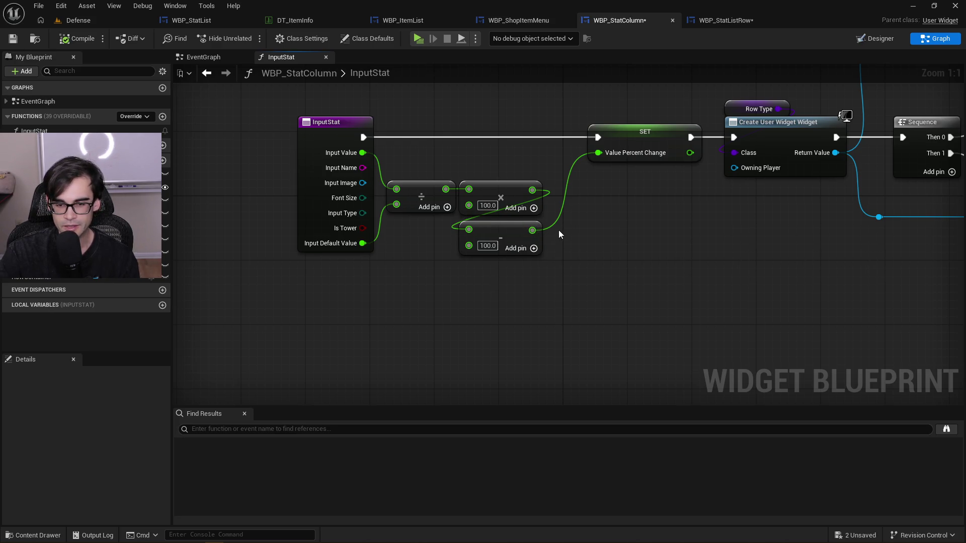
{"action": "mouse_move", "coordinate": [484, 236]}
{"action": "left_mouse_down"}
{"action": "mouse_move", "coordinate": [506, 229]}
{"action": "mouse_move", "coordinate": [490, 228]}
{"action": "left_mouse_up"}
{"action": "left_click", "coordinate": [620, 233]}
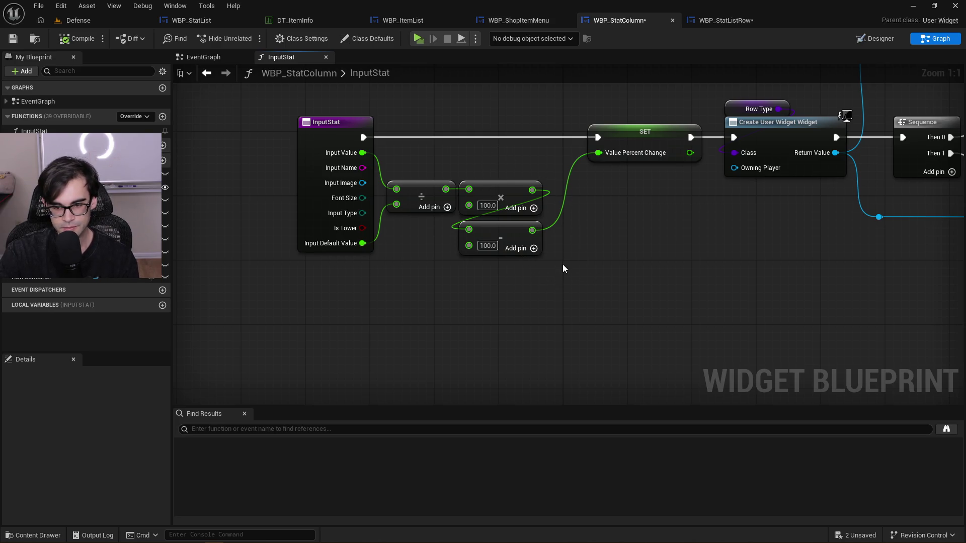
{"action": "mouse_move", "coordinate": [563, 261]}
{"action": "left_mouse_down"}
{"action": "mouse_move", "coordinate": [292, 121]}
{"action": "mouse_move", "coordinate": [278, 132]}
{"action": "mouse_move", "coordinate": [267, 125]}
{"action": "left_mouse_up"}
{"action": "left_click", "coordinate": [308, 266]}
{"action": "scroll", "coordinate": [309, 265], "scroll_direction": "down", "scroll_amount": 2}
{"action": "mouse_move", "coordinate": [500, 260]}
{"action": "left_mouse_down"}
{"action": "mouse_move", "coordinate": [270, 161]}
{"action": "mouse_move", "coordinate": [258, 115]}
{"action": "mouse_move", "coordinate": [549, 312]}
{"action": "left_mouse_up"}
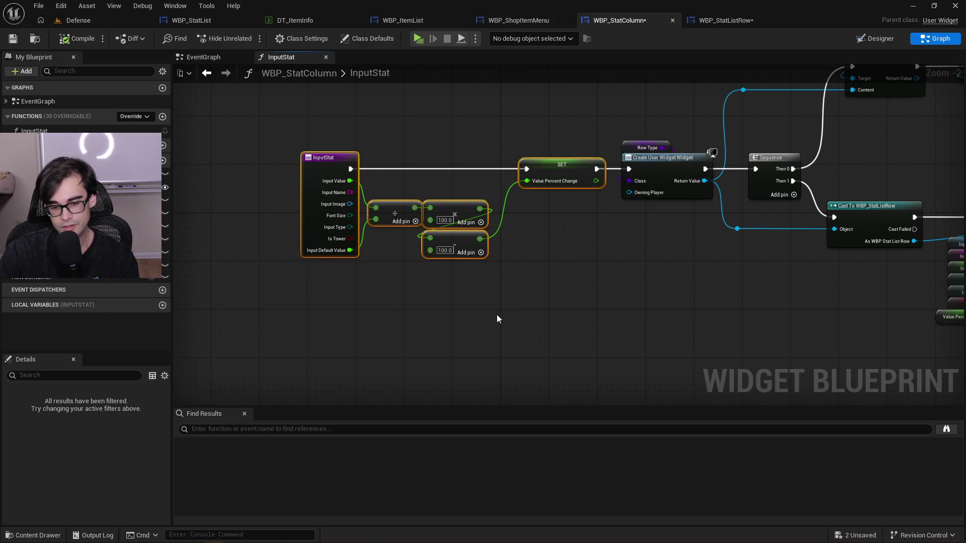
Check the InputStat math node selection, zoom back to 1:1, and save WBP_StatColumn
{"action": "mouse_move", "coordinate": [503, 309]}
{"action": "left_mouse_down"}
{"action": "mouse_move", "coordinate": [421, 226]}
{"action": "mouse_move", "coordinate": [258, 115]}
{"action": "mouse_move", "coordinate": [458, 261]}
{"action": "mouse_move", "coordinate": [502, 310]}
{"action": "mouse_move", "coordinate": [469, 267]}
{"action": "mouse_move", "coordinate": [259, 115]}
{"action": "left_mouse_up"}
{"action": "left_click_drag", "start_coordinate": [260, 116], "coordinate": [500, 309]}
{"action": "left_click_drag", "start_coordinate": [500, 309], "coordinate": [263, 115]}
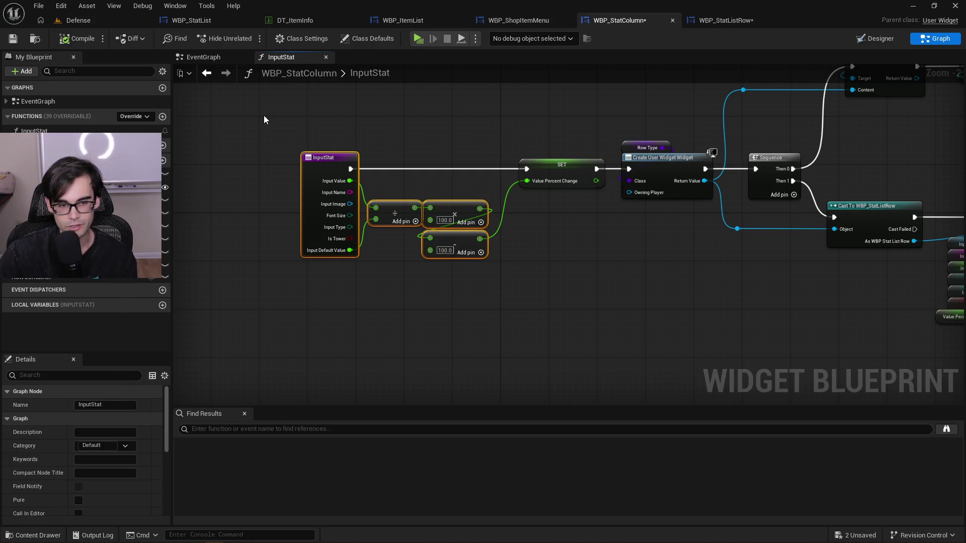
{"action": "left_click", "coordinate": [260, 115]}
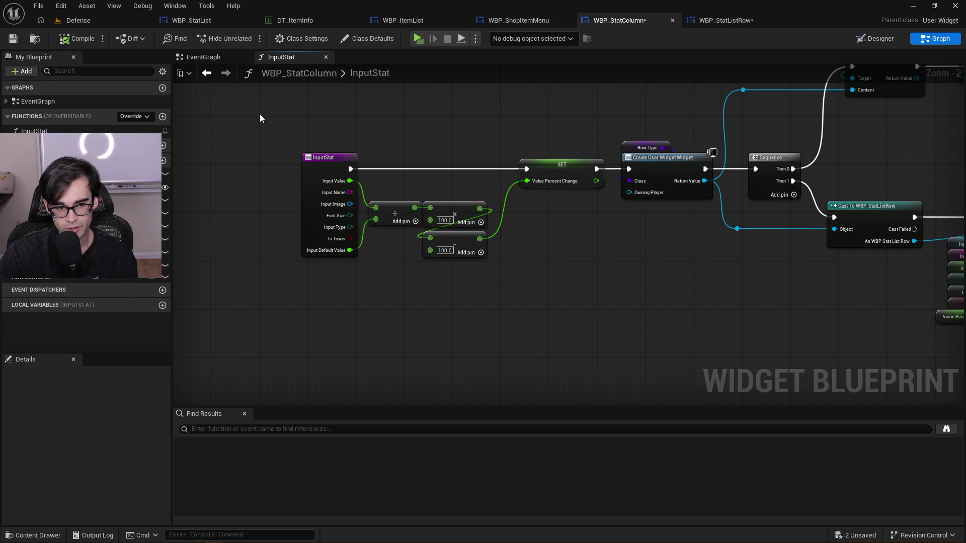
{"action": "mouse_move", "coordinate": [261, 117]}
{"action": "left_mouse_down"}
{"action": "mouse_move", "coordinate": [481, 262]}
{"action": "mouse_move", "coordinate": [500, 309]}
{"action": "left_mouse_up"}
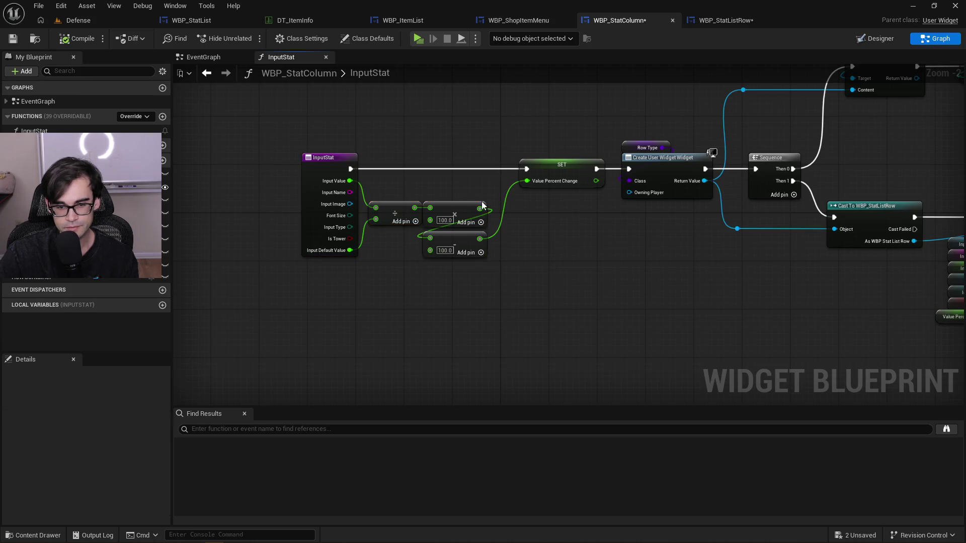
{"action": "left_click", "coordinate": [527, 180]}
{"action": "scroll", "coordinate": [527, 181], "scroll_direction": "up", "scroll_amount": 2}
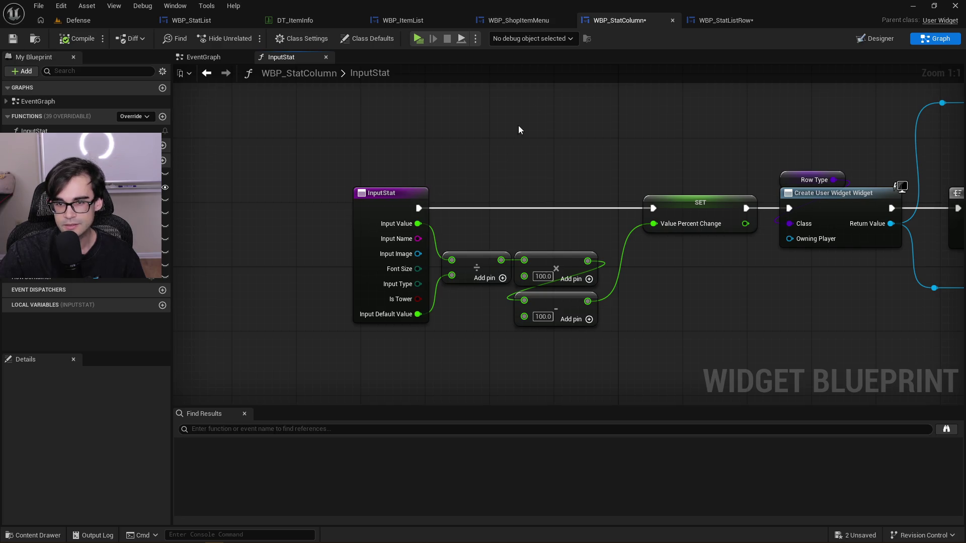
{"action": "left_click", "coordinate": [13, 39]}
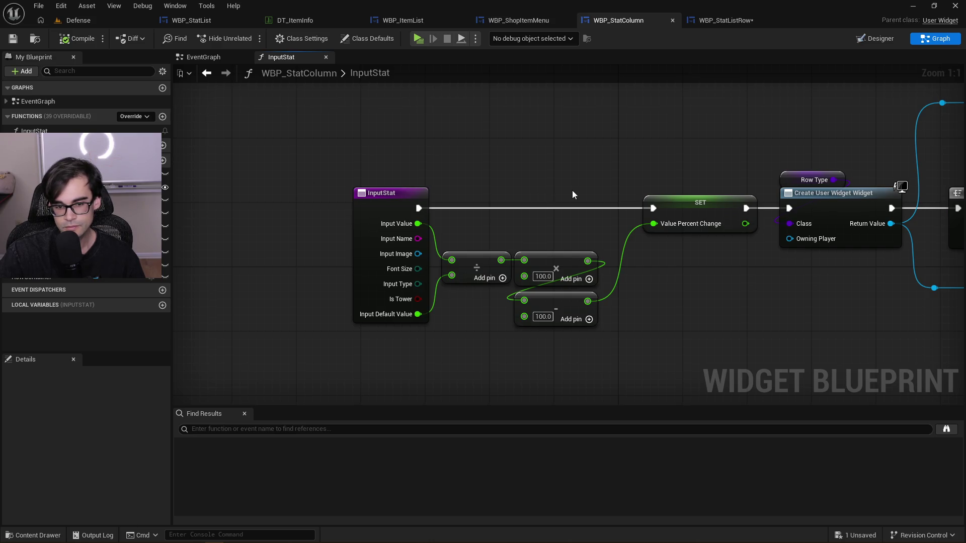
{"action": "left_click_drag", "start_coordinate": [544, 195], "coordinate": [353, 185]}
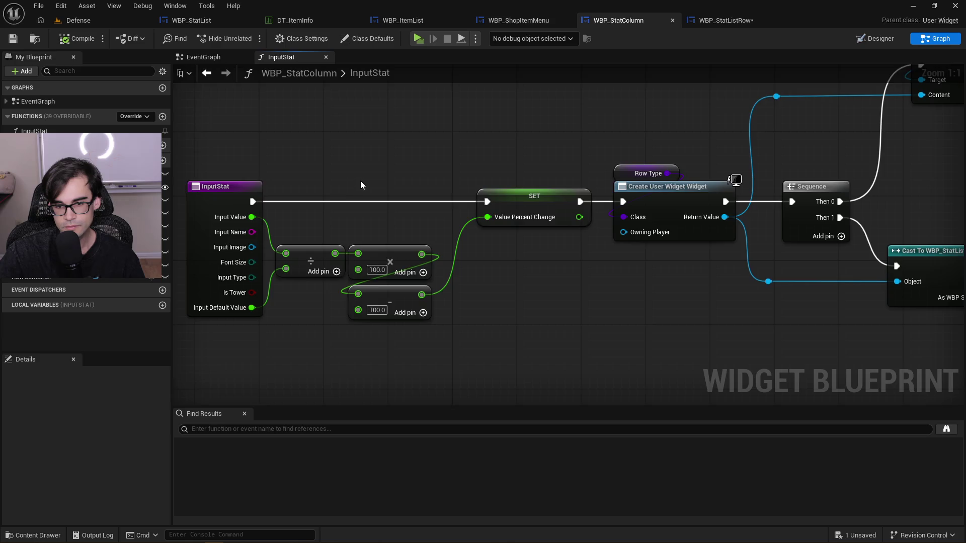
Move the percent-change math and SET nodes away from InputStat to make room
{"action": "scroll", "coordinate": [360, 186], "scroll_direction": "down", "scroll_amount": 2}
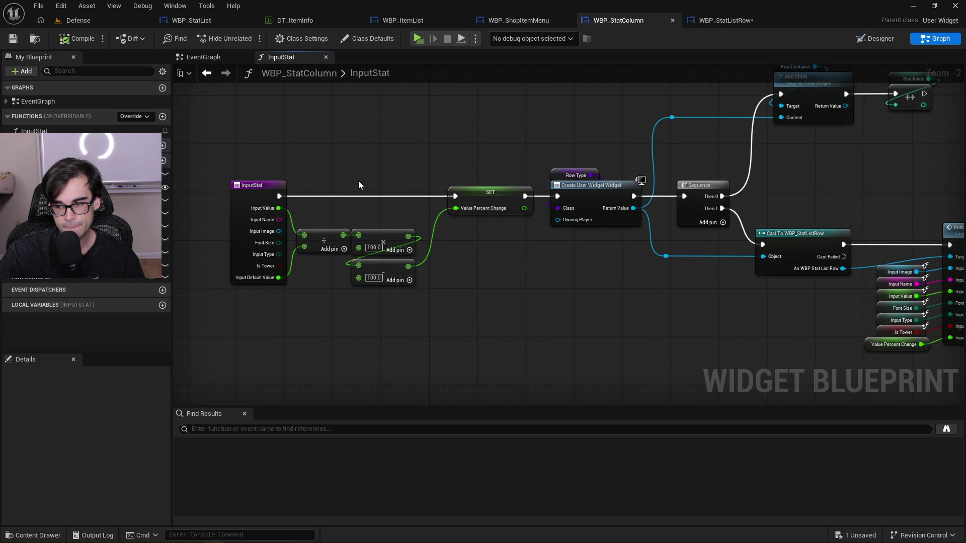
{"action": "scroll", "coordinate": [358, 180], "scroll_direction": "up", "scroll_amount": 1}
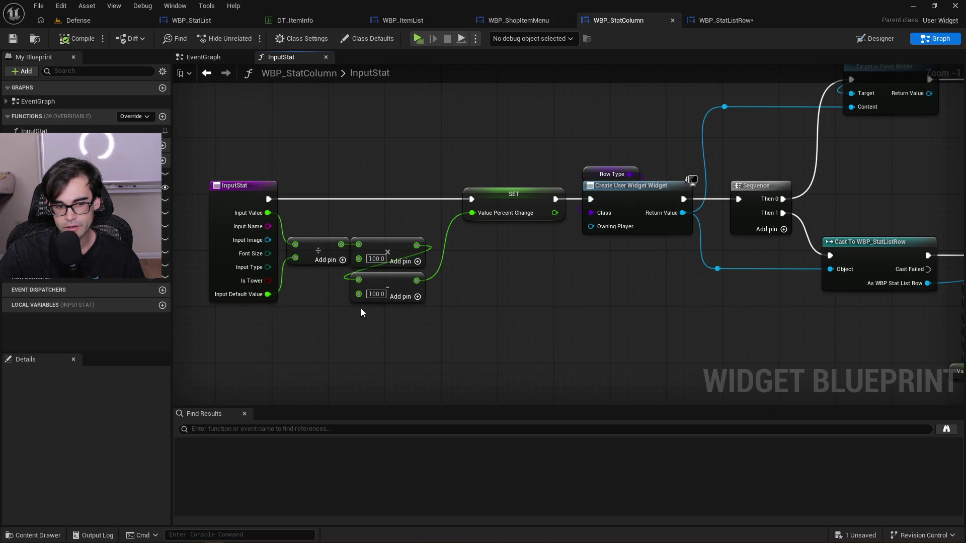
{"action": "mouse_move", "coordinate": [445, 207]}
{"action": "left_mouse_down"}
{"action": "mouse_move", "coordinate": [360, 193]}
{"action": "mouse_move", "coordinate": [506, 193]}
{"action": "left_mouse_up"}
{"action": "left_click_drag", "start_coordinate": [379, 169], "coordinate": [620, 311]}
{"action": "left_click_drag", "start_coordinate": [620, 200], "coordinate": [510, 197]}
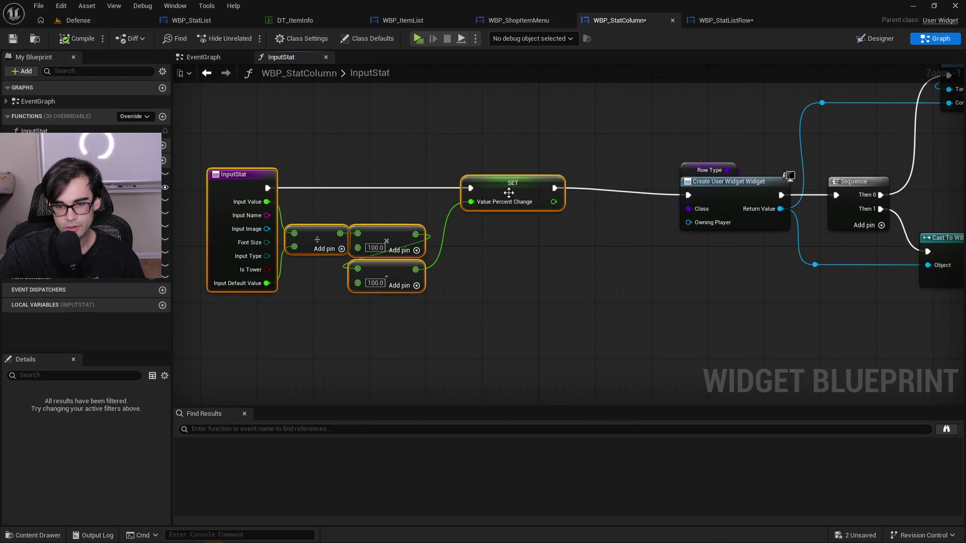
{"action": "left_click", "coordinate": [469, 153]}
{"action": "left_click_drag", "start_coordinate": [303, 170], "coordinate": [533, 302]}
{"action": "mouse_move", "coordinate": [526, 196]}
{"action": "left_mouse_down"}
{"action": "mouse_move", "coordinate": [568, 195]}
{"action": "mouse_move", "coordinate": [576, 270]}
{"action": "left_mouse_up"}
{"action": "left_click", "coordinate": [318, 261]}
Add an Is Tower Branch: InputStat into Branch, True to SET, False to Create User Widget
{"action": "left_click_drag", "start_coordinate": [267, 263], "coordinate": [350, 191]}
{"action": "left_click", "coordinate": [350, 197]}
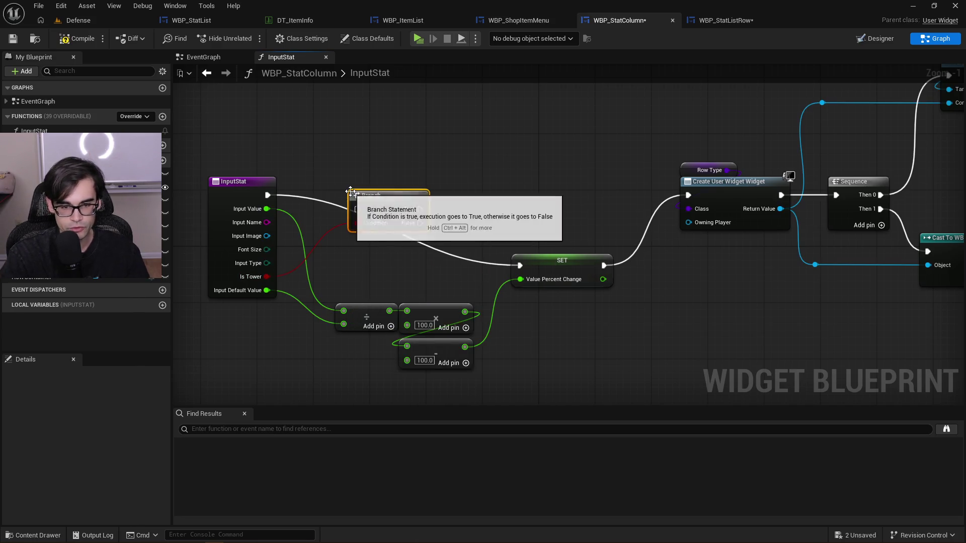
{"action": "mouse_move", "coordinate": [268, 195]}
{"action": "left_mouse_down"}
{"action": "mouse_move", "coordinate": [357, 208]}
{"action": "mouse_move", "coordinate": [369, 189]}
{"action": "mouse_move", "coordinate": [648, 188]}
{"action": "mouse_move", "coordinate": [604, 186]}
{"action": "mouse_move", "coordinate": [512, 275]}
{"action": "mouse_move", "coordinate": [521, 265]}
{"action": "left_mouse_up"}
{"action": "mouse_move", "coordinate": [421, 209]}
{"action": "left_mouse_down"}
{"action": "mouse_move", "coordinate": [682, 187]}
{"action": "mouse_move", "coordinate": [689, 195]}
{"action": "left_mouse_up"}
{"action": "left_click", "coordinate": [554, 267]}
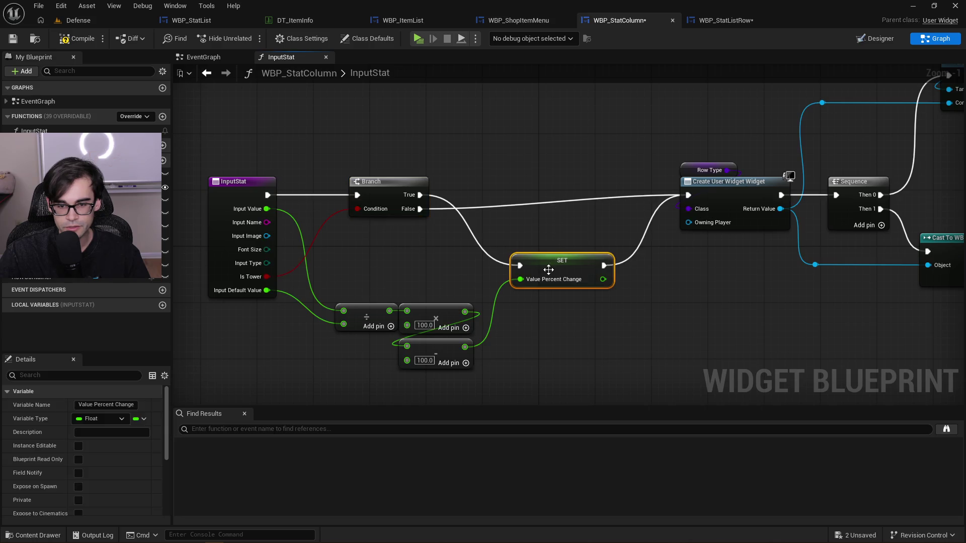
{"action": "mouse_move", "coordinate": [555, 267]}
{"action": "left_mouse_down"}
{"action": "mouse_move", "coordinate": [534, 241]}
{"action": "mouse_move", "coordinate": [540, 225]}
{"action": "left_mouse_up"}
{"action": "mouse_move", "coordinate": [327, 377]}
{"action": "left_mouse_down"}
{"action": "mouse_move", "coordinate": [440, 305]}
{"action": "mouse_move", "coordinate": [432, 235]}
{"action": "mouse_move", "coordinate": [457, 197]}
{"action": "mouse_move", "coordinate": [456, 220]}
{"action": "left_mouse_up"}
Add a reroute on the False wire, tidy the SET node, and compile WBP_StatColumn
{"action": "double_click", "coordinate": [458, 206]}
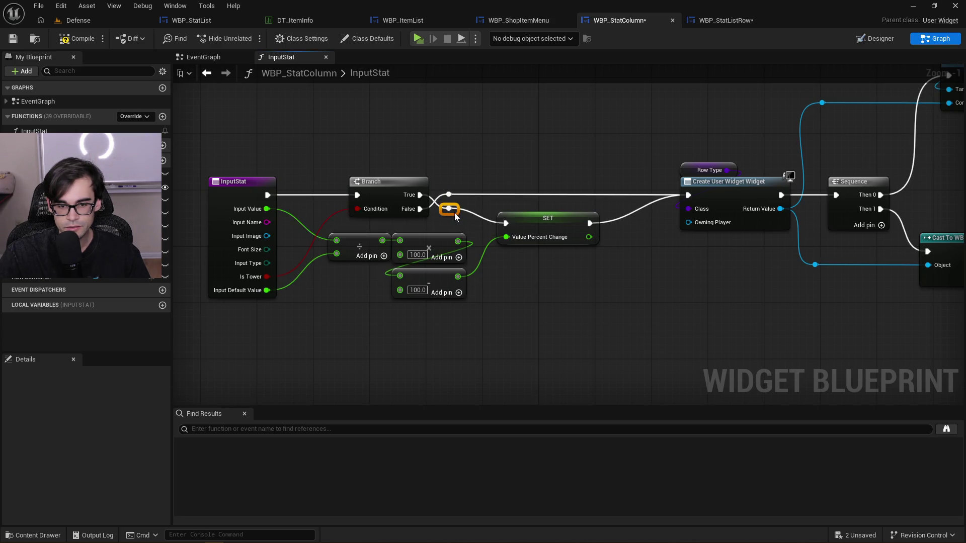
{"action": "mouse_move", "coordinate": [553, 223]}
{"action": "left_mouse_down"}
{"action": "mouse_move", "coordinate": [560, 214]}
{"action": "mouse_move", "coordinate": [612, 213]}
{"action": "left_mouse_up"}
{"action": "left_click", "coordinate": [475, 212]}
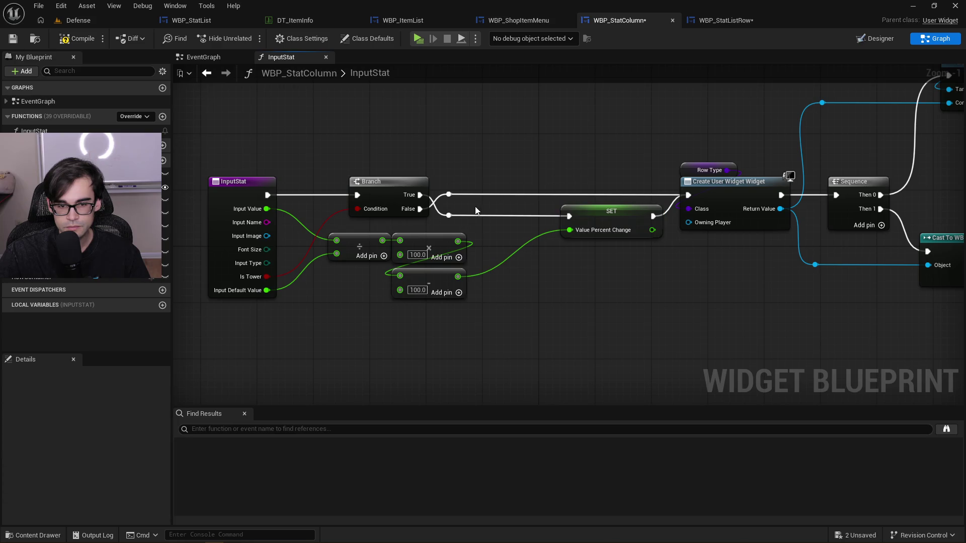
{"action": "left_click", "coordinate": [78, 41]}
{"action": "left_click_drag", "start_coordinate": [669, 159], "coordinate": [424, 164]}
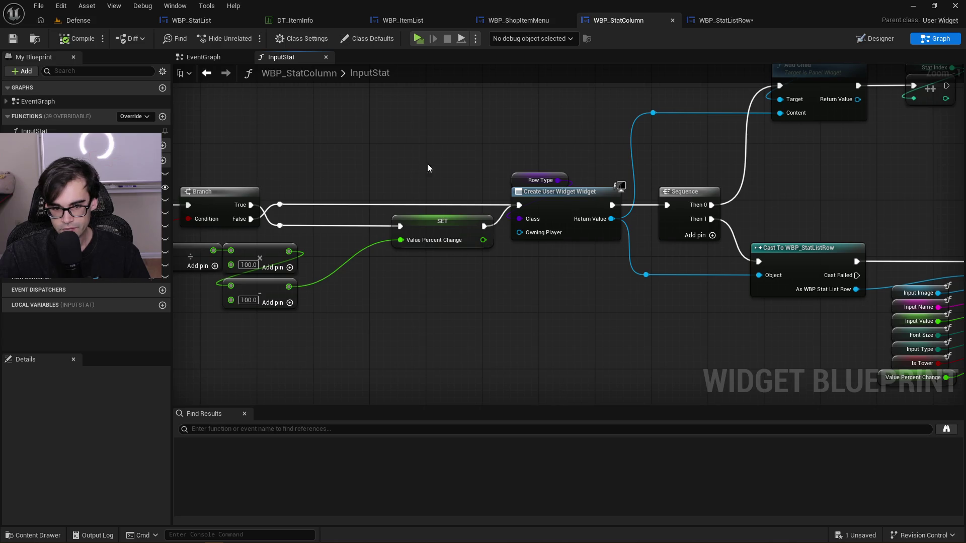
{"action": "left_click_drag", "start_coordinate": [787, 174], "coordinate": [606, 214]}
Open Initialize Item and pan across Set Item Image, the SET chain, Set Stat Color and Update Stat
{"action": "mouse_move", "coordinate": [689, 213]}
{"action": "left_mouse_down"}
{"action": "mouse_move", "coordinate": [653, 216]}
{"action": "mouse_move", "coordinate": [616, 134]}
{"action": "left_mouse_up"}
{"action": "double_click", "coordinate": [744, 208]}
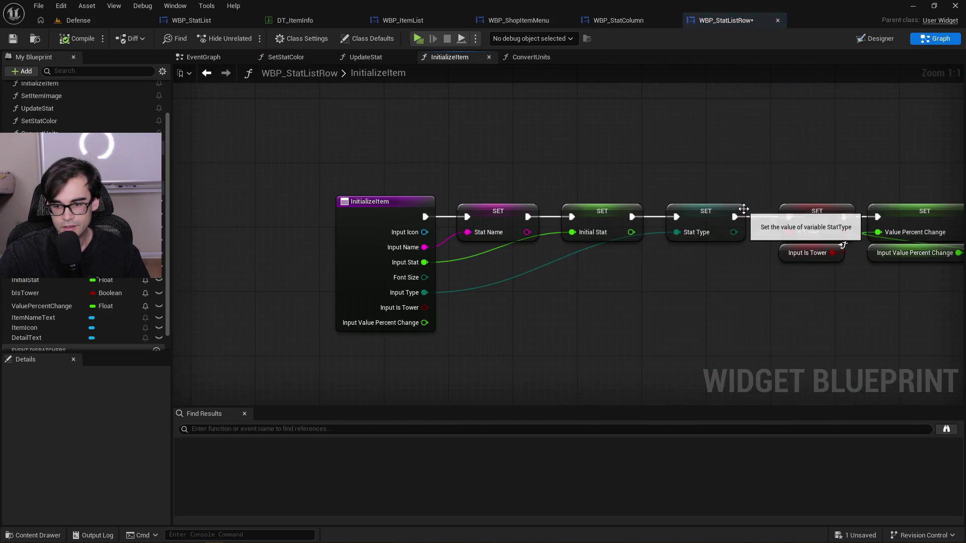
{"action": "left_click_drag", "start_coordinate": [792, 161], "coordinate": [622, 162]}
{"action": "mouse_move", "coordinate": [768, 182]}
{"action": "left_mouse_down"}
{"action": "mouse_move", "coordinate": [414, 182]}
{"action": "mouse_move", "coordinate": [432, 281]}
{"action": "left_mouse_up"}
{"action": "left_click_drag", "start_coordinate": [685, 266], "coordinate": [525, 278]}
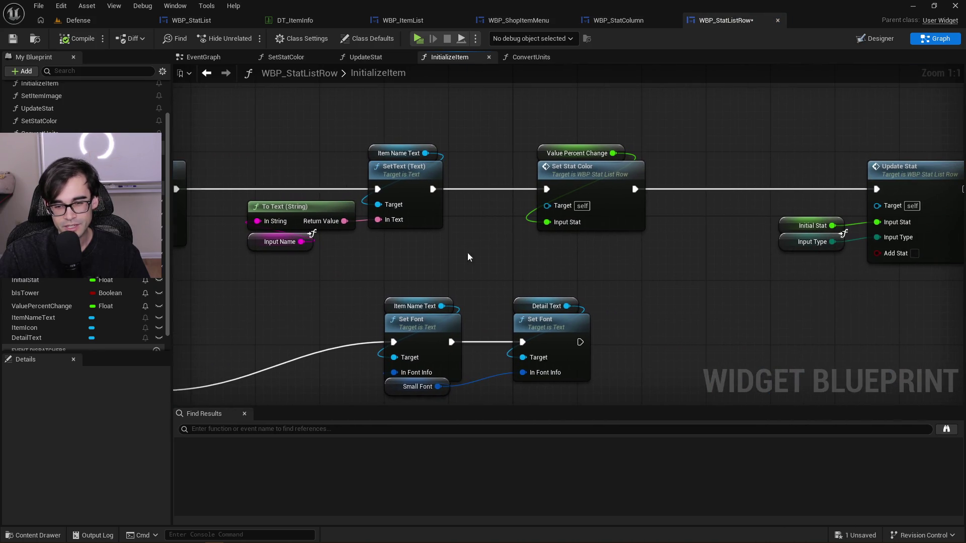
{"action": "mouse_move", "coordinate": [332, 280]}
{"action": "left_mouse_down"}
{"action": "mouse_move", "coordinate": [847, 241]}
{"action": "mouse_move", "coordinate": [880, 201]}
{"action": "mouse_move", "coordinate": [961, 190]}
{"action": "mouse_move", "coordinate": [965, 176]}
{"action": "mouse_move", "coordinate": [532, 252]}
{"action": "mouse_move", "coordinate": [571, 263]}
{"action": "left_mouse_up"}
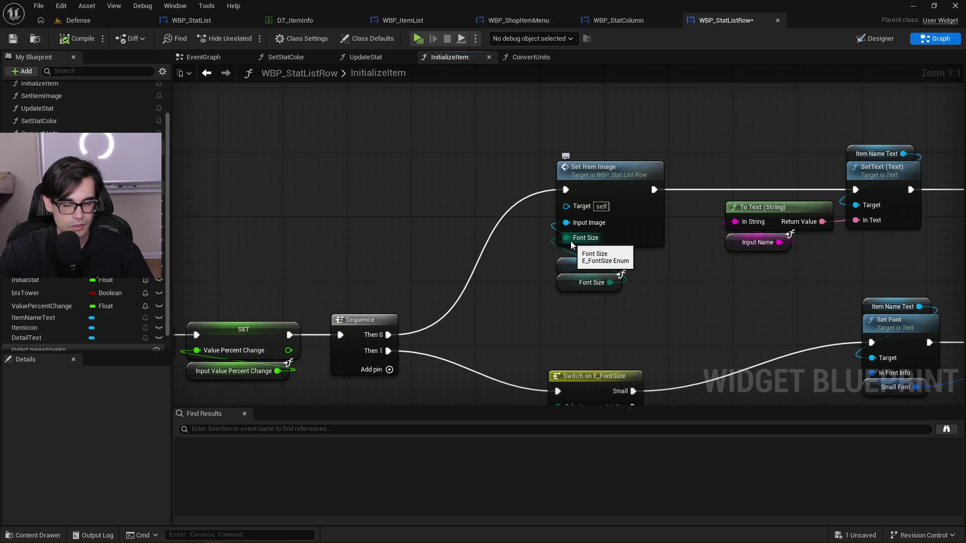
{"action": "left_click_drag", "start_coordinate": [805, 144], "coordinate": [568, 181]}
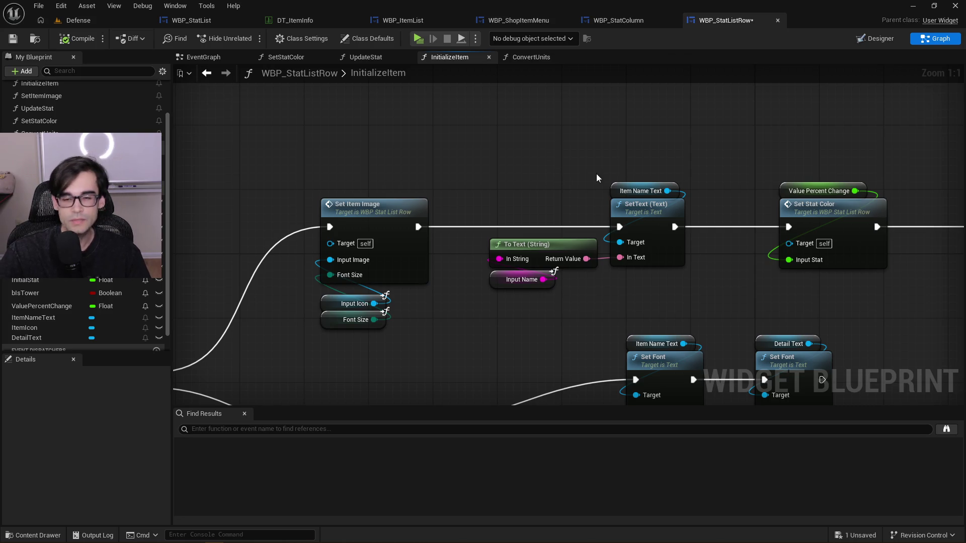
{"action": "left_click_drag", "start_coordinate": [597, 179], "coordinate": [418, 182]}
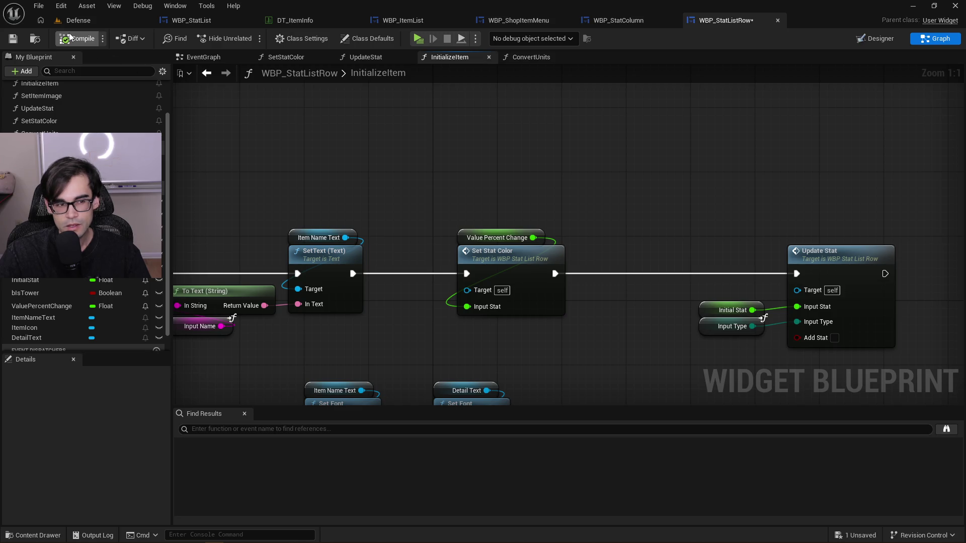
Save the blueprint and relaunch the game preview from the Defense level
{"action": "left_click", "coordinate": [15, 41]}
{"action": "left_click", "coordinate": [78, 20]}
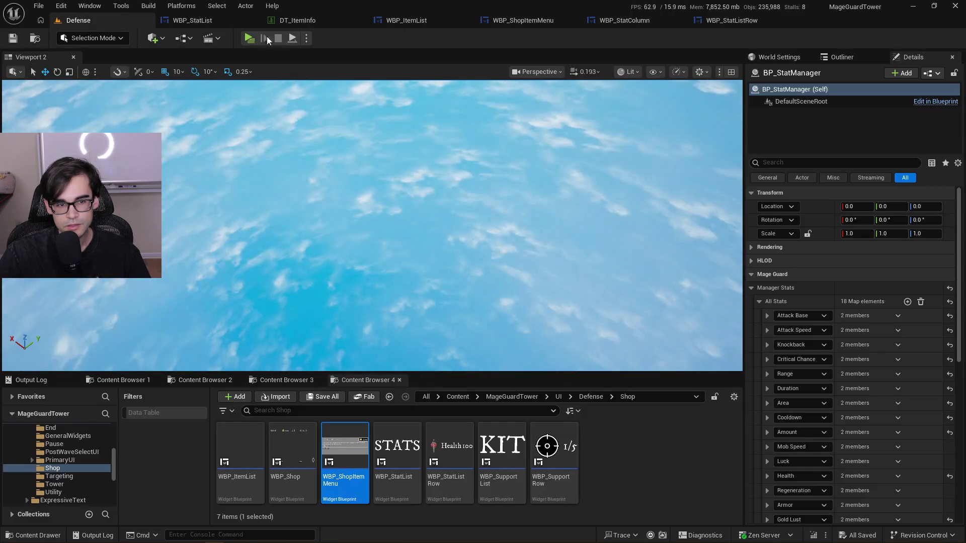
{"action": "left_click", "coordinate": [249, 39]}
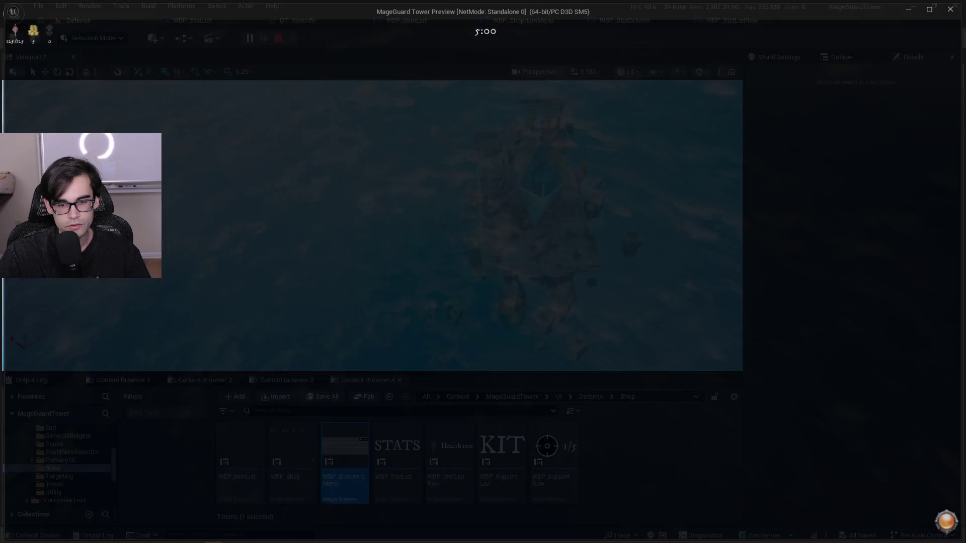
{"action": "key", "text": "Escape"}
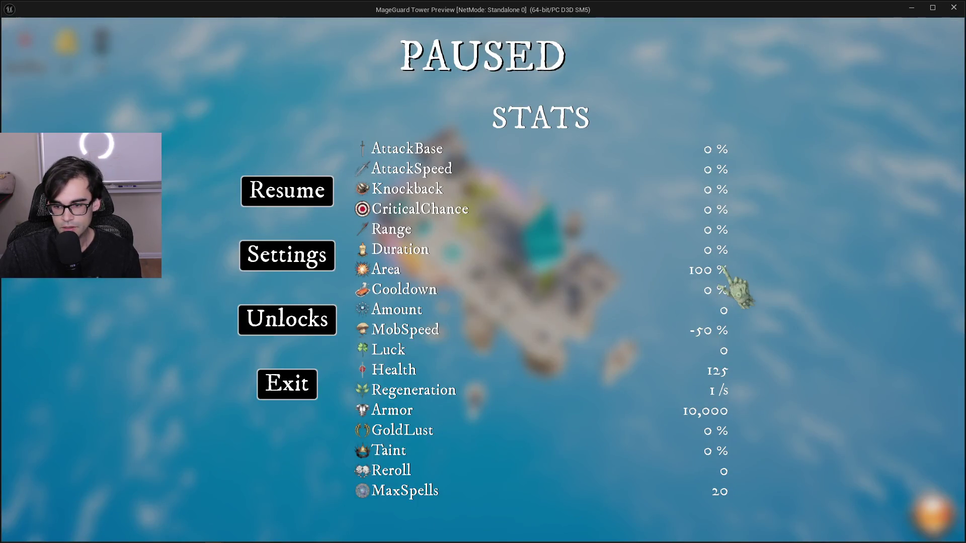
{"action": "key", "text": "alt+F4"}
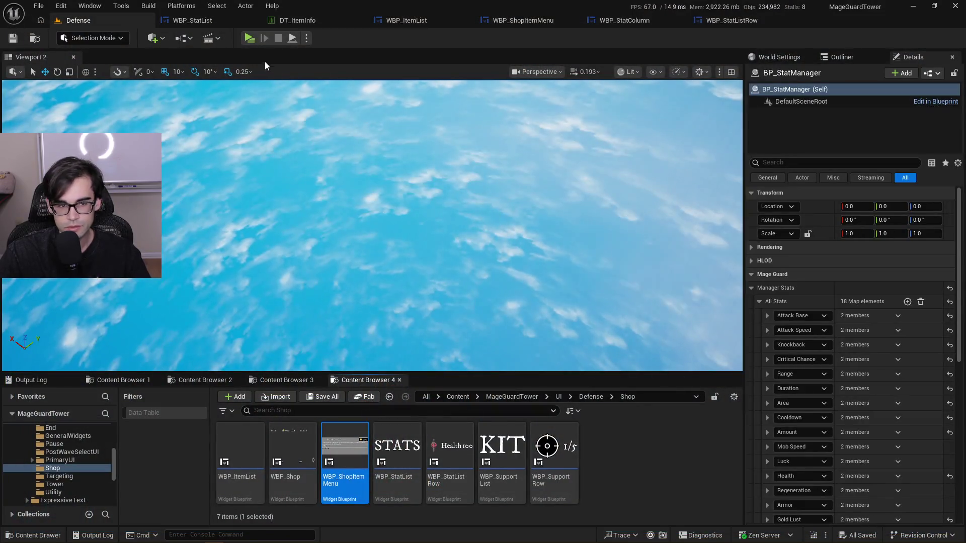
{"action": "left_click", "coordinate": [249, 39]}
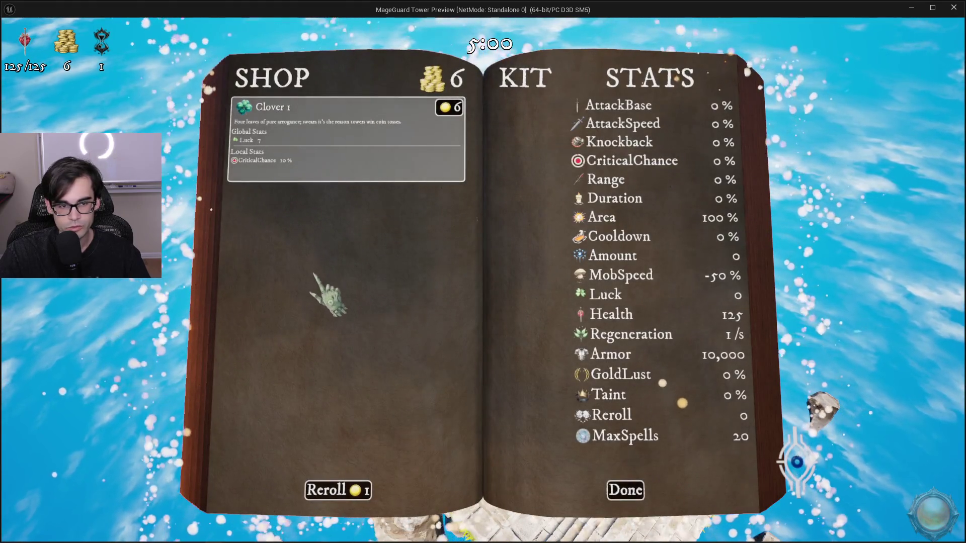
Reroll the shop's item offer four times to check the stat percentages
{"action": "left_click", "coordinate": [347, 495]}
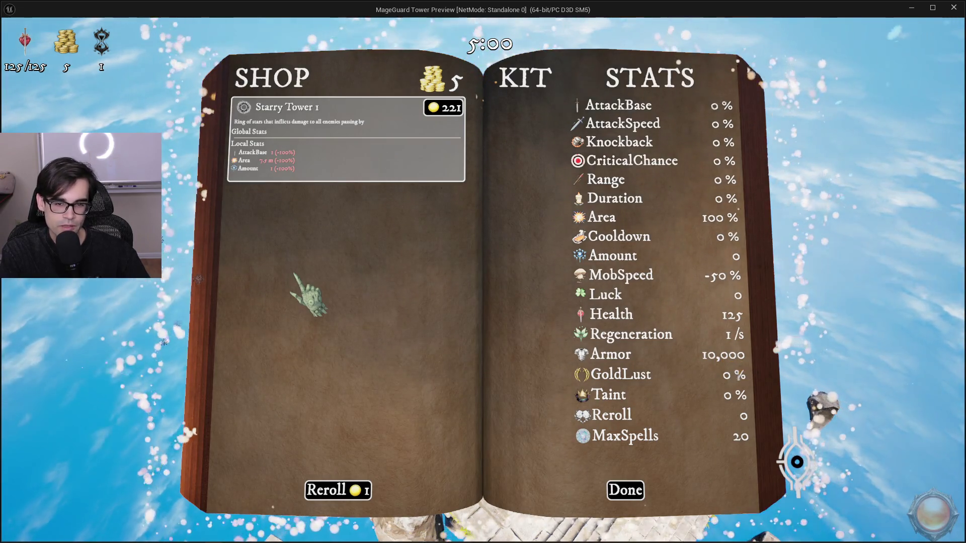
{"action": "left_click", "coordinate": [316, 488]}
{"action": "left_click", "coordinate": [315, 488]}
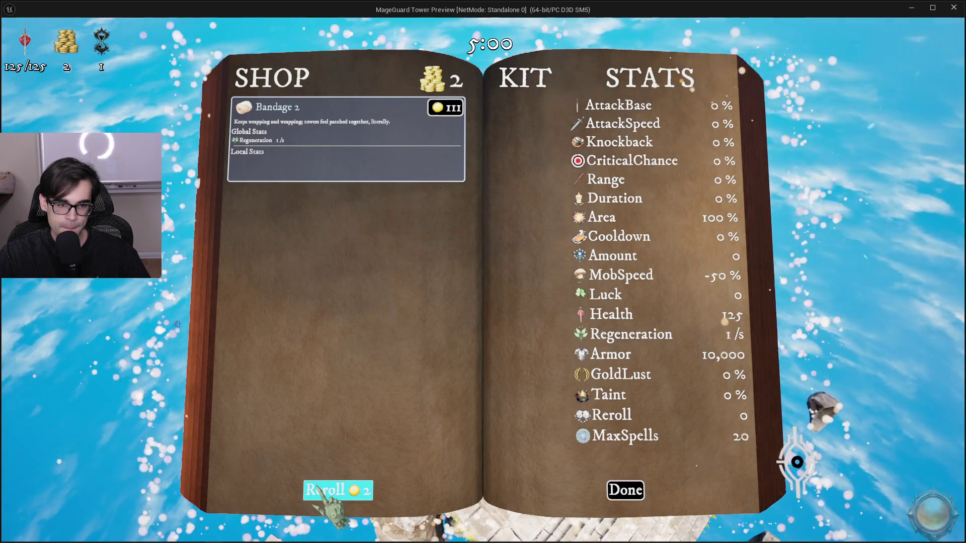
{"action": "left_click", "coordinate": [315, 488]}
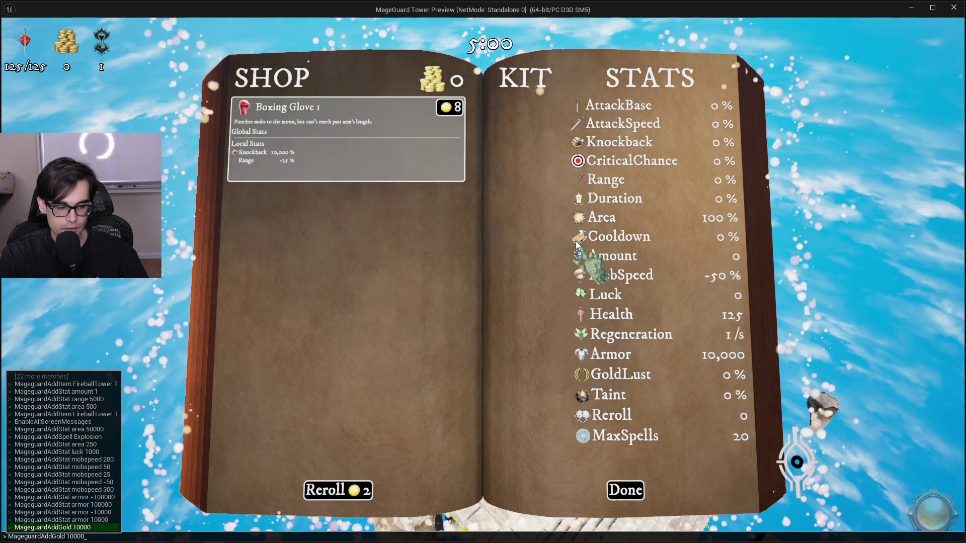
Add 10,000 gold and set Luck to 1,000 via the console, reroll twice, then exit
{"action": "key", "text": "Return"}
{"action": "key", "text": "grave"}
{"action": "key", "text": "Up"}
{"action": "key", "text": "Up"}
{"action": "key", "text": "Up"}
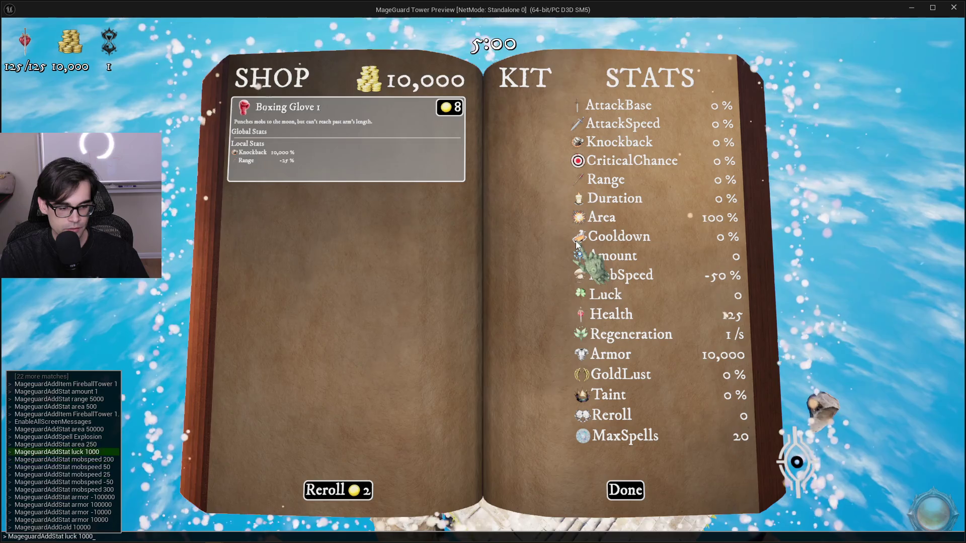
{"action": "key", "text": "Return"}
{"action": "left_click", "coordinate": [336, 493]}
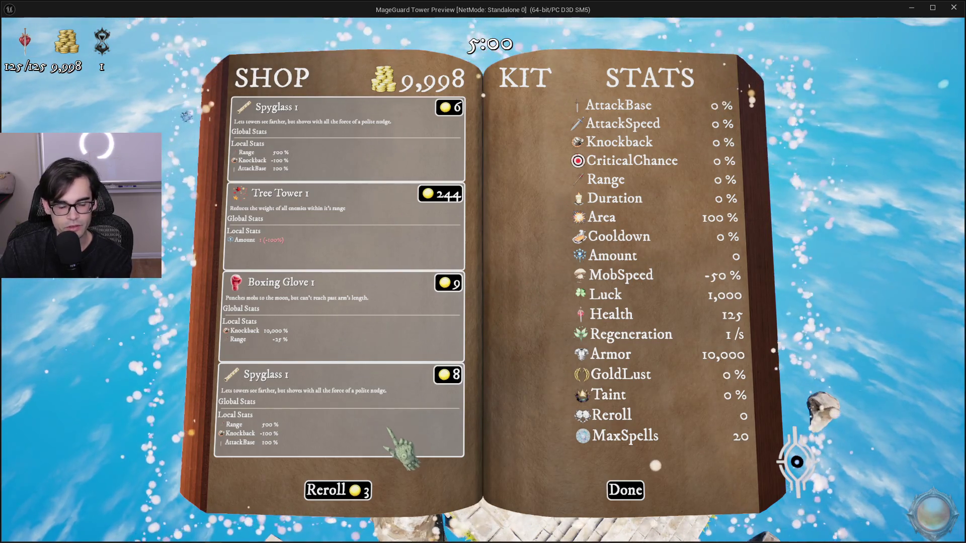
{"action": "left_click", "coordinate": [340, 488]}
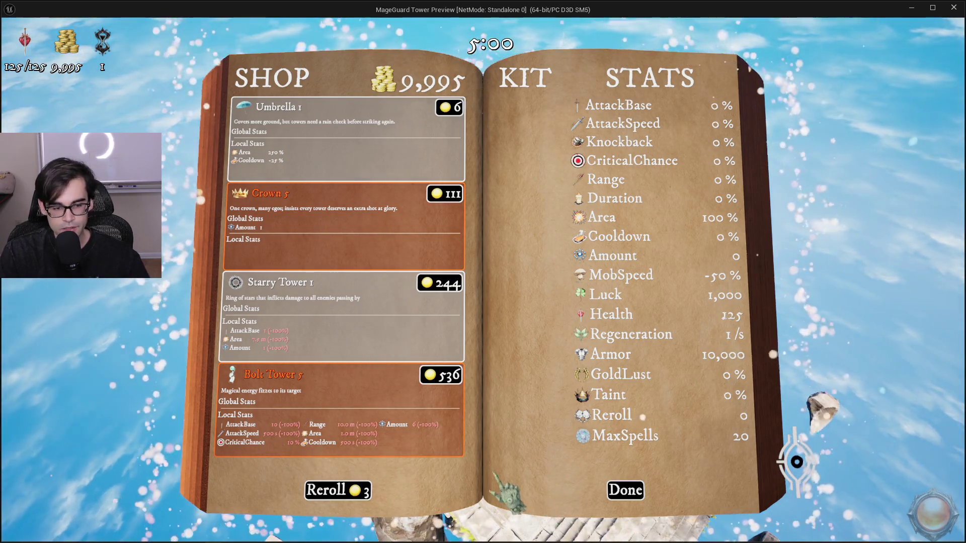
{"action": "key", "text": "Escape"}
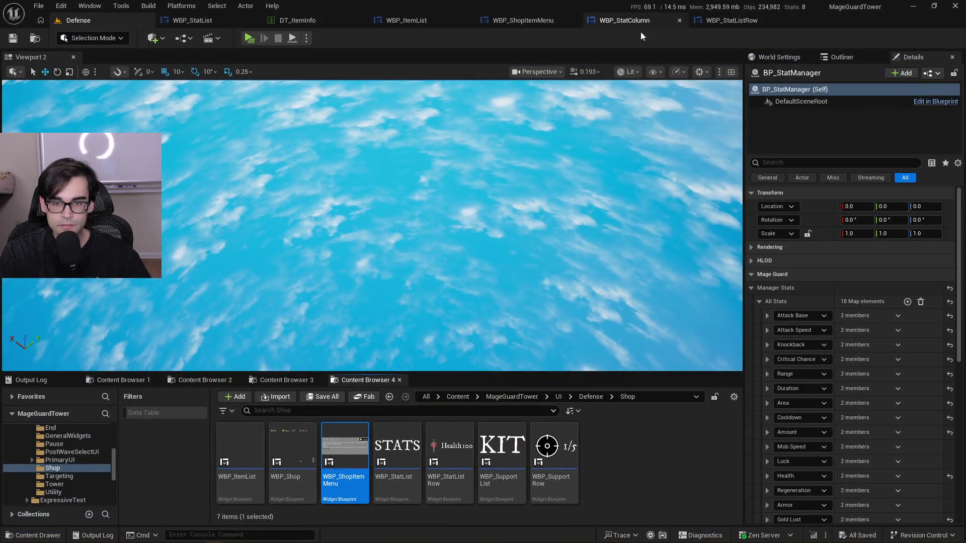
Look over WBP_StatListRow's InitializeItem graph, from the entry node through the SET chain
{"action": "left_click", "coordinate": [752, 23]}
{"action": "scroll", "coordinate": [612, 211], "scroll_direction": "down", "scroll_amount": 2}
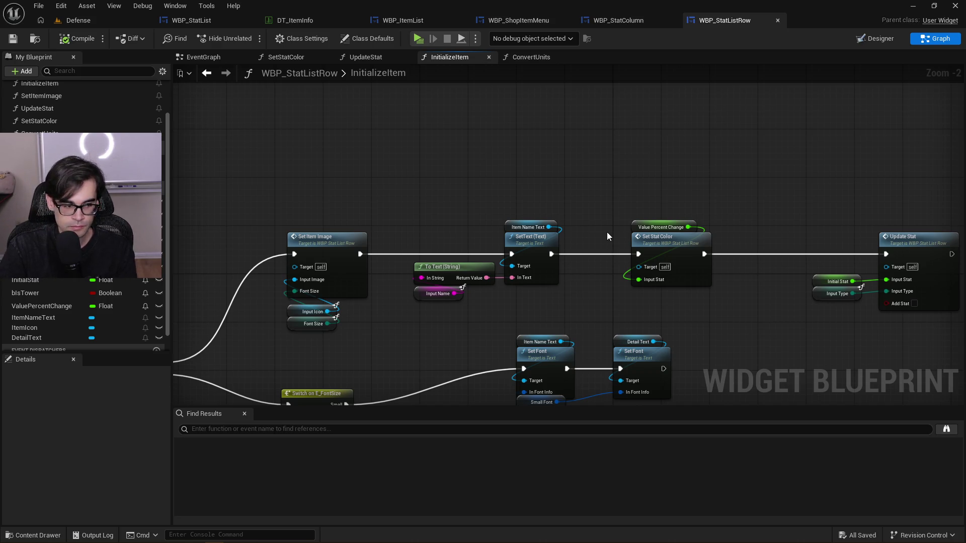
{"action": "mouse_move", "coordinate": [378, 192]}
{"action": "left_mouse_down"}
{"action": "mouse_move", "coordinate": [720, 129]}
{"action": "mouse_move", "coordinate": [535, 254]}
{"action": "mouse_move", "coordinate": [729, 201]}
{"action": "left_mouse_up"}
{"action": "left_click_drag", "start_coordinate": [603, 204], "coordinate": [786, 190]}
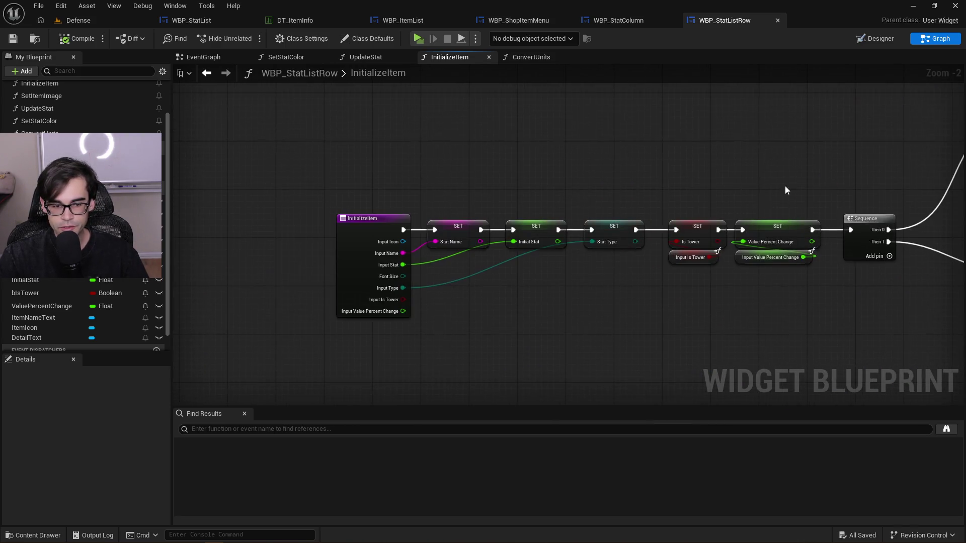
{"action": "left_click_drag", "start_coordinate": [679, 167], "coordinate": [336, 155]}
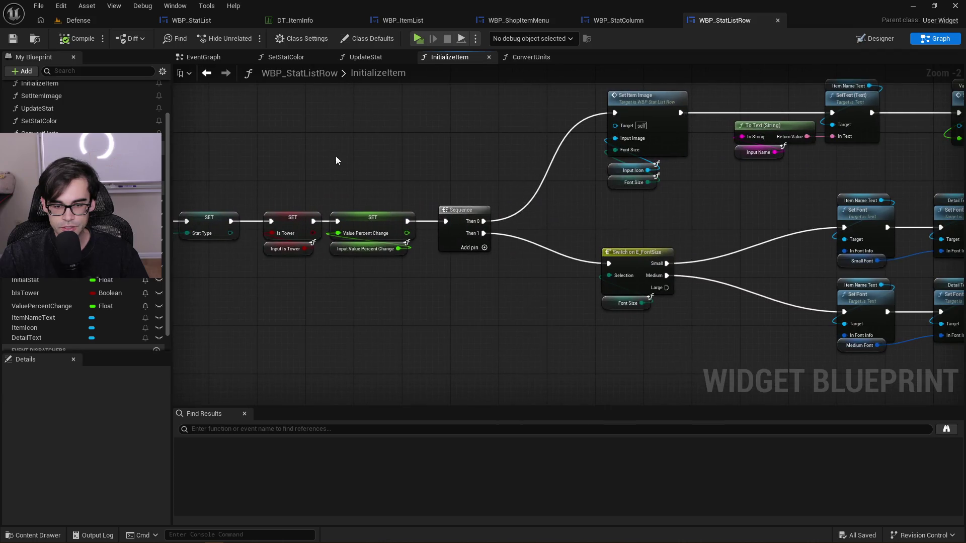
{"action": "mouse_move", "coordinate": [522, 166]}
{"action": "left_mouse_down"}
{"action": "mouse_move", "coordinate": [423, 252]}
{"action": "mouse_move", "coordinate": [642, 221]}
{"action": "left_mouse_up"}
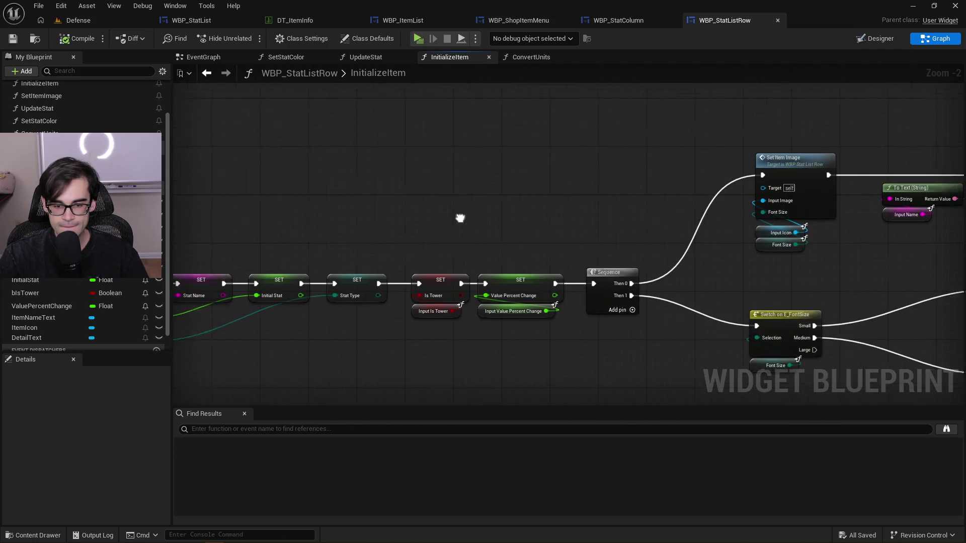
{"action": "left_click_drag", "start_coordinate": [459, 218], "coordinate": [614, 241]}
Bring up WBP_StatColumn's InputStat graph with the Branch, Create Widget and Sequence nodes
{"action": "left_click", "coordinate": [628, 22]}
{"action": "mouse_move", "coordinate": [403, 156]}
{"action": "left_mouse_down"}
{"action": "mouse_move", "coordinate": [865, 161]}
{"action": "mouse_move", "coordinate": [522, 148]}
{"action": "left_mouse_up"}
{"action": "mouse_move", "coordinate": [386, 161]}
{"action": "left_mouse_down"}
{"action": "mouse_move", "coordinate": [335, 216]}
{"action": "mouse_move", "coordinate": [424, 228]}
{"action": "left_mouse_up"}
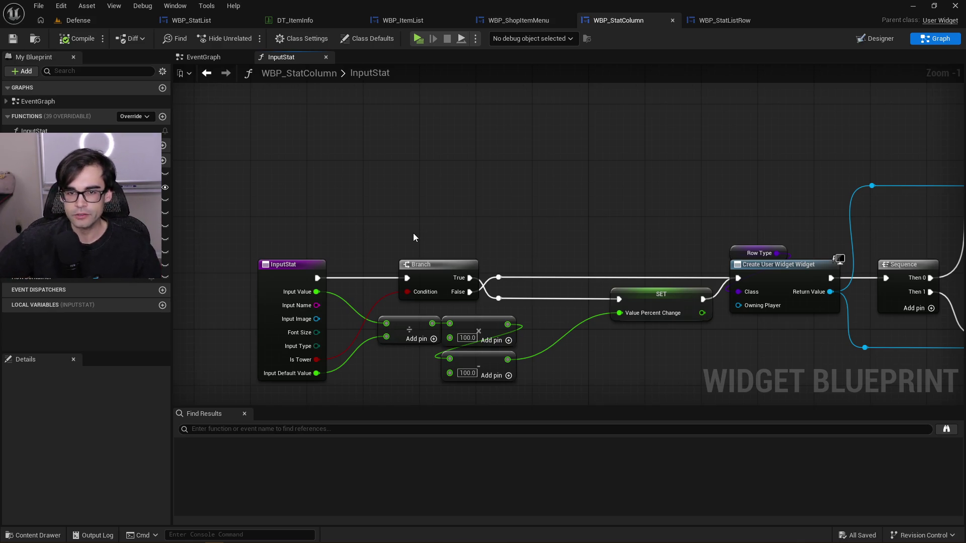
In ShowStats, move the Input Stat and Is Tower nodes right and save WBP_ShopItemMenu
{"action": "left_click", "coordinate": [529, 23]}
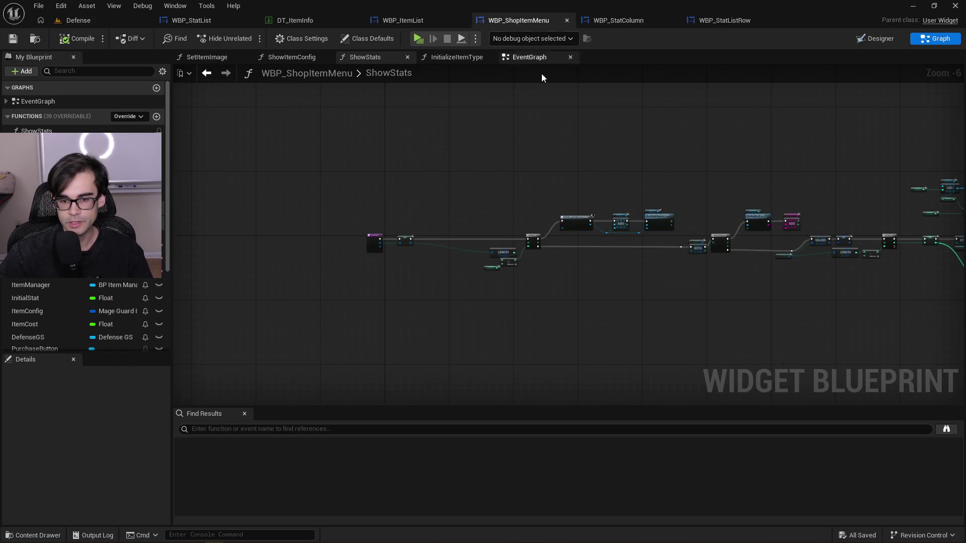
{"action": "scroll", "coordinate": [638, 182], "scroll_direction": "up", "scroll_amount": 3}
{"action": "mouse_move", "coordinate": [639, 186]}
{"action": "left_mouse_down"}
{"action": "mouse_move", "coordinate": [322, 221]}
{"action": "mouse_move", "coordinate": [490, 217]}
{"action": "mouse_move", "coordinate": [682, 277]}
{"action": "mouse_move", "coordinate": [576, 342]}
{"action": "mouse_move", "coordinate": [624, 277]}
{"action": "left_mouse_up"}
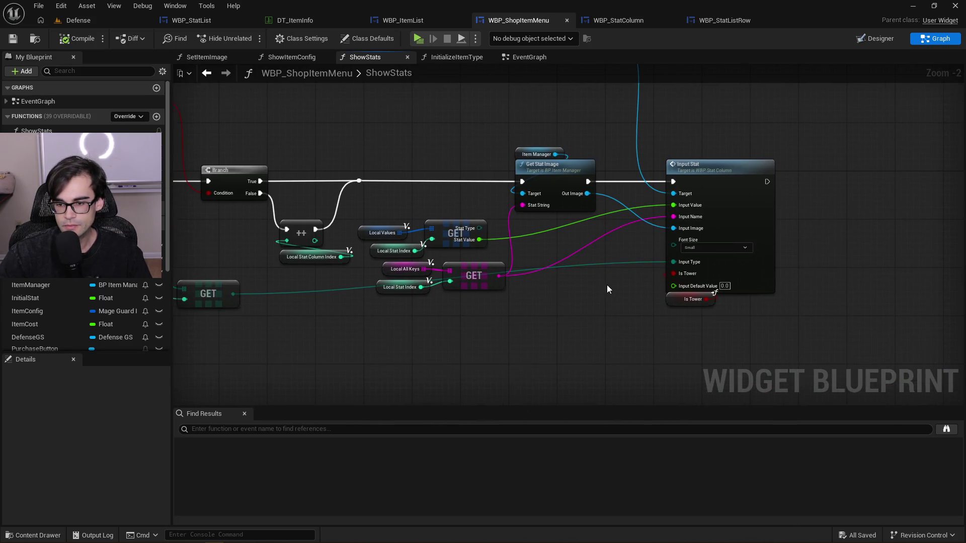
{"action": "scroll", "coordinate": [699, 289], "scroll_direction": "up", "scroll_amount": 2}
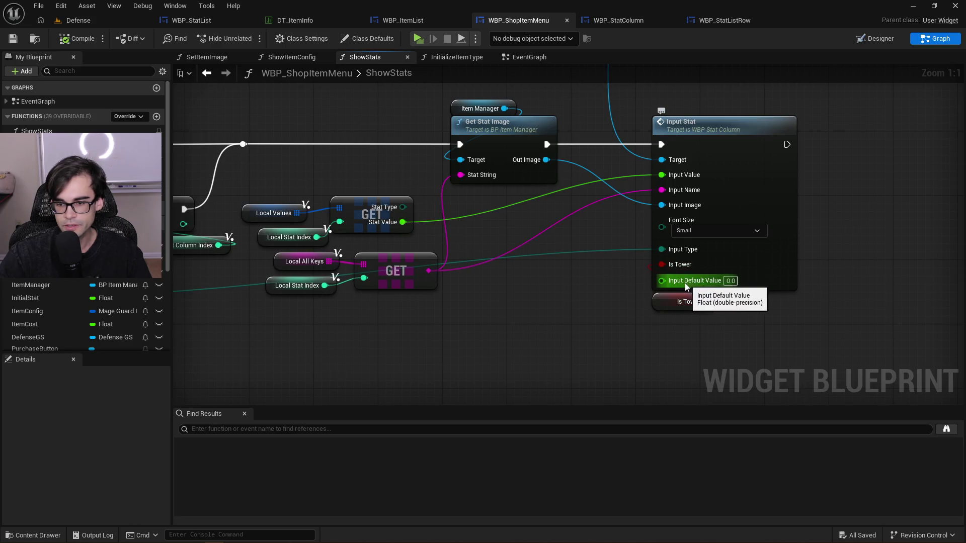
{"action": "left_click_drag", "start_coordinate": [509, 261], "coordinate": [633, 277]}
{"action": "scroll", "coordinate": [633, 277], "scroll_direction": "down", "scroll_amount": 3}
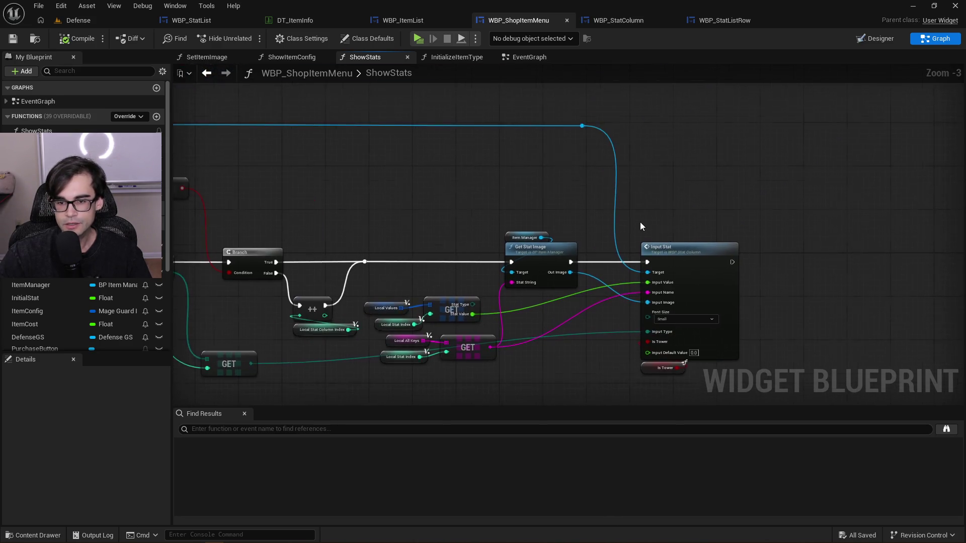
{"action": "mouse_move", "coordinate": [654, 220]}
{"action": "left_mouse_down"}
{"action": "mouse_move", "coordinate": [624, 193]}
{"action": "mouse_move", "coordinate": [513, 160]}
{"action": "left_mouse_up"}
{"action": "mouse_move", "coordinate": [482, 153]}
{"action": "left_mouse_down"}
{"action": "mouse_move", "coordinate": [527, 262]}
{"action": "mouse_move", "coordinate": [536, 322]}
{"action": "left_mouse_up"}
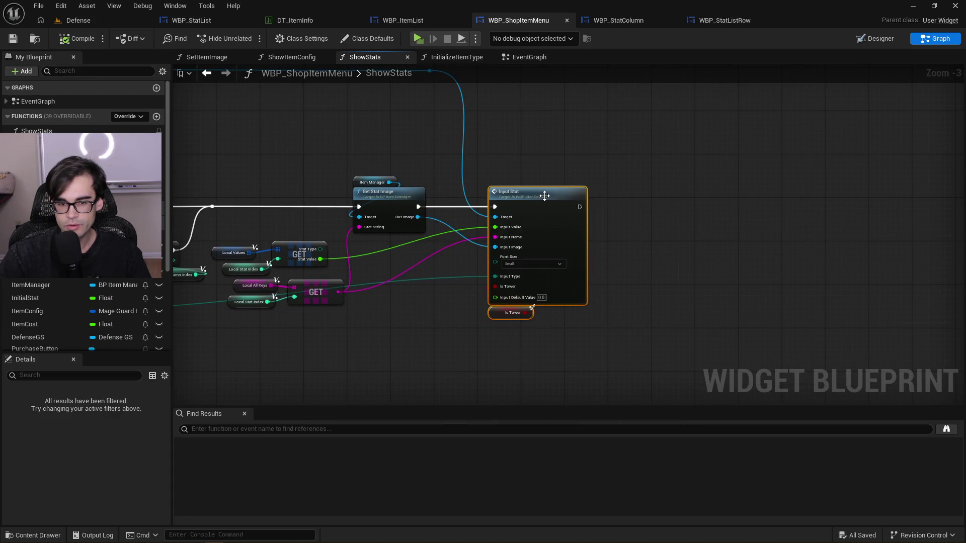
{"action": "left_click_drag", "start_coordinate": [551, 197], "coordinate": [696, 198]}
{"action": "left_click", "coordinate": [510, 174]}
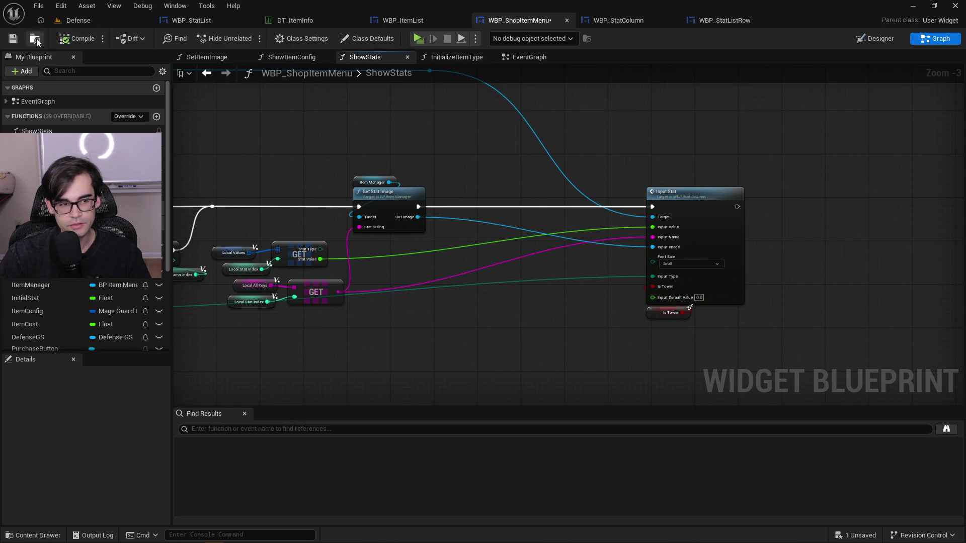
{"action": "left_click", "coordinate": [16, 40]}
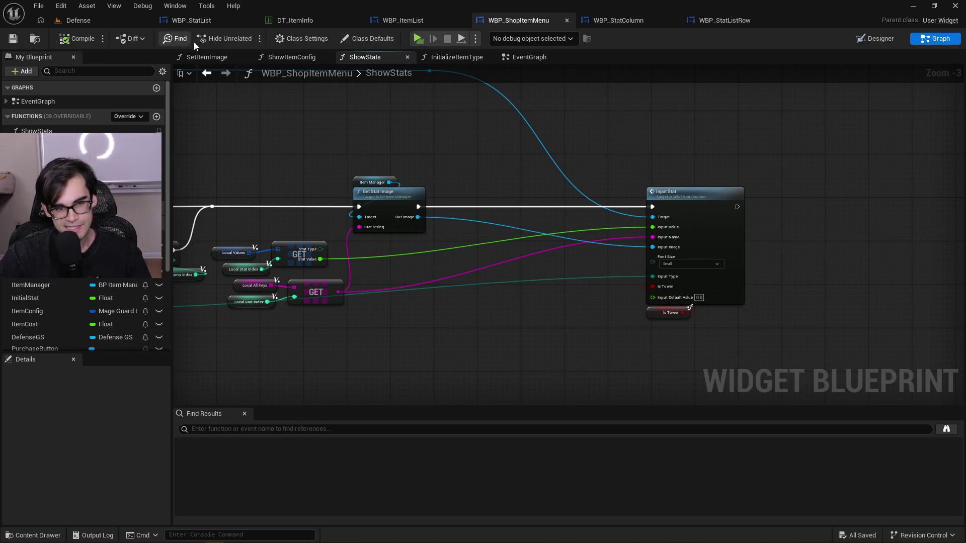
Inspect WBP_StatList's PopulateRows graph around Add Child, Initialize Item and For Each Loop
{"action": "left_click", "coordinate": [217, 20]}
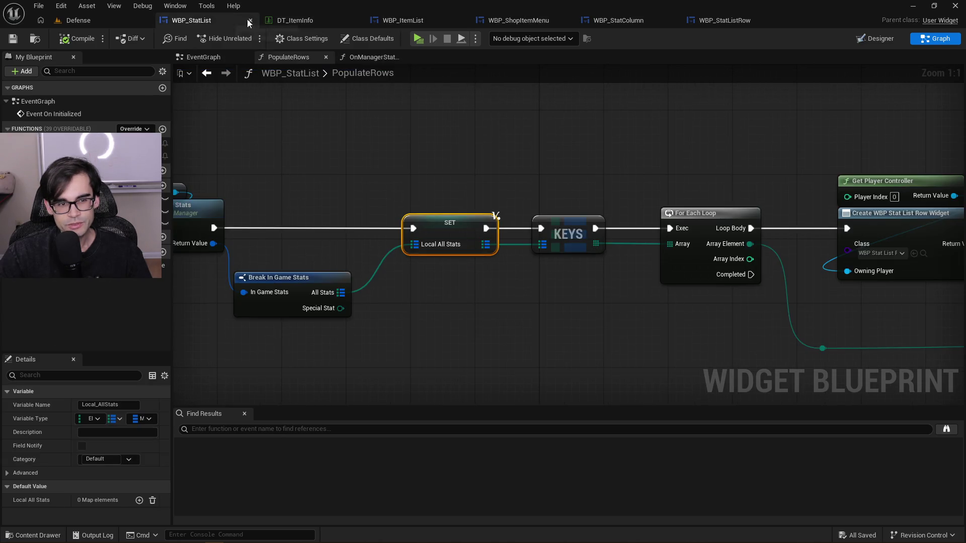
{"action": "scroll", "coordinate": [563, 162], "scroll_direction": "down", "scroll_amount": 3}
{"action": "mouse_move", "coordinate": [563, 161]}
{"action": "left_mouse_down"}
{"action": "mouse_move", "coordinate": [371, 140]}
{"action": "mouse_move", "coordinate": [252, 141]}
{"action": "left_mouse_up"}
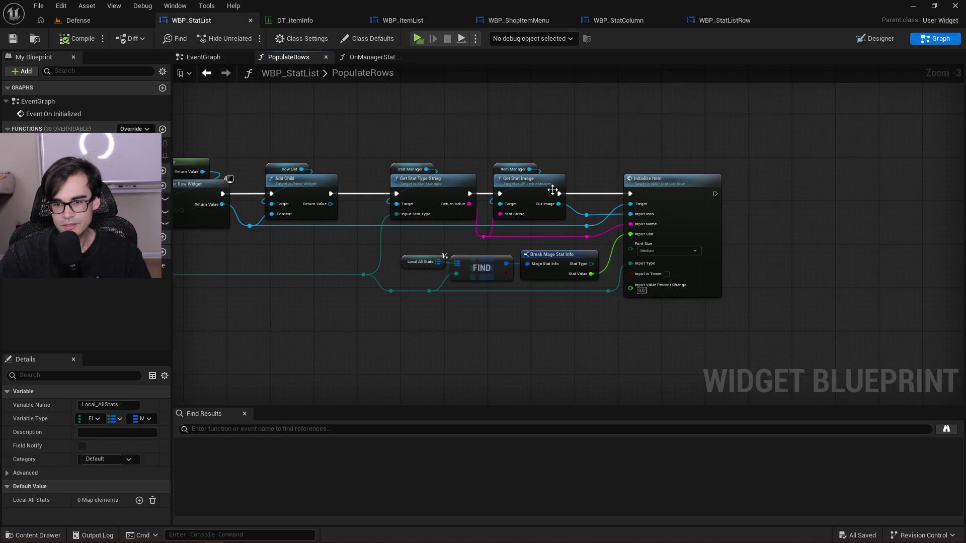
{"action": "scroll", "coordinate": [738, 236], "scroll_direction": "up", "scroll_amount": 2}
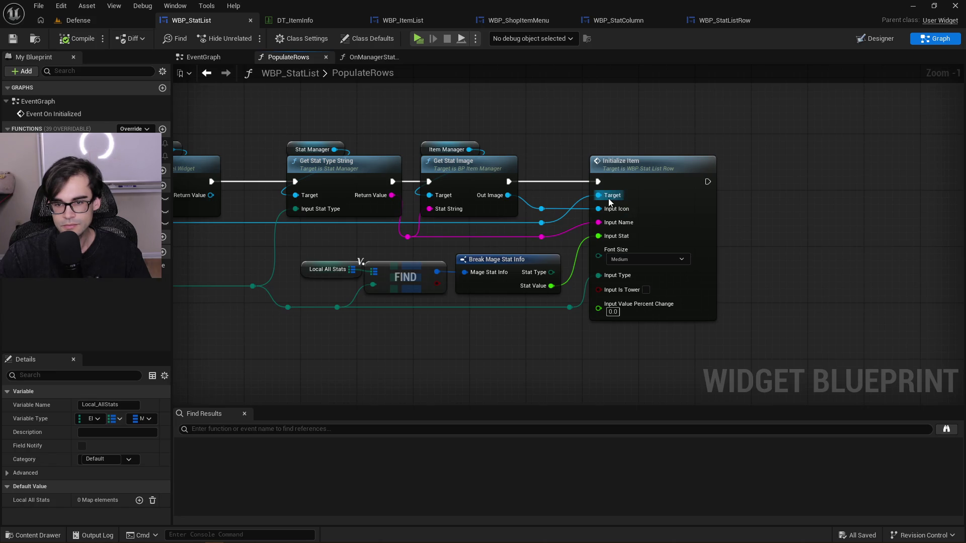
{"action": "scroll", "coordinate": [705, 196], "scroll_direction": "down", "scroll_amount": 1}
{"action": "mouse_move", "coordinate": [549, 150]}
{"action": "left_mouse_down"}
{"action": "mouse_move", "coordinate": [852, 153]}
{"action": "mouse_move", "coordinate": [831, 126]}
{"action": "mouse_move", "coordinate": [556, 120]}
{"action": "left_mouse_up"}
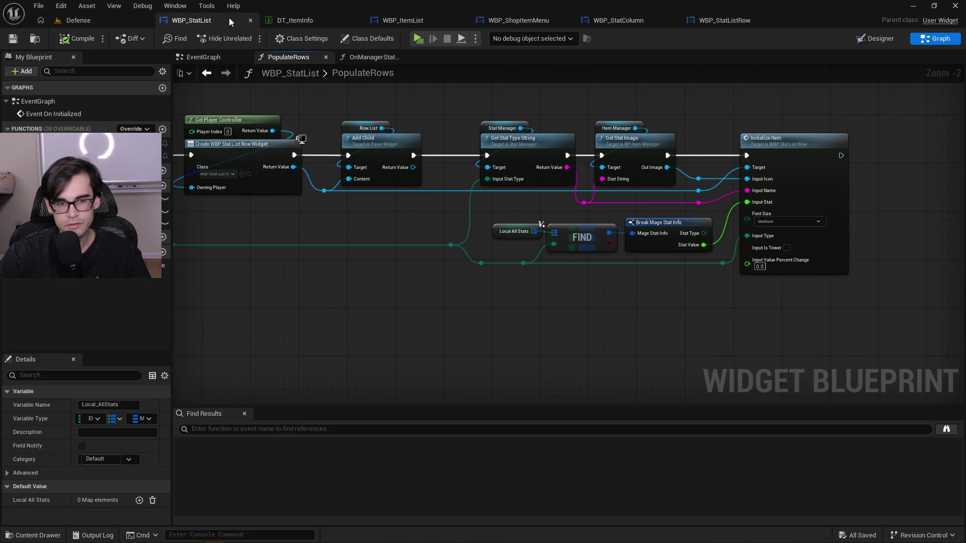
{"action": "left_click", "coordinate": [92, 17]}
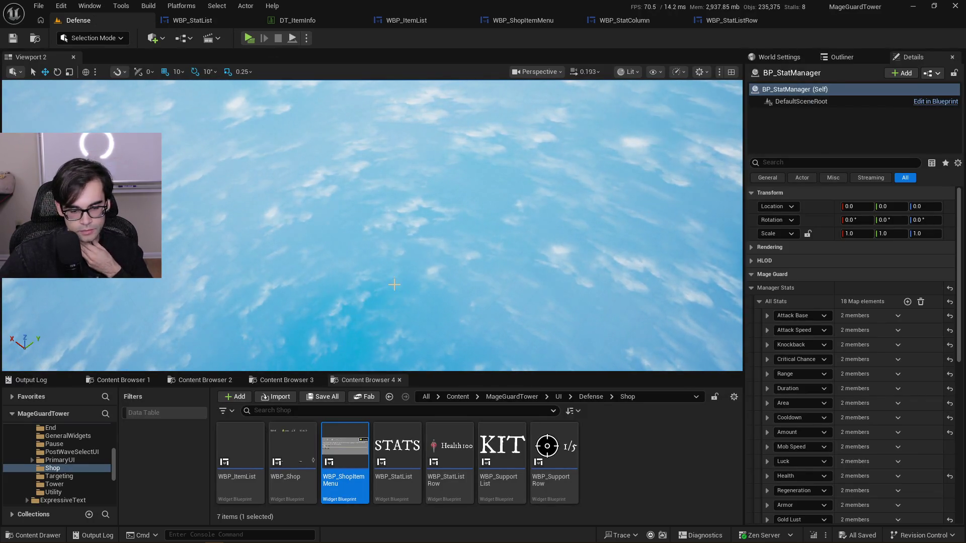
Browse the Content folders to Defense UI > Tower UI and open WBP_StatColumn
{"action": "left_click", "coordinate": [292, 379]}
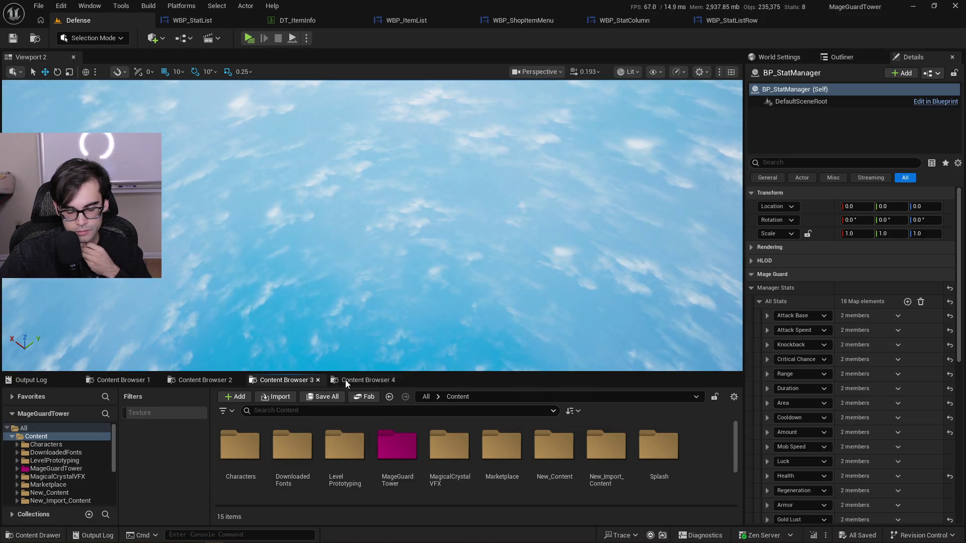
{"action": "left_click", "coordinate": [372, 385]}
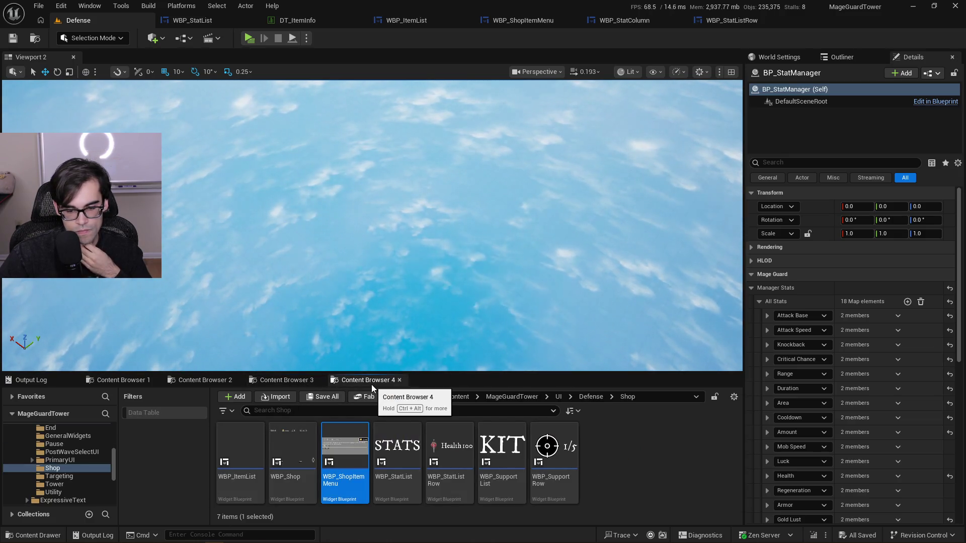
{"action": "left_click", "coordinate": [584, 397]}
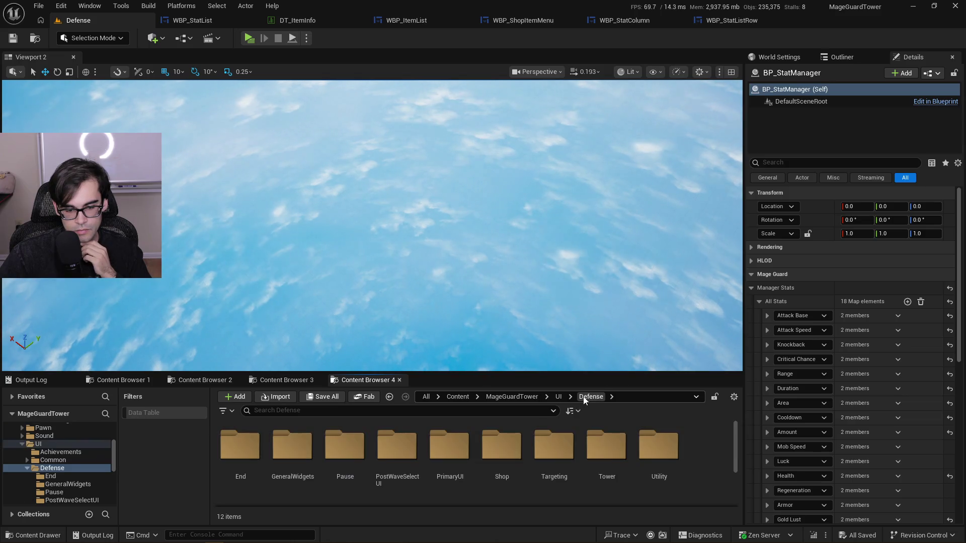
{"action": "double_click", "coordinate": [605, 447]}
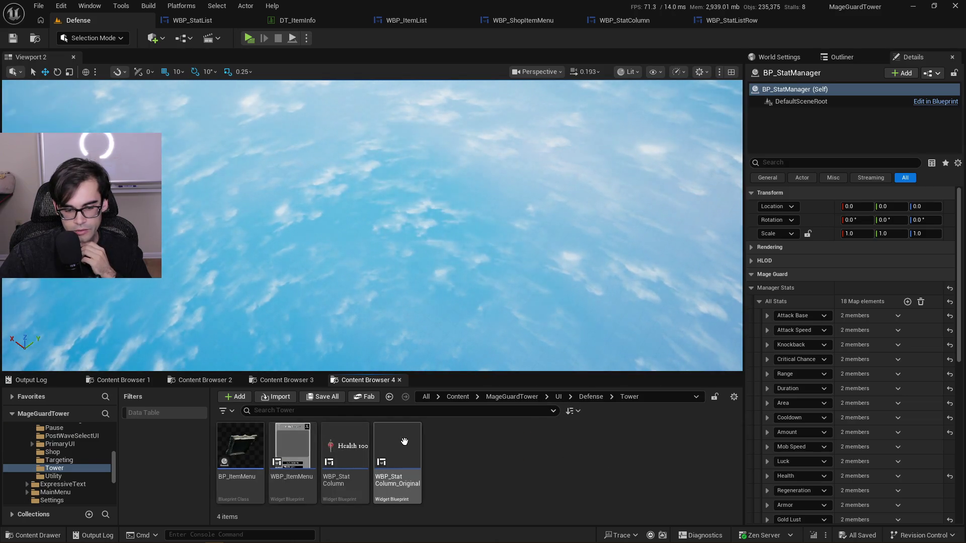
{"action": "double_click", "coordinate": [358, 441]}
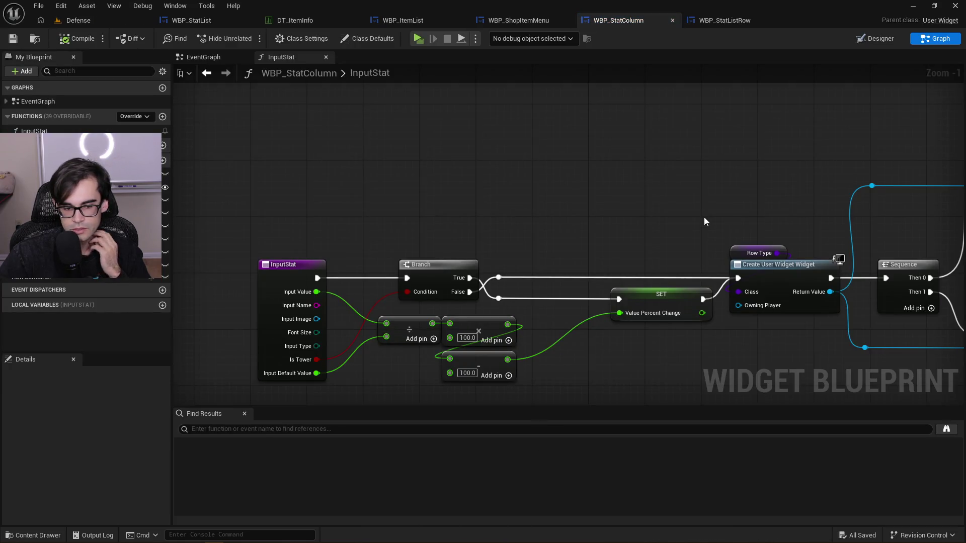
{"action": "scroll", "coordinate": [704, 216], "scroll_direction": "down", "scroll_amount": 2}
{"action": "left_click", "coordinate": [94, 18]}
Open WBP_ItemMenu's node graph and select the Get Default Tower Stat node group
{"action": "left_click", "coordinate": [292, 448]}
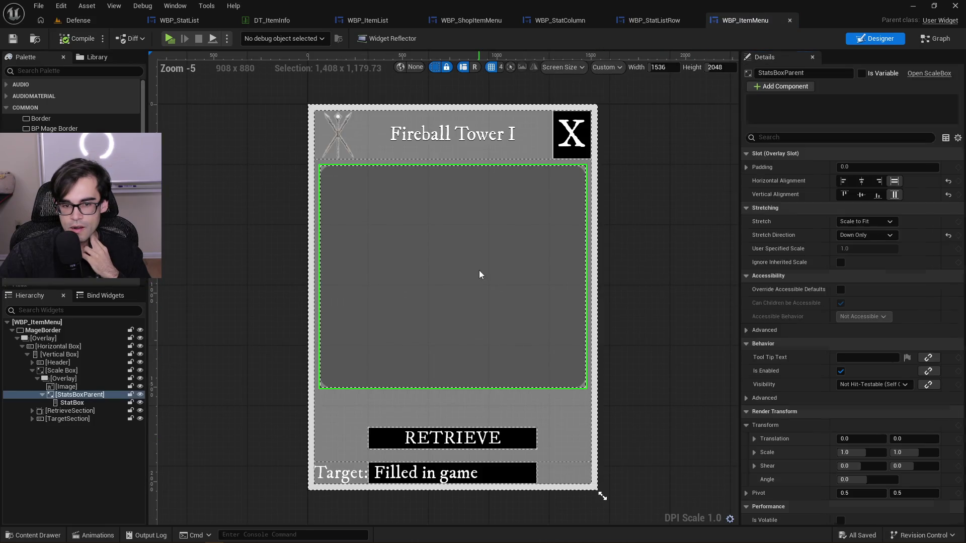
{"action": "left_click", "coordinate": [938, 39]}
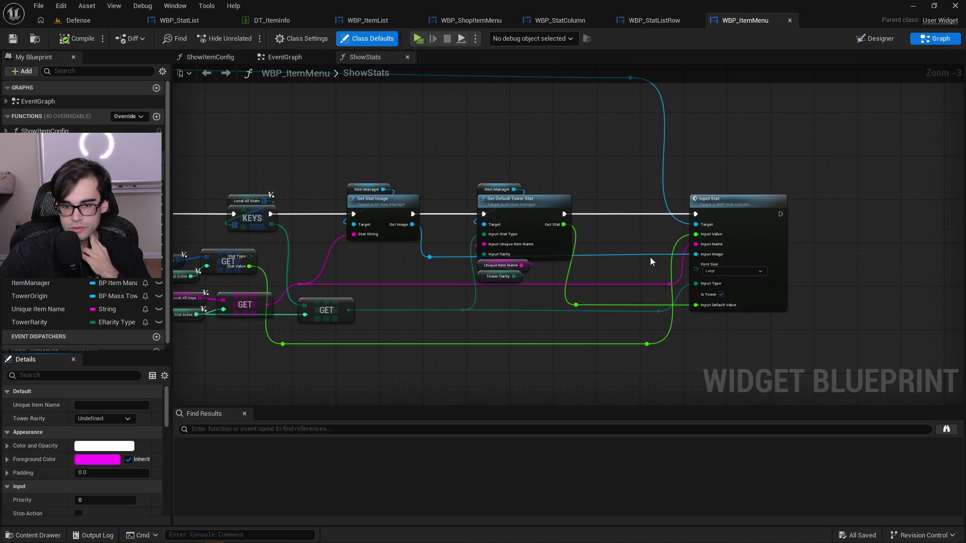
{"action": "scroll", "coordinate": [525, 215], "scroll_direction": "up", "scroll_amount": 2}
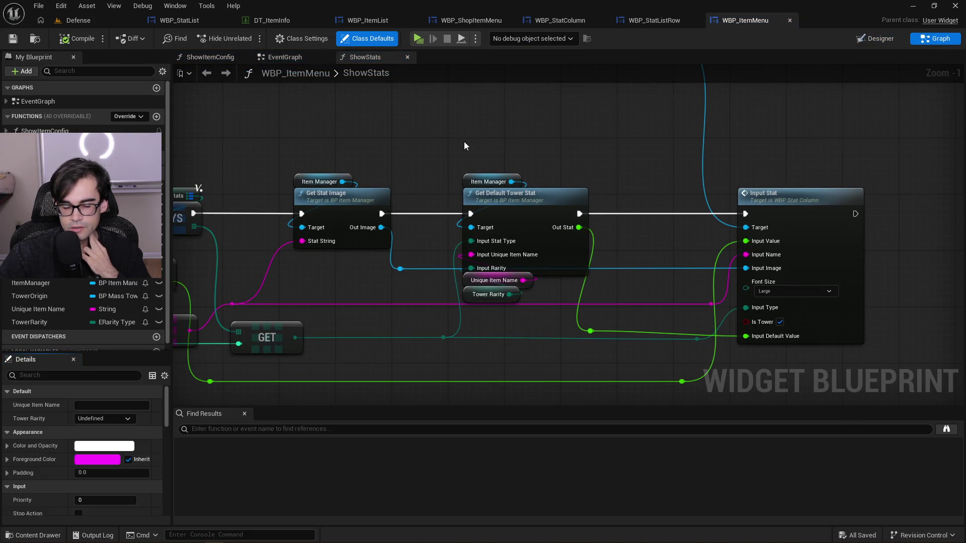
{"action": "left_click_drag", "start_coordinate": [464, 146], "coordinate": [548, 131]}
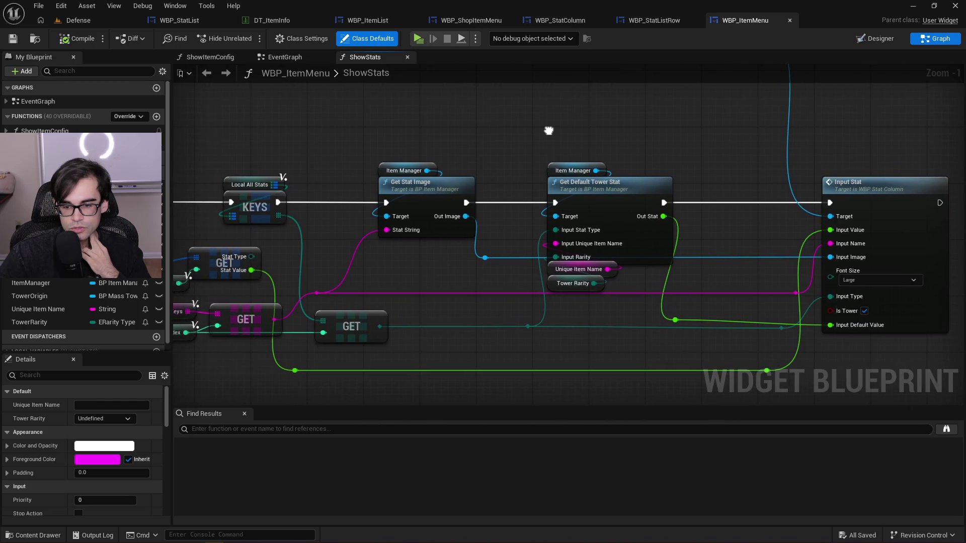
{"action": "scroll", "coordinate": [548, 134], "scroll_direction": "down", "scroll_amount": 5}
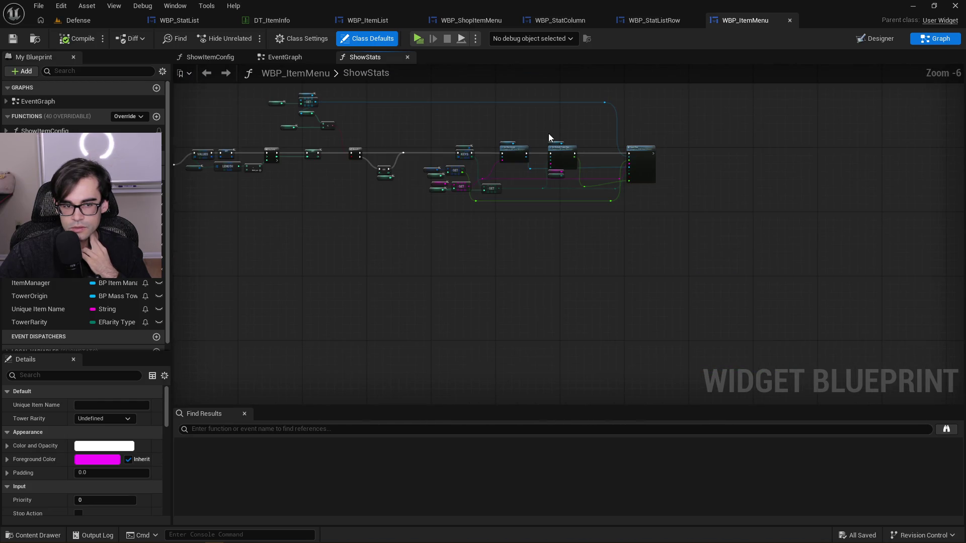
{"action": "scroll", "coordinate": [548, 134], "scroll_direction": "up", "scroll_amount": 3}
{"action": "mouse_move", "coordinate": [477, 141]}
{"action": "left_mouse_down"}
{"action": "mouse_move", "coordinate": [629, 308]}
{"action": "mouse_move", "coordinate": [664, 305]}
{"action": "left_mouse_up"}
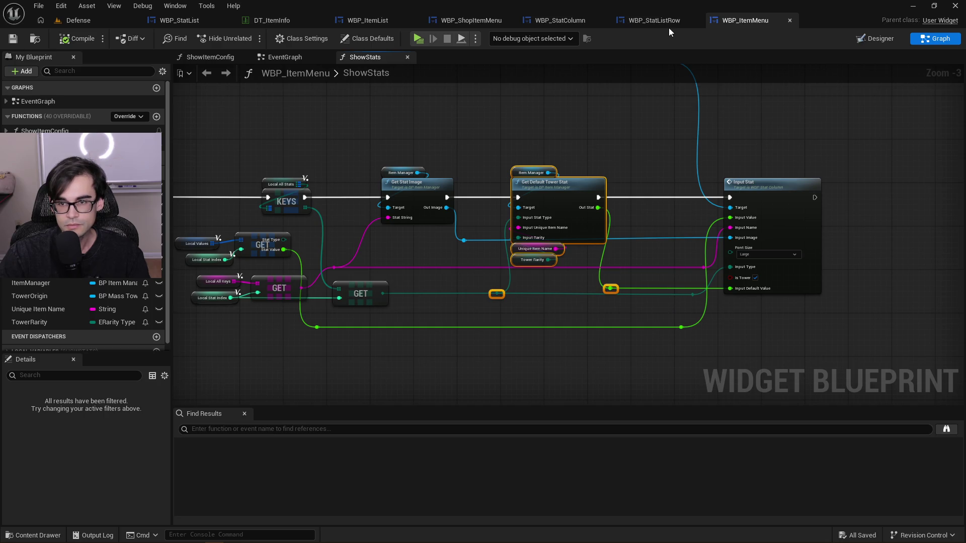
Close WBP_StatListRow and switch to WBP_ShopItemMenu's ShowStats graph
{"action": "left_click", "coordinate": [666, 21]}
{"action": "left_click", "coordinate": [696, 20]}
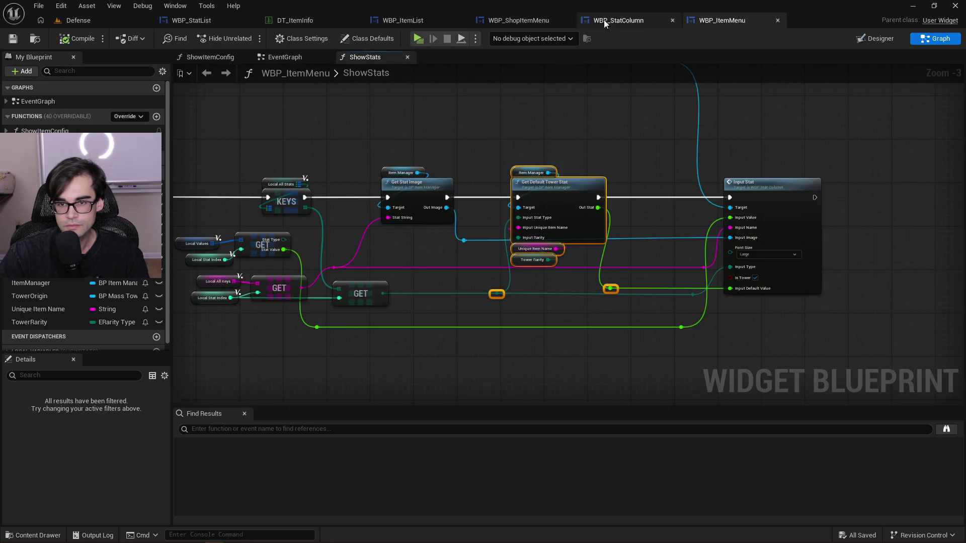
{"action": "left_click", "coordinate": [609, 20]}
{"action": "left_click", "coordinate": [529, 19]}
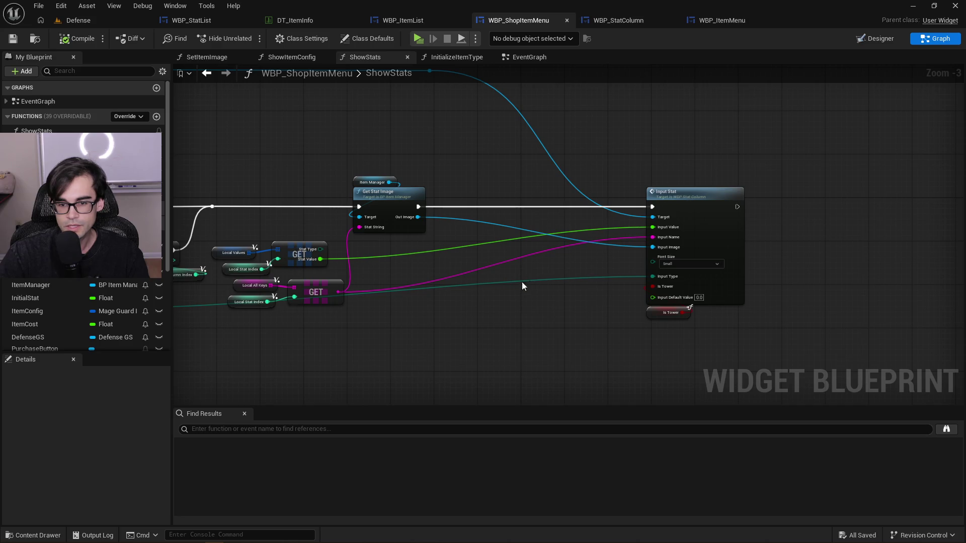
Paste Get Default Tower Stat between Get Stat Image and Input Stat, feeding Out Stat into Input Default Value
{"action": "key", "text": "ctrl+v"}
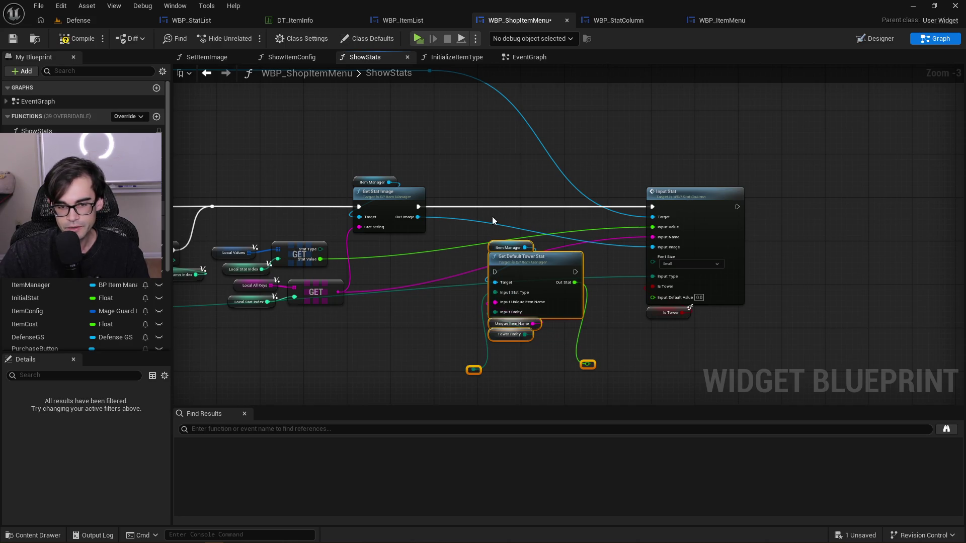
{"action": "mouse_move", "coordinate": [415, 206]}
{"action": "left_mouse_down"}
{"action": "mouse_move", "coordinate": [453, 221]}
{"action": "mouse_move", "coordinate": [499, 274]}
{"action": "left_mouse_up"}
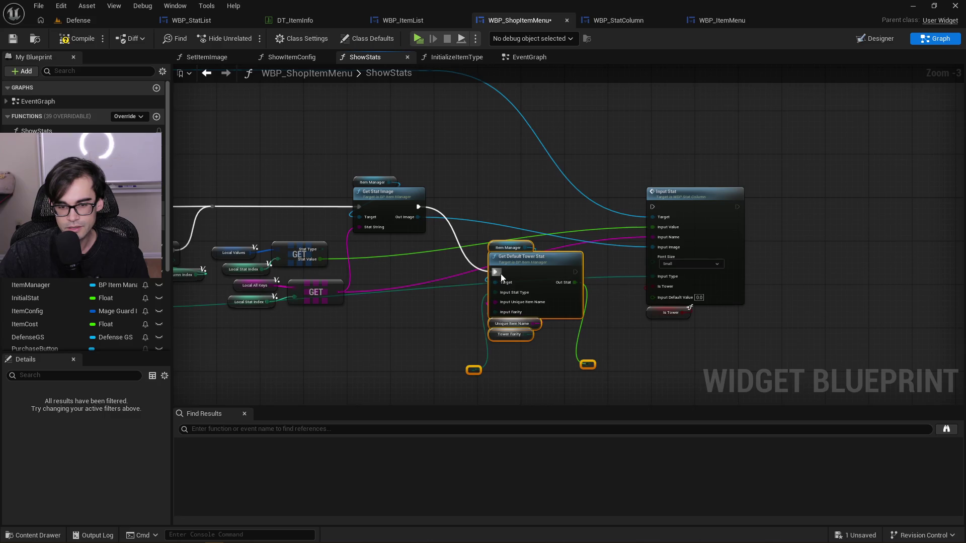
{"action": "left_click_drag", "start_coordinate": [575, 271], "coordinate": [651, 207]}
{"action": "left_click_drag", "start_coordinate": [516, 222], "coordinate": [530, 299]}
{"action": "mouse_move", "coordinate": [516, 260]}
{"action": "left_mouse_down"}
{"action": "mouse_move", "coordinate": [521, 195]}
{"action": "mouse_move", "coordinate": [497, 200]}
{"action": "mouse_move", "coordinate": [509, 200]}
{"action": "left_mouse_up"}
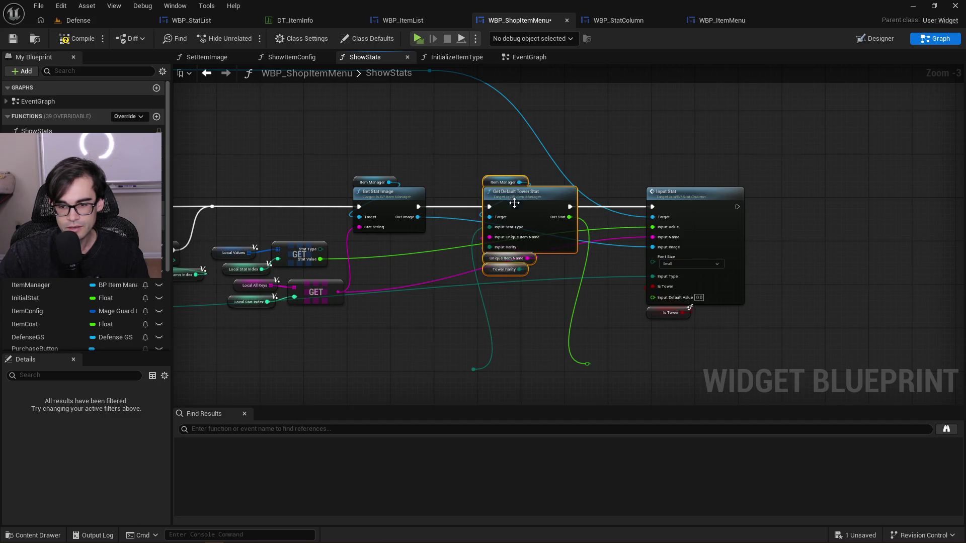
{"action": "mouse_move", "coordinate": [569, 217]}
{"action": "left_mouse_down"}
{"action": "mouse_move", "coordinate": [662, 296]}
{"action": "mouse_move", "coordinate": [653, 298]}
{"action": "left_mouse_up"}
{"action": "left_click", "coordinate": [587, 364]}
{"action": "key", "text": "Delete"}
Route the stat key through a reroute point into Input Stat Type
{"action": "mouse_move", "coordinate": [445, 296]}
{"action": "left_mouse_down"}
{"action": "mouse_move", "coordinate": [508, 282]}
{"action": "mouse_move", "coordinate": [535, 300]}
{"action": "left_mouse_up"}
{"action": "scroll", "coordinate": [533, 268], "scroll_direction": "up", "scroll_amount": 3}
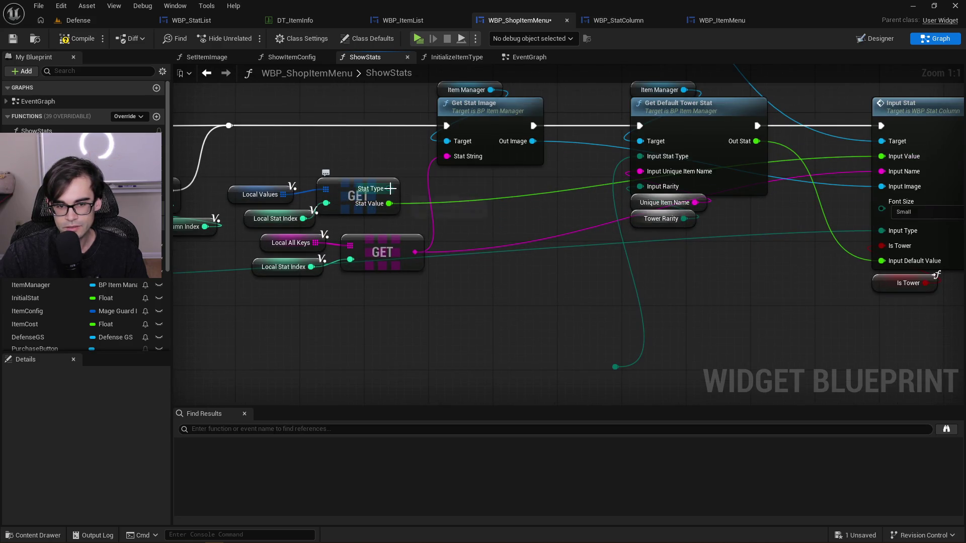
{"action": "scroll", "coordinate": [490, 222], "scroll_direction": "down", "scroll_amount": 2}
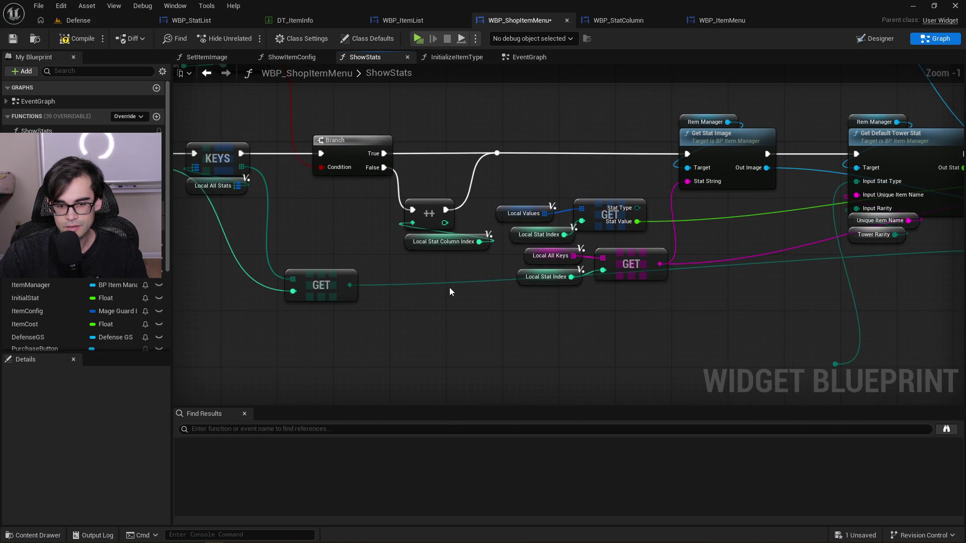
{"action": "double_click", "coordinate": [455, 281]}
{"action": "mouse_move", "coordinate": [463, 283]}
{"action": "left_mouse_down"}
{"action": "mouse_move", "coordinate": [704, 303]}
{"action": "mouse_move", "coordinate": [771, 287]}
{"action": "mouse_move", "coordinate": [795, 293]}
{"action": "mouse_move", "coordinate": [627, 284]}
{"action": "mouse_move", "coordinate": [698, 196]}
{"action": "left_mouse_up"}
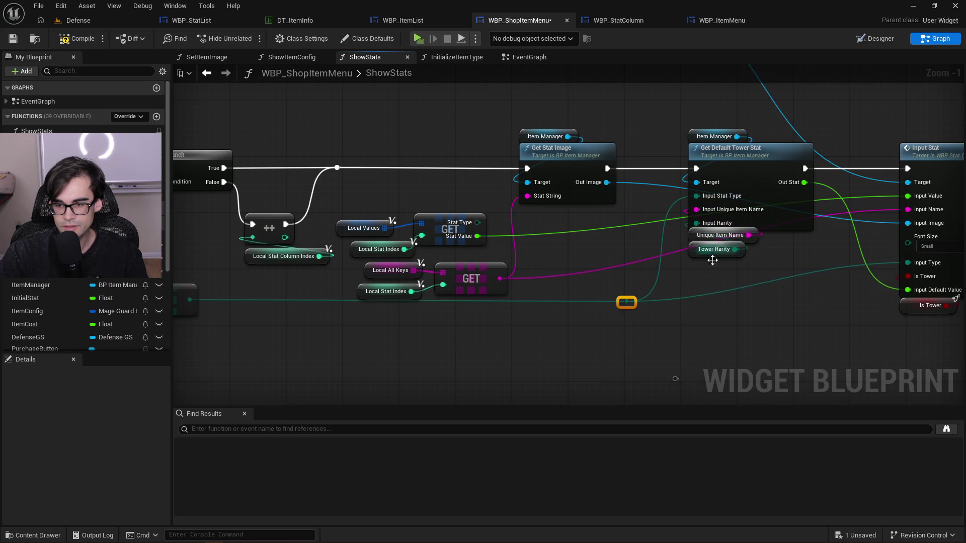
{"action": "left_click_drag", "start_coordinate": [644, 367], "coordinate": [559, 324]}
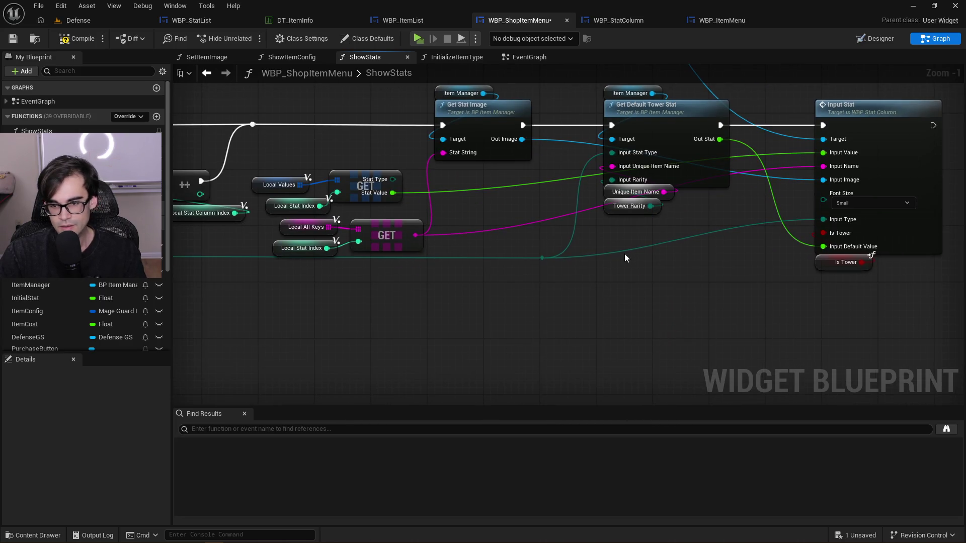
Shift the Local All Stats SET node near the ShowStats entry to make room
{"action": "scroll", "coordinate": [624, 253], "scroll_direction": "down", "scroll_amount": 3}
{"action": "left_click_drag", "start_coordinate": [603, 220], "coordinate": [815, 242]}
{"action": "scroll", "coordinate": [536, 238], "scroll_direction": "up", "scroll_amount": 3}
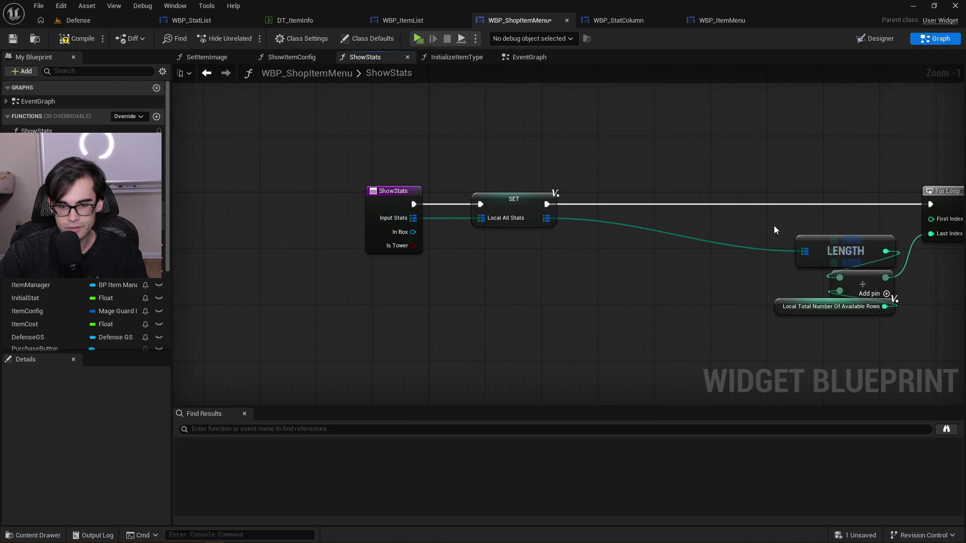
{"action": "left_click_drag", "start_coordinate": [714, 215], "coordinate": [680, 213]}
{"action": "mouse_move", "coordinate": [497, 197]}
{"action": "left_mouse_down"}
{"action": "mouse_move", "coordinate": [547, 197]}
{"action": "mouse_move", "coordinate": [463, 192]}
{"action": "mouse_move", "coordinate": [303, 226]}
{"action": "mouse_move", "coordinate": [761, 236]}
{"action": "mouse_move", "coordinate": [267, 243]}
{"action": "left_mouse_up"}
{"action": "left_click_drag", "start_coordinate": [905, 252], "coordinate": [573, 260]}
{"action": "scroll", "coordinate": [573, 260], "scroll_direction": "up", "scroll_amount": 1}
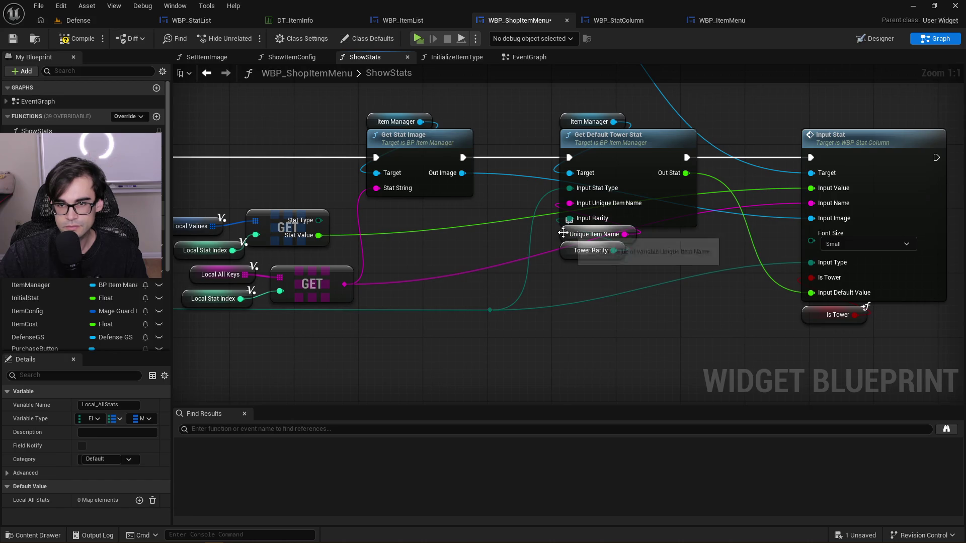
Move the tower stat and Input Stat nodes right and paste another Is Tower getter to wire up
{"action": "left_click", "coordinate": [570, 261]}
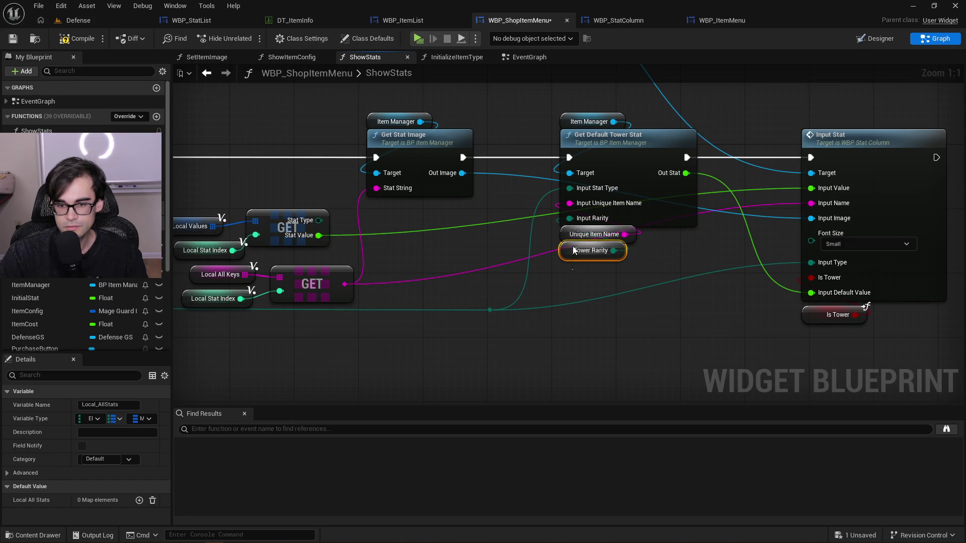
{"action": "left_click", "coordinate": [567, 240], "text": "shift"}
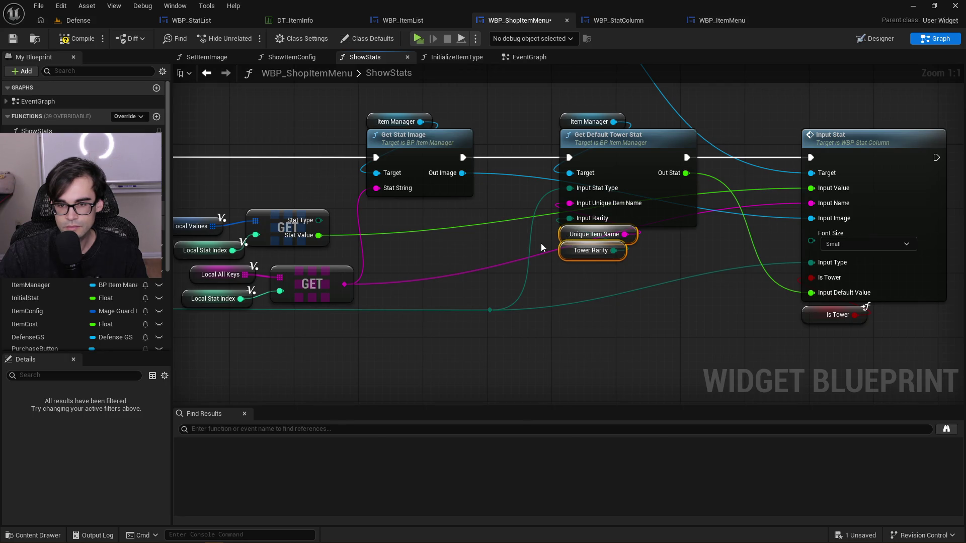
{"action": "scroll", "coordinate": [541, 243], "scroll_direction": "down", "scroll_amount": 2}
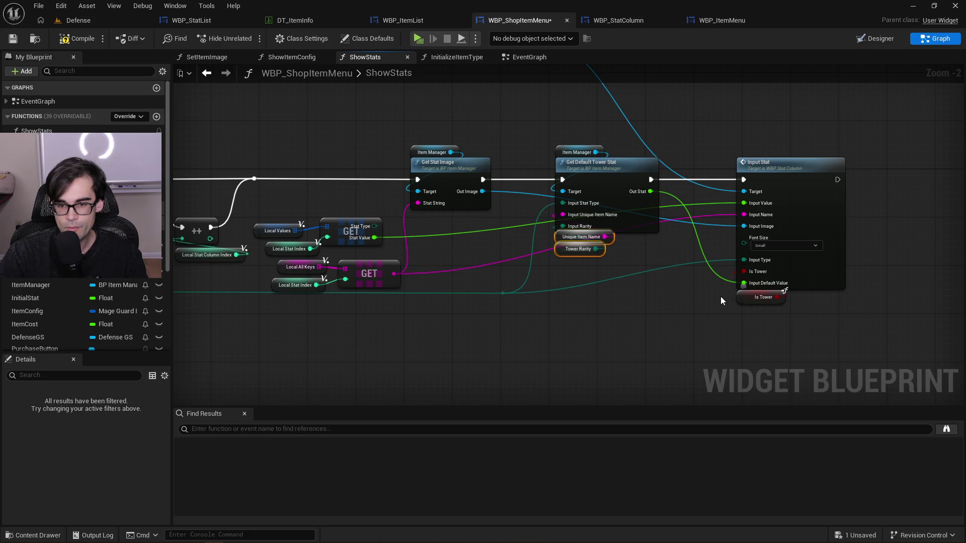
{"action": "scroll", "coordinate": [620, 262], "scroll_direction": "up", "scroll_amount": 2}
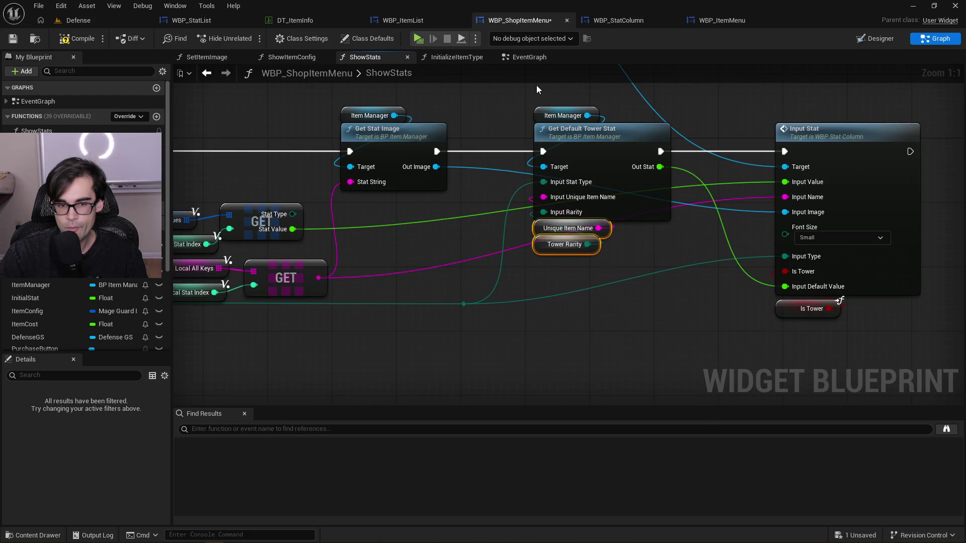
{"action": "scroll", "coordinate": [573, 204], "scroll_direction": "down", "scroll_amount": 3}
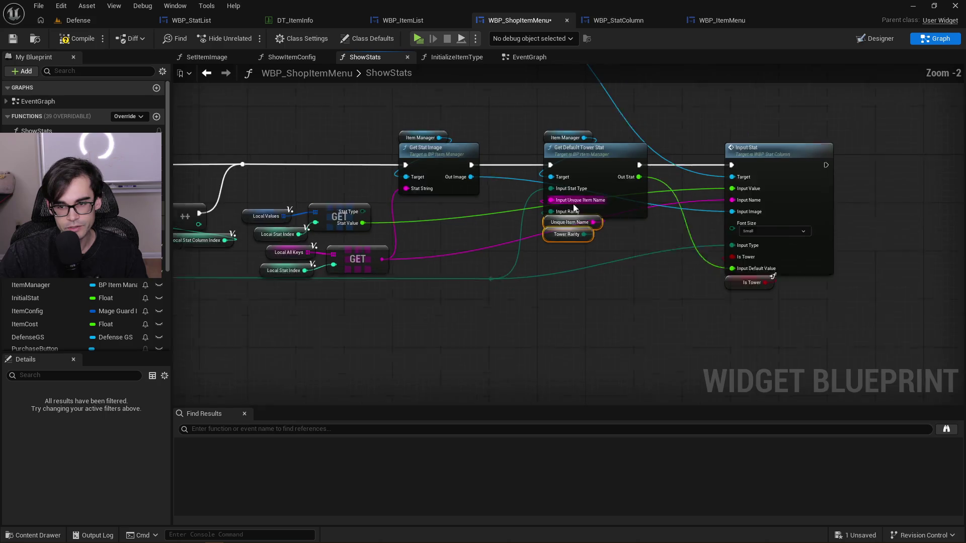
{"action": "left_click", "coordinate": [730, 275]}
{"action": "mouse_move", "coordinate": [552, 115]}
{"action": "left_mouse_down"}
{"action": "mouse_move", "coordinate": [805, 236]}
{"action": "mouse_move", "coordinate": [784, 282]}
{"action": "left_mouse_up"}
{"action": "left_click_drag", "start_coordinate": [577, 156], "coordinate": [718, 156]}
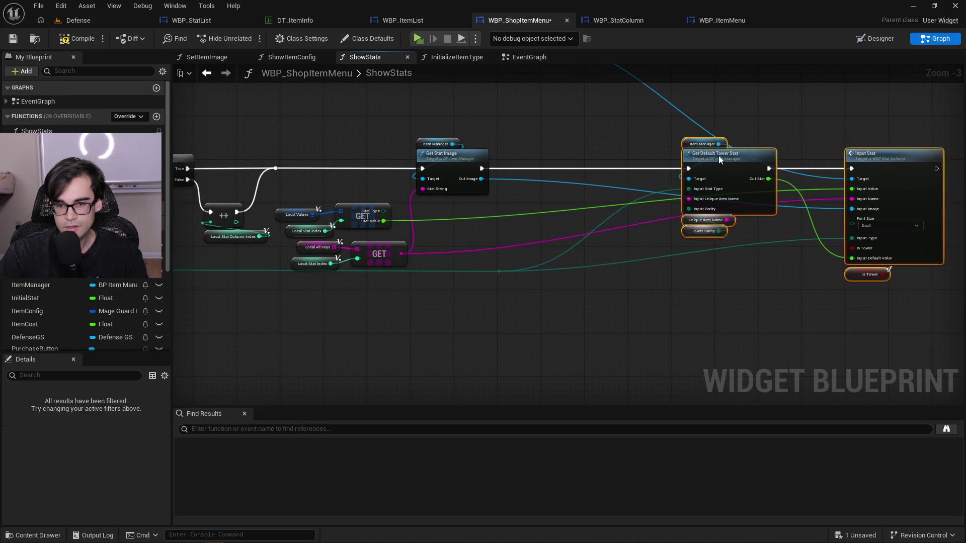
{"action": "key", "text": "ctrl+v"}
{"action": "mouse_move", "coordinate": [539, 156]}
{"action": "left_mouse_down"}
{"action": "mouse_move", "coordinate": [545, 216]}
{"action": "mouse_move", "coordinate": [572, 180]}
{"action": "left_mouse_up"}
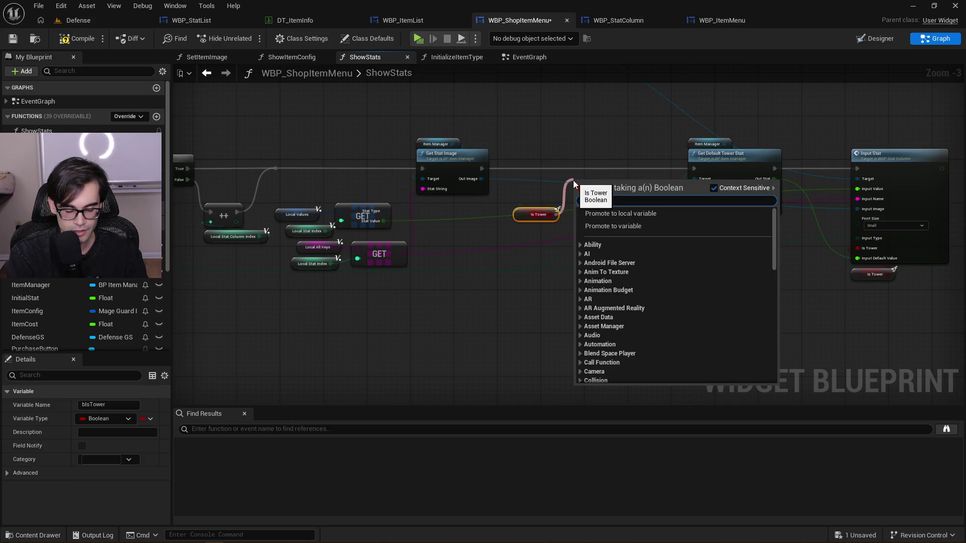
Add an Is Tower Branch after Get Stat Image, with True running Get Default Tower Stat
{"action": "type", "text": "branch"}
{"action": "key", "text": "Return"}
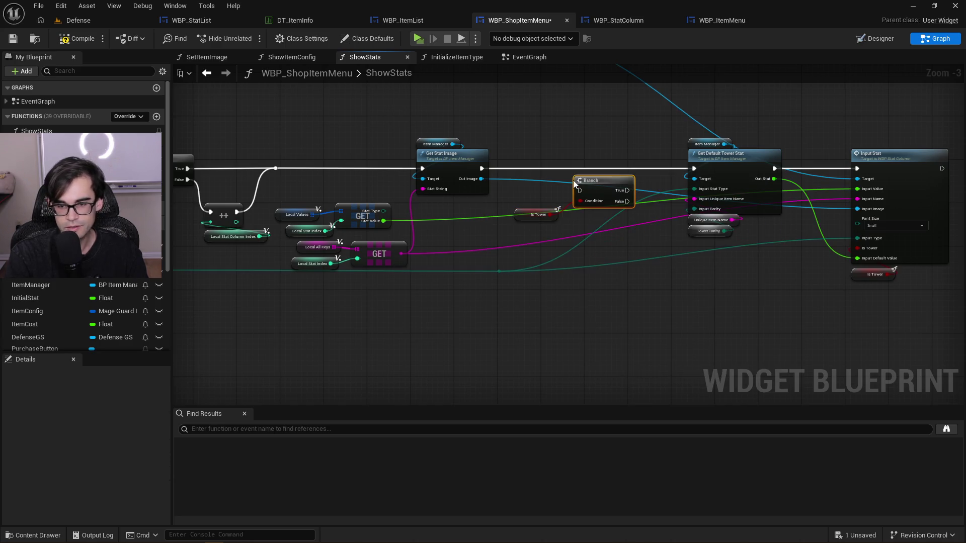
{"action": "scroll", "coordinate": [571, 179], "scroll_direction": "up", "scroll_amount": 3}
{"action": "mouse_move", "coordinate": [442, 162]}
{"action": "left_mouse_down"}
{"action": "mouse_move", "coordinate": [593, 192]}
{"action": "mouse_move", "coordinate": [586, 196]}
{"action": "mouse_move", "coordinate": [588, 150]}
{"action": "mouse_move", "coordinate": [754, 162]}
{"action": "left_mouse_up"}
{"action": "mouse_move", "coordinate": [631, 179]}
{"action": "left_mouse_down"}
{"action": "mouse_move", "coordinate": [819, 195]}
{"action": "mouse_move", "coordinate": [811, 174]}
{"action": "left_mouse_up"}
Route the Branch's False wire through two reroute points down to Input Stat
{"action": "scroll", "coordinate": [629, 182], "scroll_direction": "down", "scroll_amount": 3}
{"action": "scroll", "coordinate": [629, 163], "scroll_direction": "up", "scroll_amount": 3}
{"action": "double_click", "coordinate": [629, 161]}
{"action": "mouse_move", "coordinate": [629, 162]}
{"action": "left_mouse_down"}
{"action": "mouse_move", "coordinate": [627, 266]}
{"action": "mouse_move", "coordinate": [904, 263]}
{"action": "left_mouse_up"}
{"action": "double_click", "coordinate": [651, 256]}
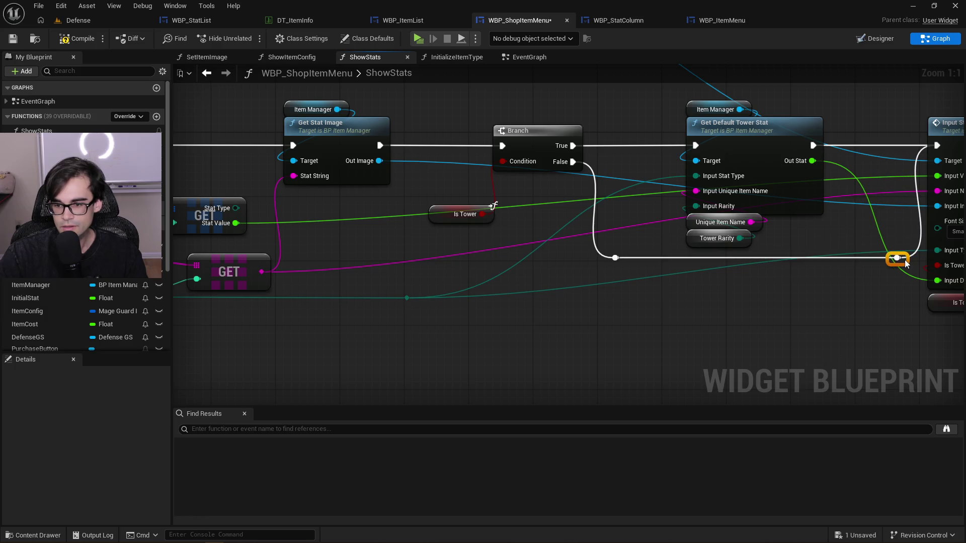
{"action": "left_click", "coordinate": [697, 224]}
Promote the Unique Item Name and Tower Rarity getters to variables and delete the stray SET node
{"action": "right_click", "coordinate": [696, 224]}
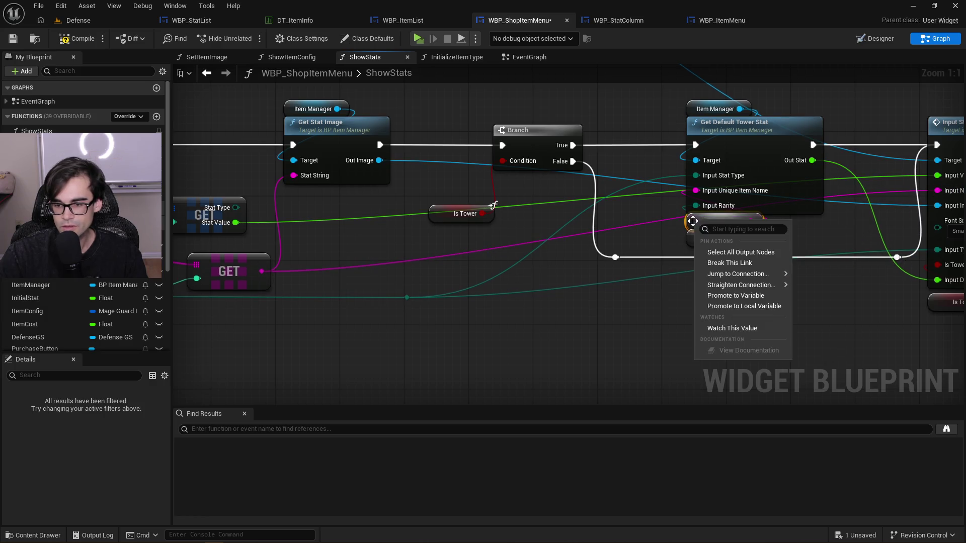
{"action": "left_click", "coordinate": [754, 297]}
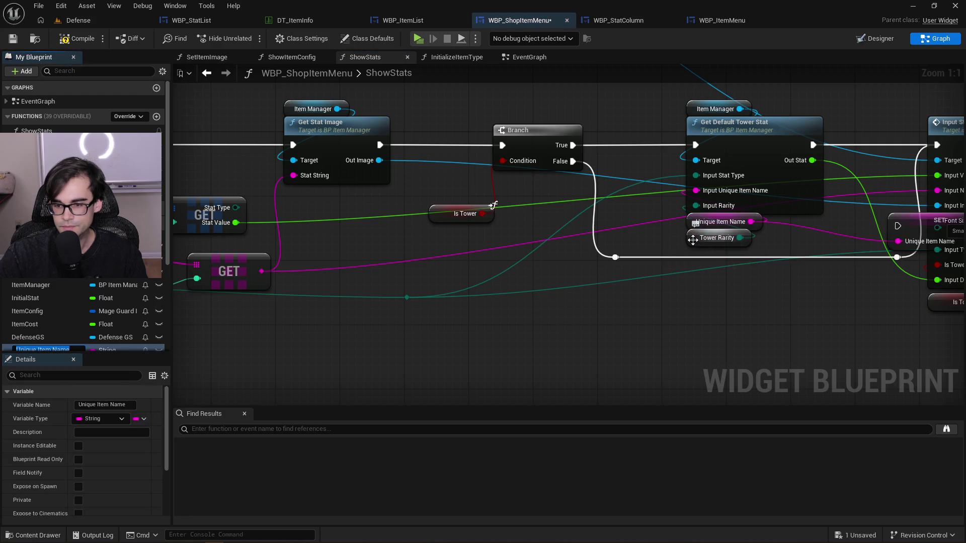
{"action": "right_click", "coordinate": [694, 241]}
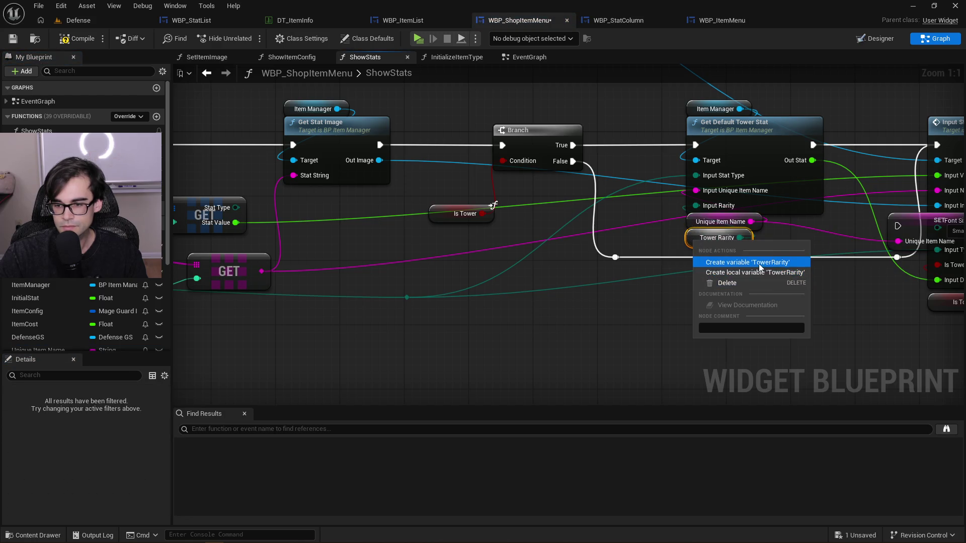
{"action": "left_click", "coordinate": [758, 262]}
{"action": "left_click", "coordinate": [758, 234]}
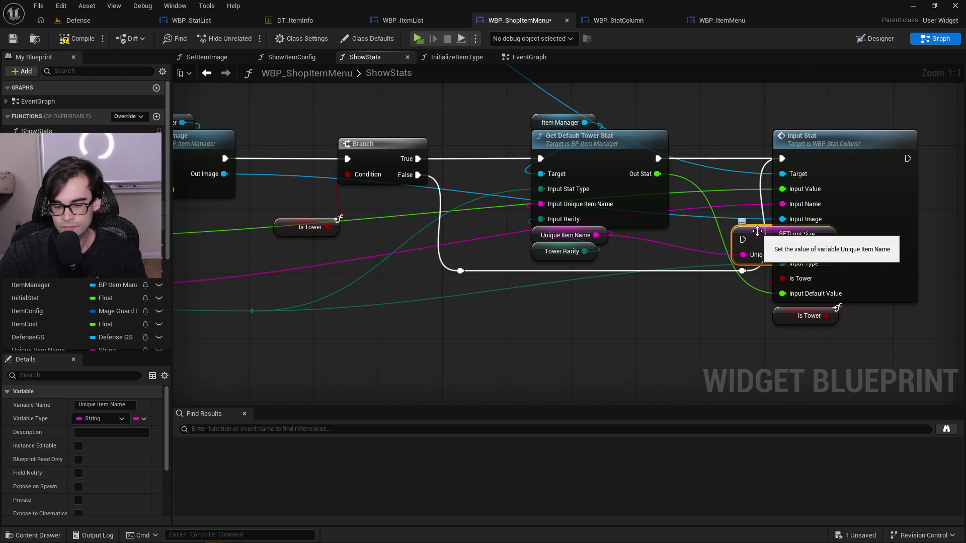
{"action": "key", "text": "Delete"}
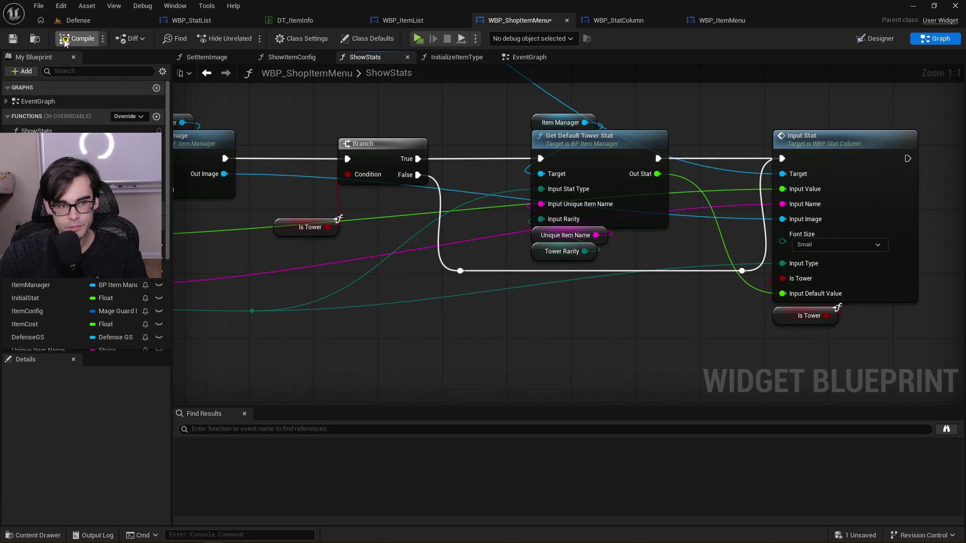
{"action": "scroll", "coordinate": [264, 121], "scroll_direction": "down", "scroll_amount": 6}
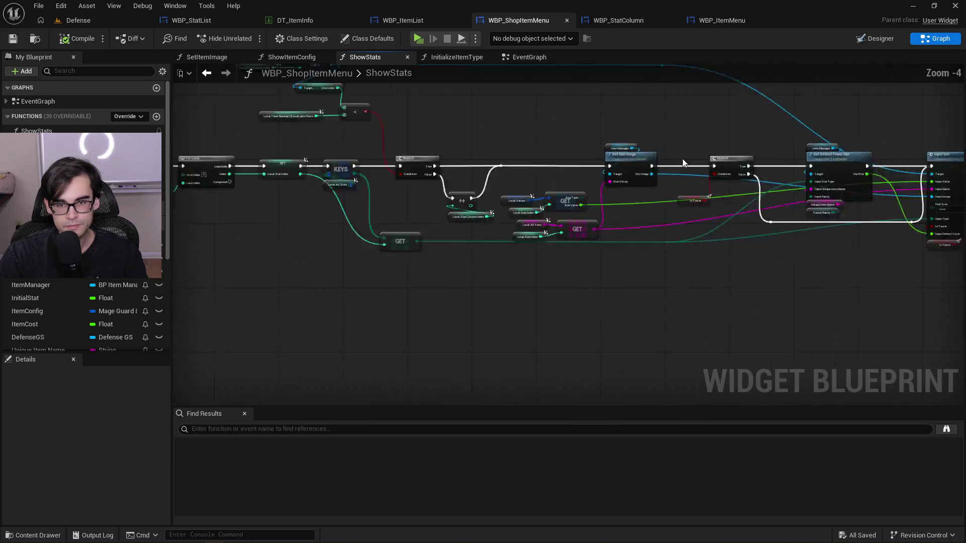
Use Find References on ShowStats to jump to its call in InitializeItemType
{"action": "scroll", "coordinate": [444, 176], "scroll_direction": "up", "scroll_amount": 3}
{"action": "scroll", "coordinate": [445, 176], "scroll_direction": "up", "scroll_amount": 2}
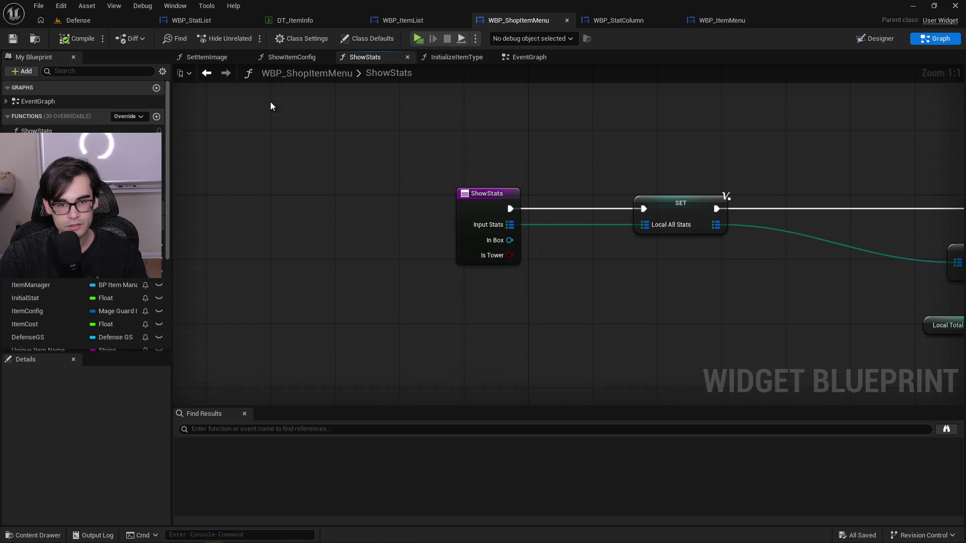
{"action": "left_click", "coordinate": [56, 130]}
{"action": "right_click", "coordinate": [55, 130]}
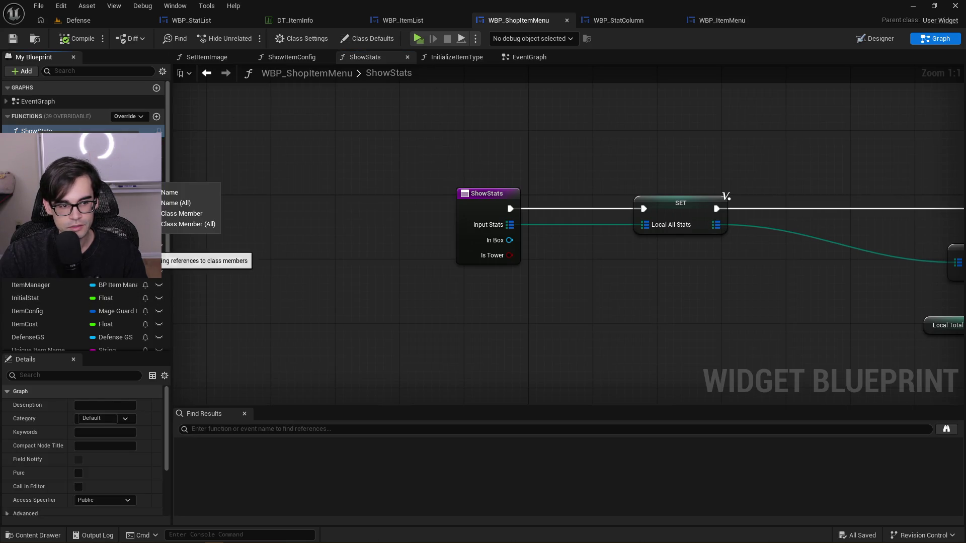
{"action": "left_click", "coordinate": [186, 206]}
{"action": "scroll", "coordinate": [224, 477], "scroll_direction": "down", "scroll_amount": 1}
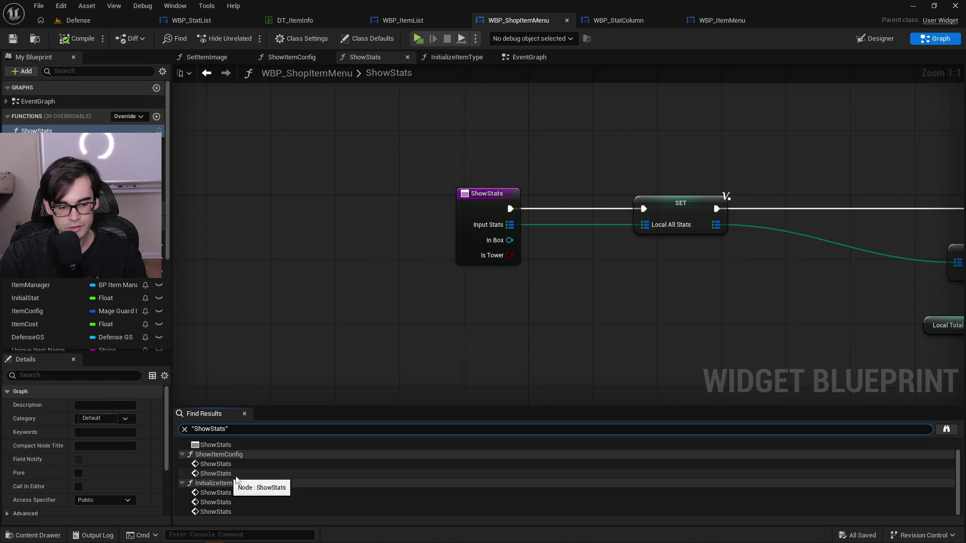
{"action": "left_click", "coordinate": [221, 493]}
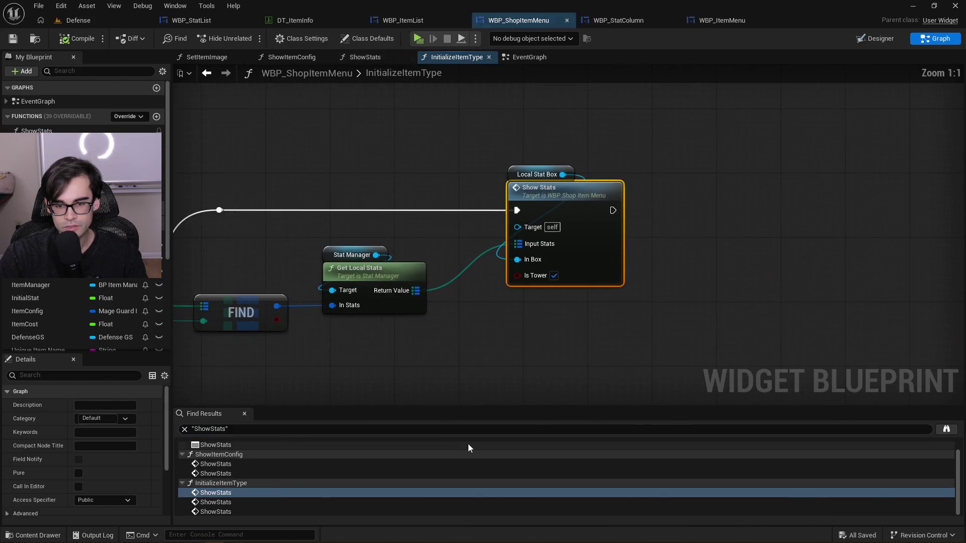
{"action": "scroll", "coordinate": [535, 282], "scroll_direction": "down", "scroll_amount": 2}
Shift the four nodes after the first SET rightward to make room in the chain
{"action": "left_click_drag", "start_coordinate": [488, 331], "coordinate": [674, 250]}
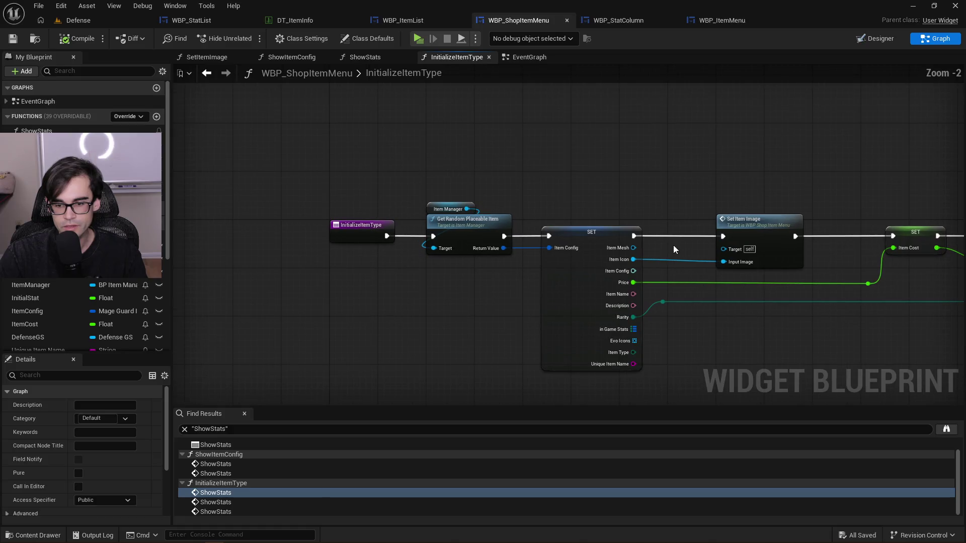
{"action": "scroll", "coordinate": [334, 191], "scroll_direction": "down", "scroll_amount": 3}
{"action": "scroll", "coordinate": [327, 192], "scroll_direction": "down", "scroll_amount": 3}
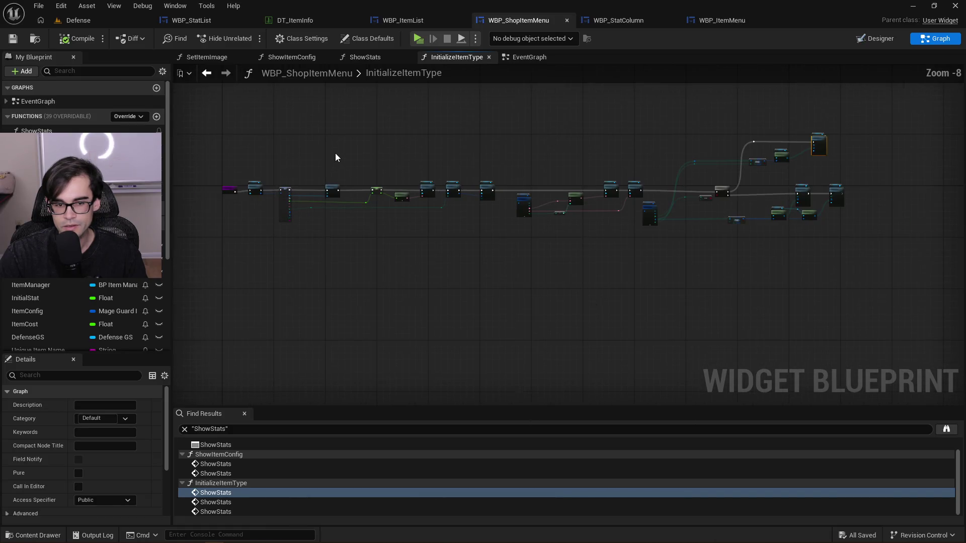
{"action": "left_click_drag", "start_coordinate": [346, 137], "coordinate": [393, 185]}
{"action": "scroll", "coordinate": [330, 178], "scroll_direction": "up", "scroll_amount": 8}
{"action": "left_click_drag", "start_coordinate": [509, 198], "coordinate": [727, 198]}
{"action": "left_click", "coordinate": [496, 196]}
Add a SET Unique Item Name node fed by the item's Unique Item Name, placed in the chain
{"action": "left_click_drag", "start_coordinate": [306, 389], "coordinate": [370, 218]}
{"action": "key", "text": "Escape"}
{"action": "scroll", "coordinate": [76, 312], "scroll_direction": "down", "scroll_amount": 2}
{"action": "left_click", "coordinate": [38, 302]}
{"action": "left_click_drag", "start_coordinate": [38, 302], "coordinate": [483, 257]}
{"action": "key", "text": "Escape"}
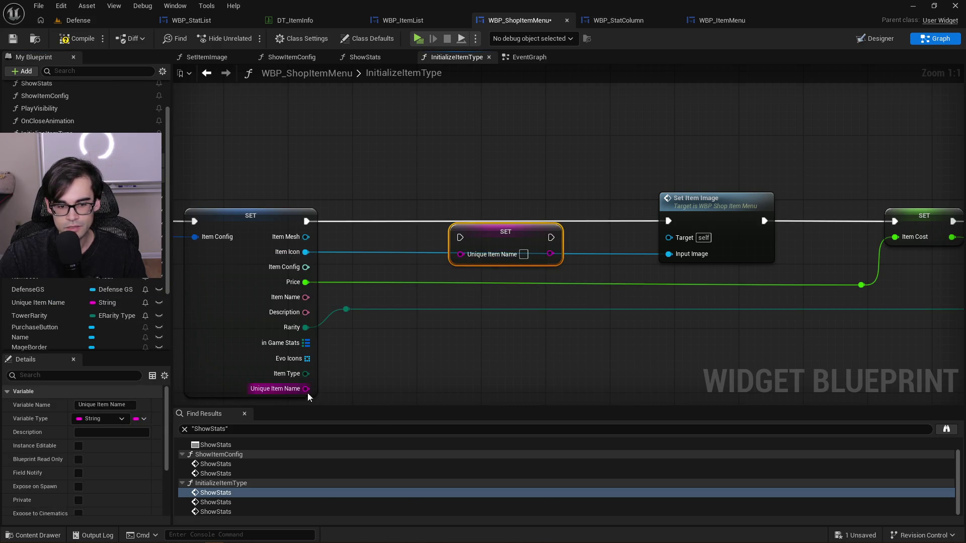
{"action": "left_click_drag", "start_coordinate": [306, 388], "coordinate": [467, 253]}
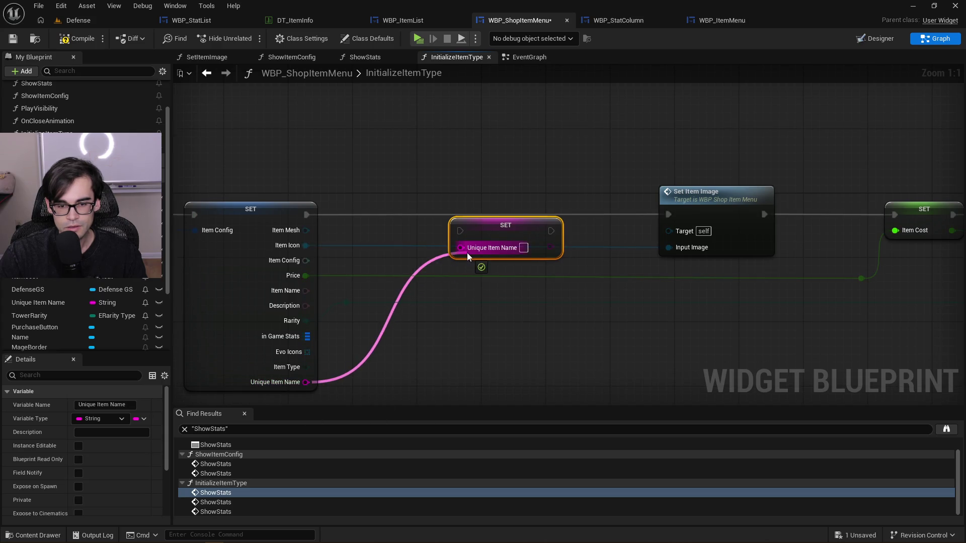
{"action": "mouse_move", "coordinate": [514, 219]}
{"action": "left_mouse_down"}
{"action": "mouse_move", "coordinate": [585, 203]}
{"action": "mouse_move", "coordinate": [670, 218]}
{"action": "left_mouse_up"}
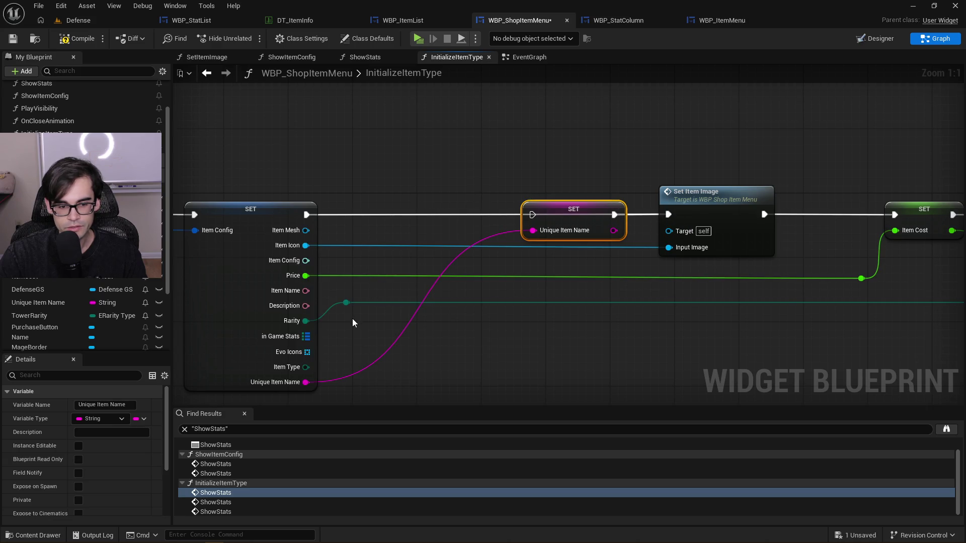
Add a SET Tower Rarity node after the first SET, fed by the item's Rarity
{"action": "mouse_move", "coordinate": [29, 316]}
{"action": "left_mouse_down"}
{"action": "mouse_move", "coordinate": [456, 212]}
{"action": "mouse_move", "coordinate": [473, 250]}
{"action": "left_mouse_up"}
{"action": "left_click", "coordinate": [482, 235]}
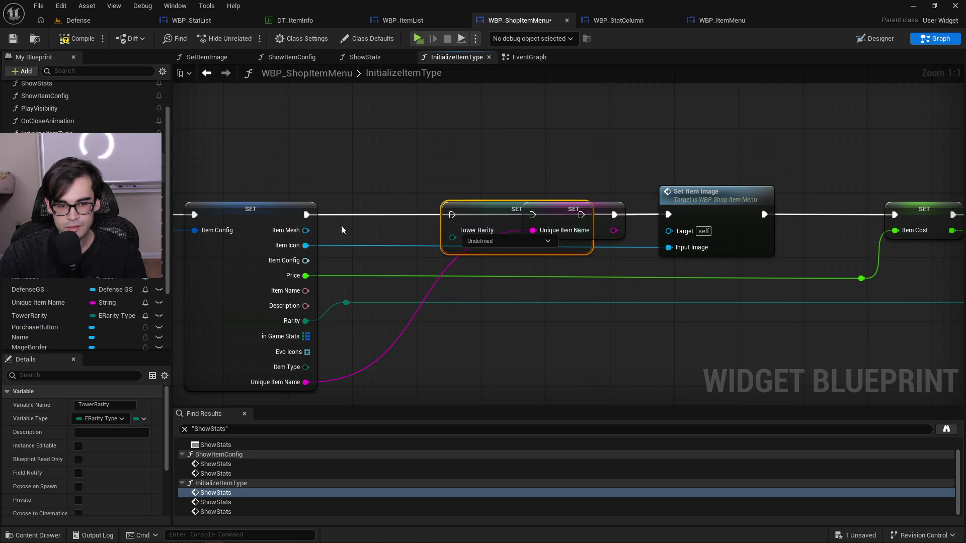
{"action": "left_click_drag", "start_coordinate": [466, 203], "coordinate": [385, 204]}
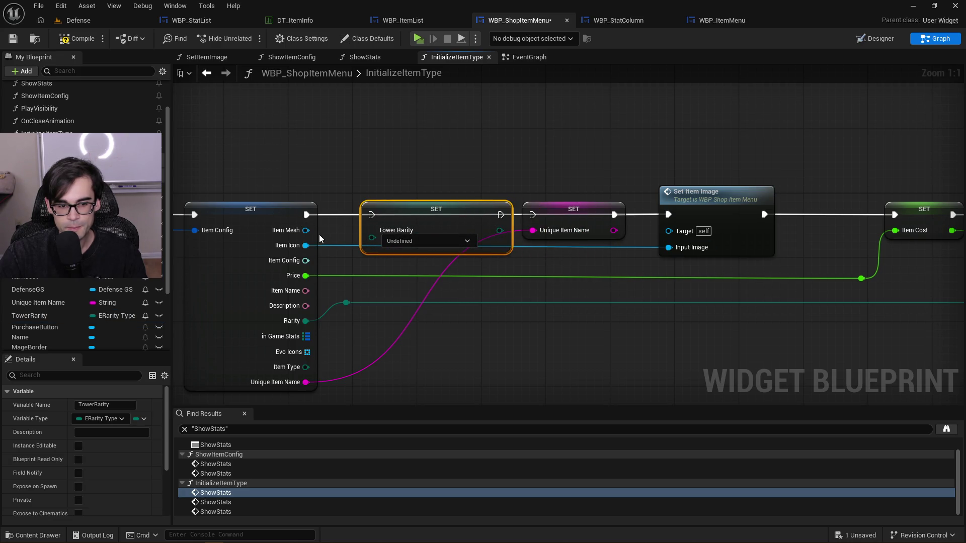
{"action": "left_click_drag", "start_coordinate": [306, 217], "coordinate": [371, 214]}
{"action": "mouse_move", "coordinate": [501, 214]}
{"action": "left_mouse_down"}
{"action": "mouse_move", "coordinate": [541, 216]}
{"action": "mouse_move", "coordinate": [525, 217]}
{"action": "left_mouse_up"}
{"action": "left_click_drag", "start_coordinate": [347, 303], "coordinate": [373, 239]}
Compile and save WBP_ShopItemMenu, then pan back to the FIND and Show Stats nodes
{"action": "left_click", "coordinate": [70, 42]}
{"action": "key", "text": "ctrl+s"}
{"action": "scroll", "coordinate": [403, 187], "scroll_direction": "down", "scroll_amount": 3}
{"action": "left_click_drag", "start_coordinate": [403, 187], "coordinate": [213, 177]}
{"action": "scroll", "coordinate": [213, 177], "scroll_direction": "down", "scroll_amount": 2}
{"action": "left_click_drag", "start_coordinate": [275, 207], "coordinate": [459, 187]}
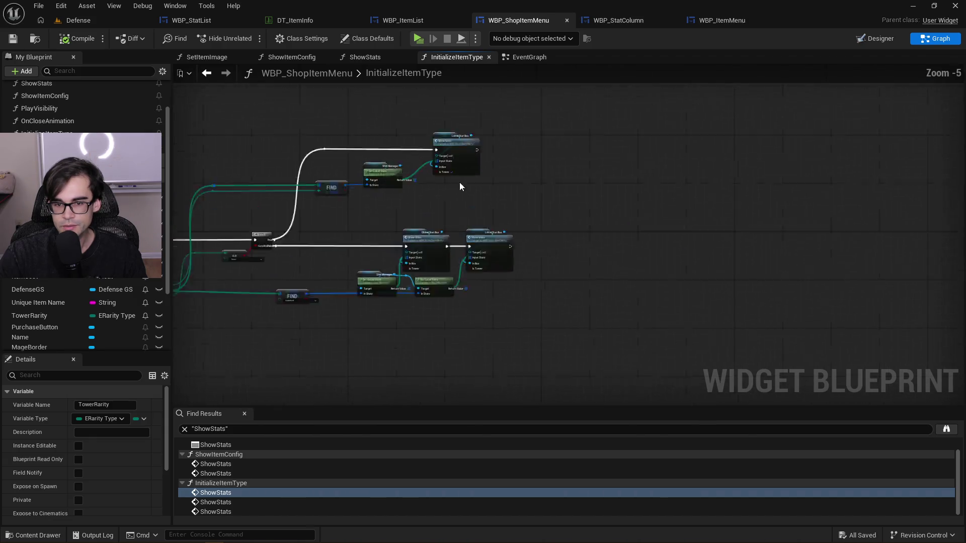
{"action": "scroll", "coordinate": [459, 186], "scroll_direction": "up", "scroll_amount": 2}
Open ShowStats from the Show Stats node and bring the Branch and Input Stat nodes into view
{"action": "double_click", "coordinate": [473, 168]}
{"action": "scroll", "coordinate": [317, 246], "scroll_direction": "down", "scroll_amount": 4}
{"action": "scroll", "coordinate": [670, 224], "scroll_direction": "up", "scroll_amount": 1}
{"action": "scroll", "coordinate": [669, 223], "scroll_direction": "down", "scroll_amount": 4}
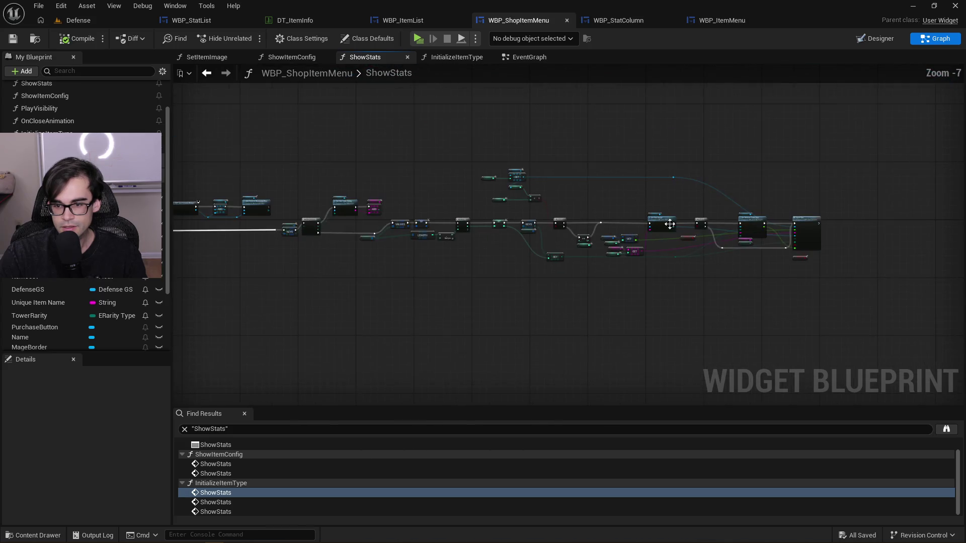
{"action": "scroll", "coordinate": [669, 224], "scroll_direction": "up", "scroll_amount": 4}
{"action": "mouse_move", "coordinate": [369, 190]}
{"action": "left_mouse_down"}
{"action": "mouse_move", "coordinate": [416, 141]}
{"action": "mouse_move", "coordinate": [451, 212]}
{"action": "mouse_move", "coordinate": [484, 197]}
{"action": "mouse_move", "coordinate": [784, 197]}
{"action": "left_mouse_up"}
{"action": "scroll", "coordinate": [612, 207], "scroll_direction": "down", "scroll_amount": 4}
{"action": "scroll", "coordinate": [478, 207], "scroll_direction": "up", "scroll_amount": 4}
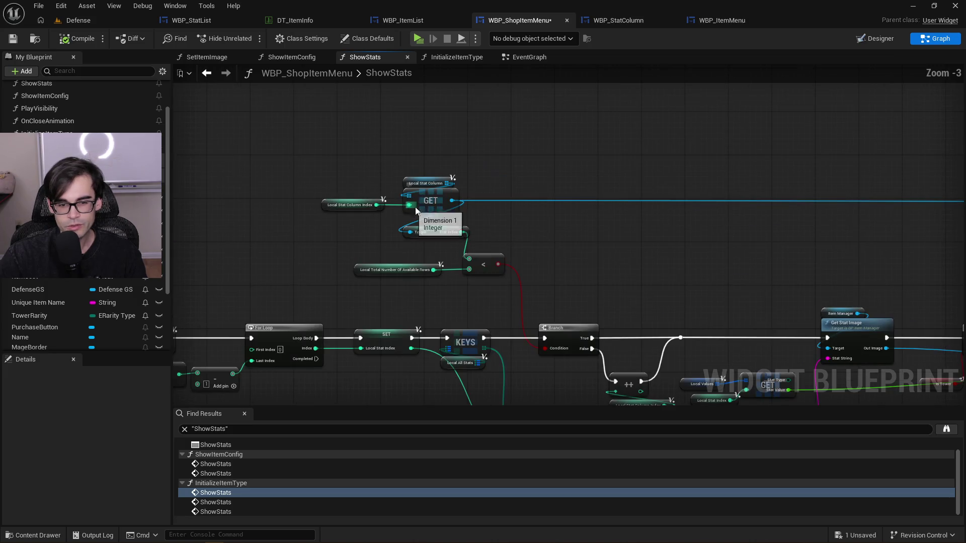
{"action": "left_click_drag", "start_coordinate": [485, 225], "coordinate": [331, 221]}
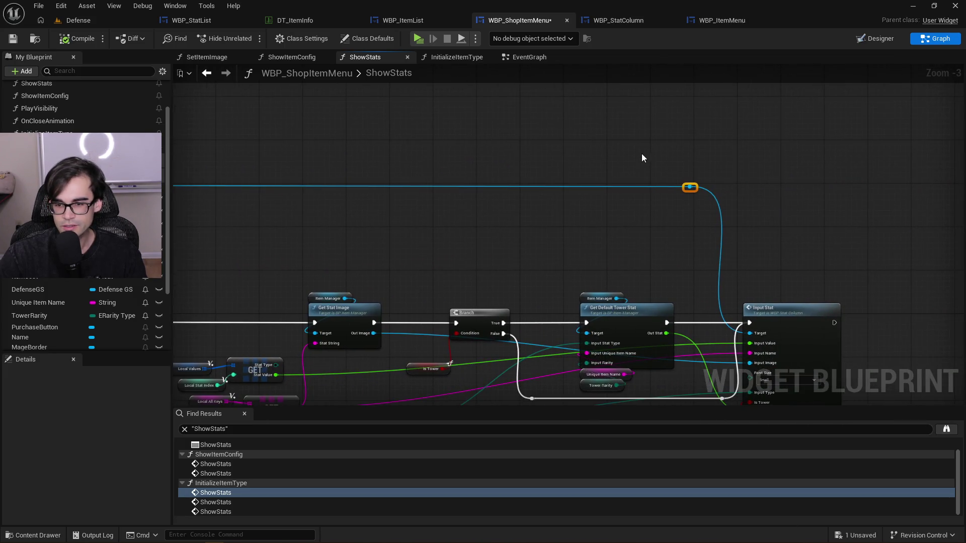
{"action": "left_click_drag", "start_coordinate": [641, 158], "coordinate": [854, 192]}
{"action": "scroll", "coordinate": [668, 191], "scroll_direction": "down", "scroll_amount": 1}
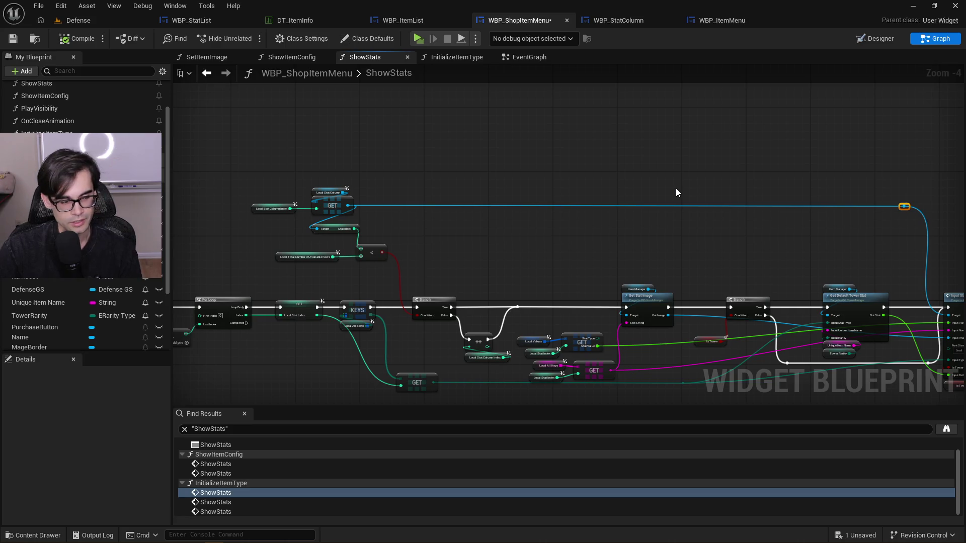
{"action": "left_click_drag", "start_coordinate": [883, 231], "coordinate": [637, 237]}
{"action": "scroll", "coordinate": [631, 252], "scroll_direction": "up", "scroll_amount": 2}
{"action": "left_click_drag", "start_coordinate": [622, 288], "coordinate": [599, 135]}
{"action": "left_click_drag", "start_coordinate": [411, 261], "coordinate": [574, 263]}
Add and arrange reroute points on the magenta and teal wires
{"action": "double_click", "coordinate": [477, 278]}
{"action": "mouse_move", "coordinate": [477, 277]}
{"action": "left_mouse_down"}
{"action": "mouse_move", "coordinate": [707, 301]}
{"action": "mouse_move", "coordinate": [830, 288]}
{"action": "left_mouse_up"}
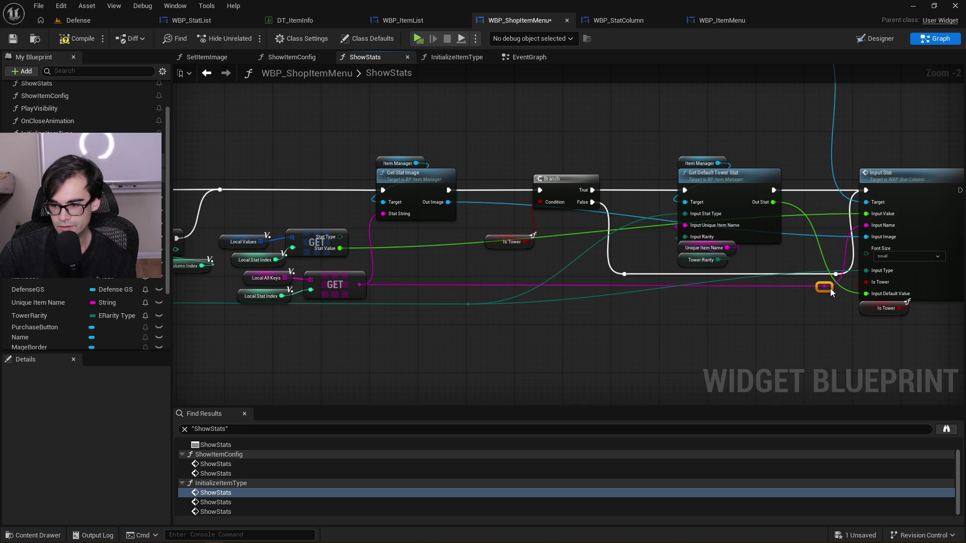
{"action": "left_click", "coordinate": [764, 312]}
{"action": "double_click", "coordinate": [608, 301]}
{"action": "left_click_drag", "start_coordinate": [608, 300], "coordinate": [844, 309]}
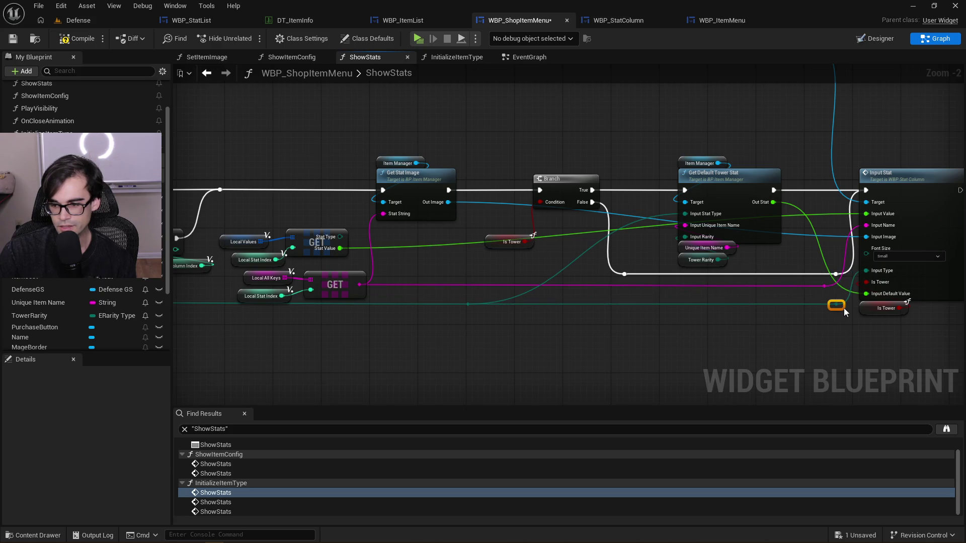
{"action": "left_click", "coordinate": [468, 305]}
{"action": "left_click_drag", "start_coordinate": [468, 304], "coordinate": [642, 305]}
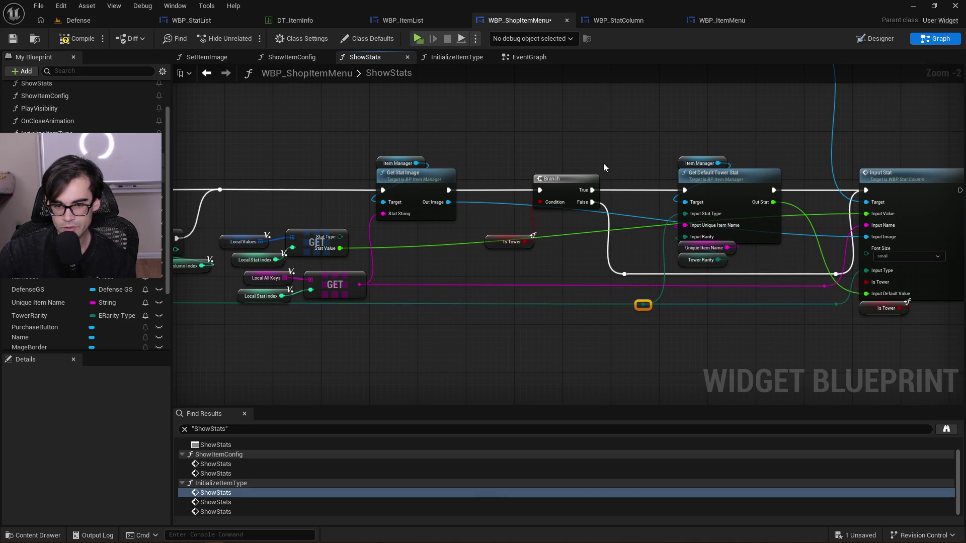
Add reroute points on the Out Image and blue wires, then compile the widget
{"action": "double_click", "coordinate": [483, 202]}
{"action": "left_click_drag", "start_coordinate": [487, 204], "coordinate": [465, 267]}
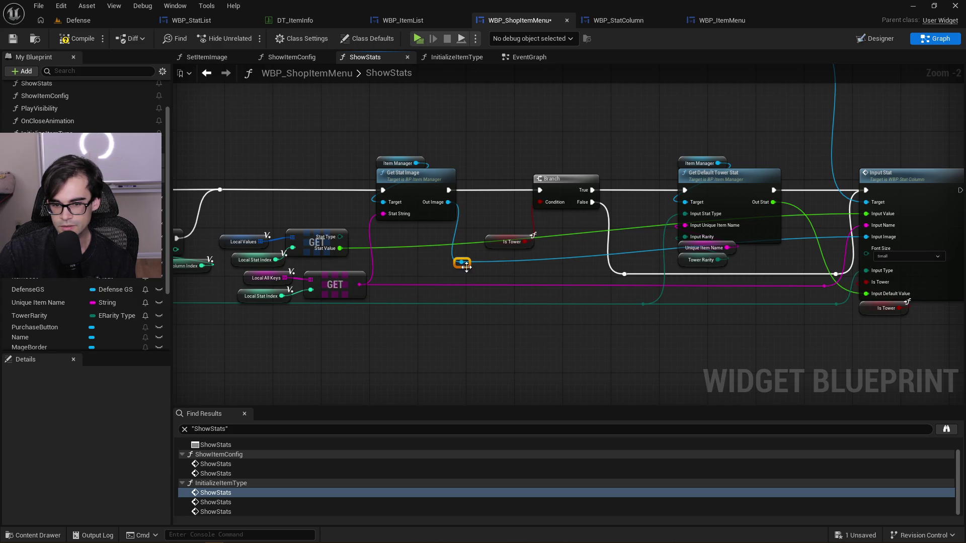
{"action": "double_click", "coordinate": [776, 257]}
{"action": "left_click_drag", "start_coordinate": [777, 257], "coordinate": [838, 272]}
{"action": "left_click", "coordinate": [830, 241]}
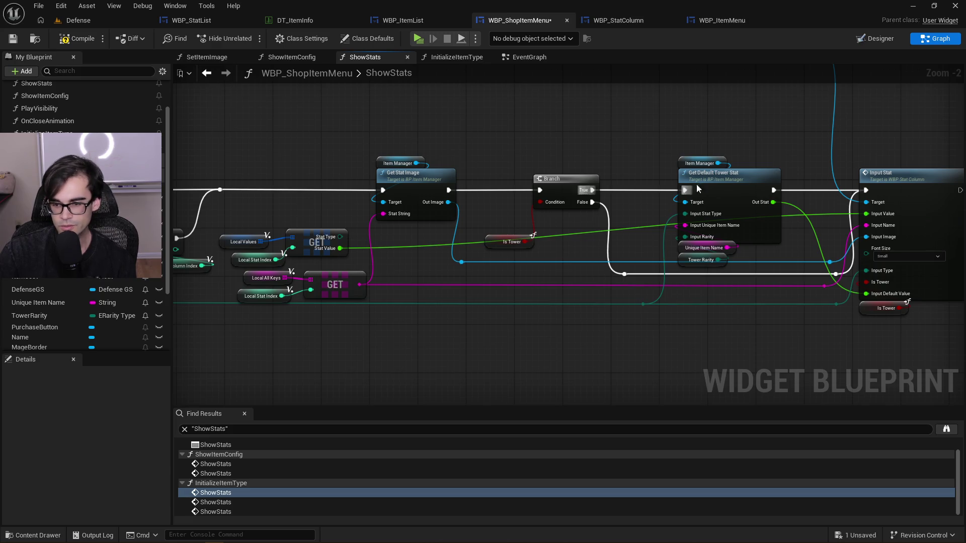
{"action": "scroll", "coordinate": [529, 237], "scroll_direction": "down", "scroll_amount": 4}
{"action": "left_click", "coordinate": [79, 39]}
Start the game preview on the Defense level and open the Shop page
{"action": "left_click", "coordinate": [94, 27]}
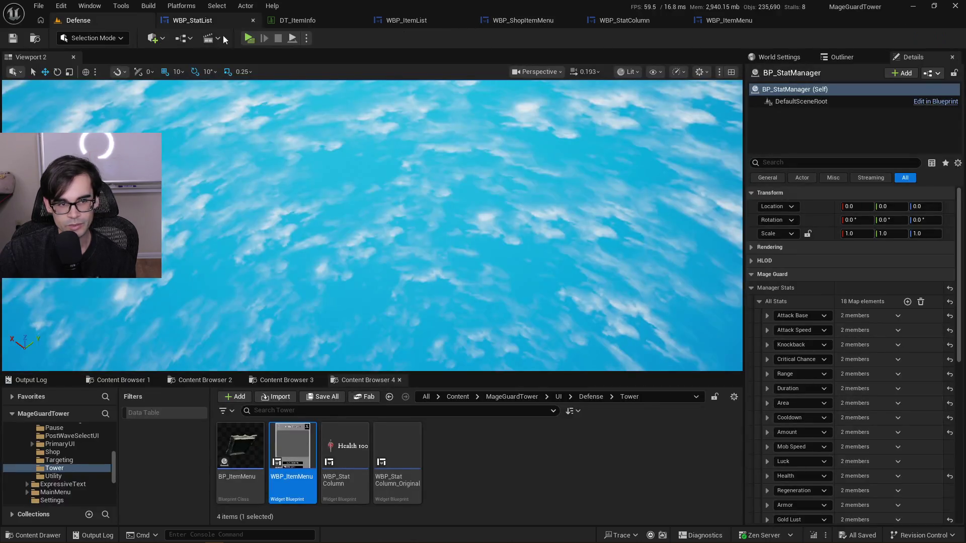
{"action": "left_click", "coordinate": [255, 44]}
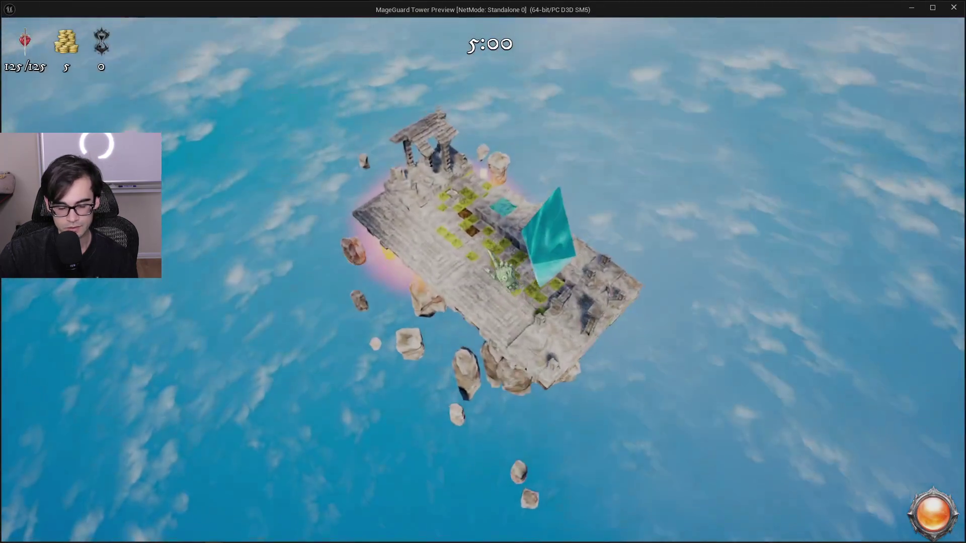
{"action": "key", "text": "Escape"}
{"action": "key", "text": "Escape"}
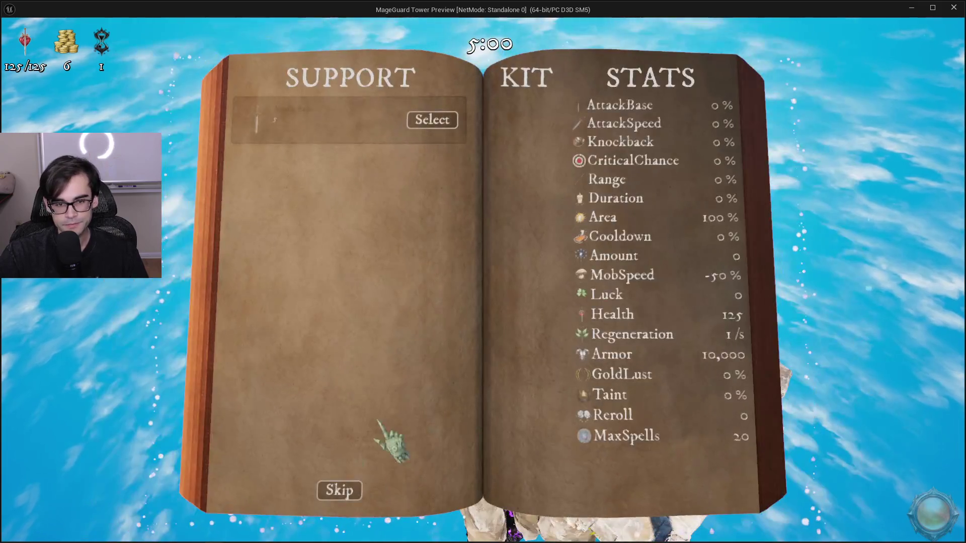
{"action": "left_click", "coordinate": [340, 491]}
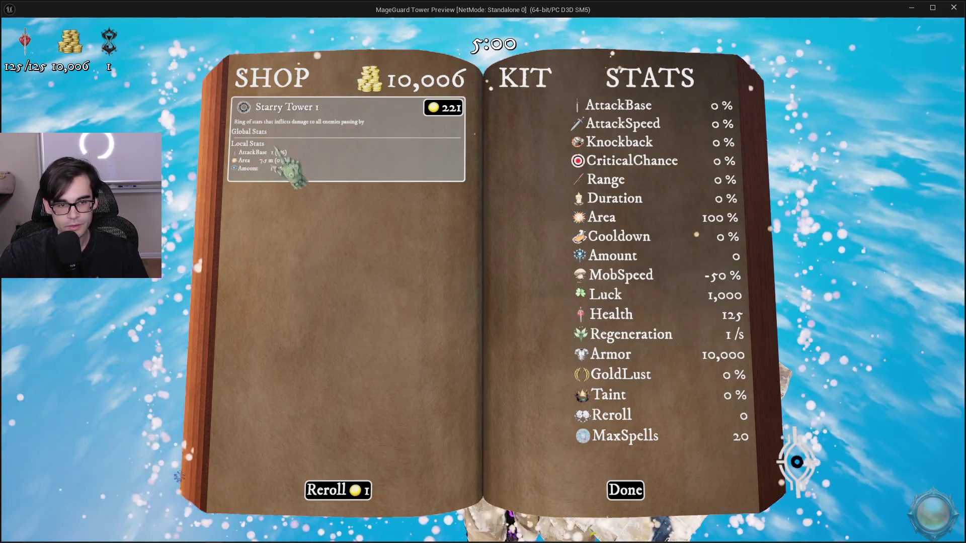
Reroll the shop three times to inspect the tower cards' stat percent changes
{"action": "left_click", "coordinate": [340, 493]}
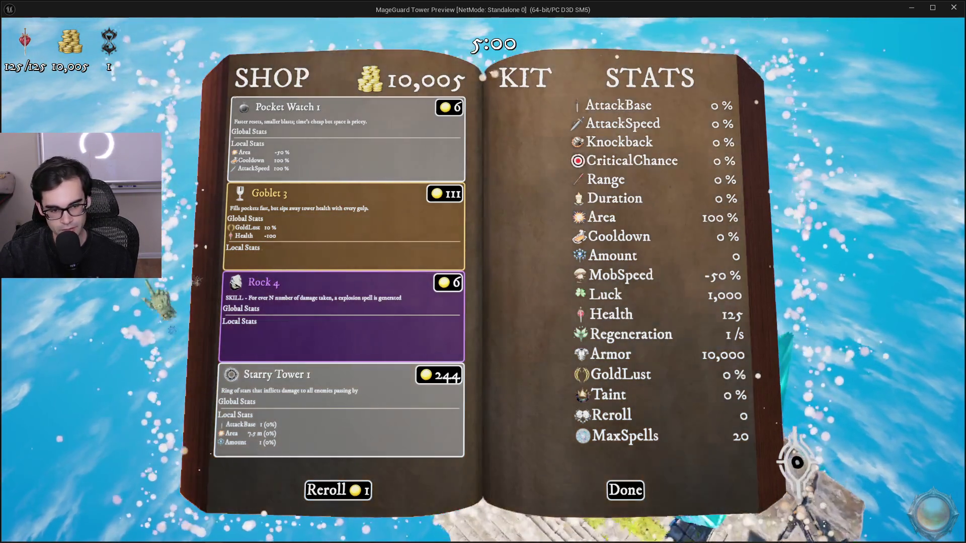
{"action": "left_click", "coordinate": [337, 490]}
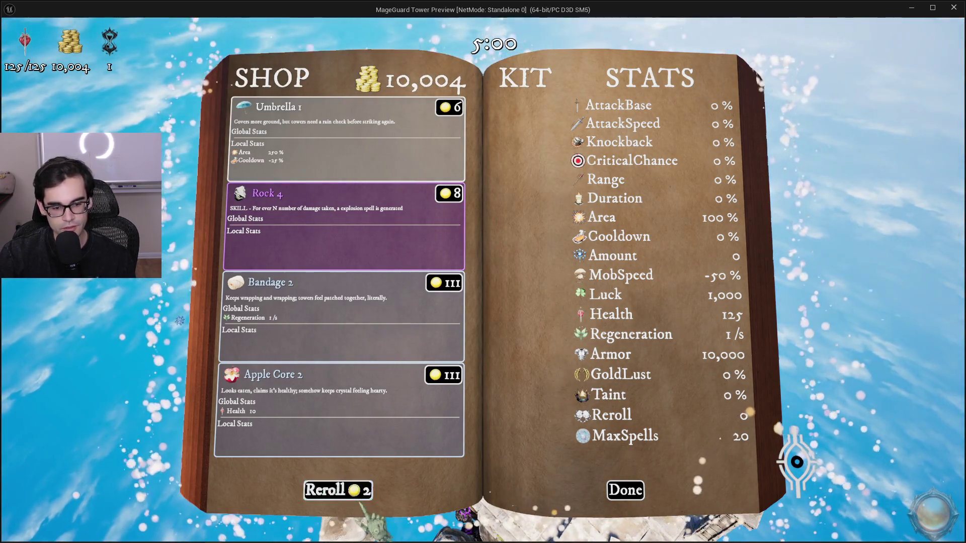
{"action": "left_click", "coordinate": [362, 491]}
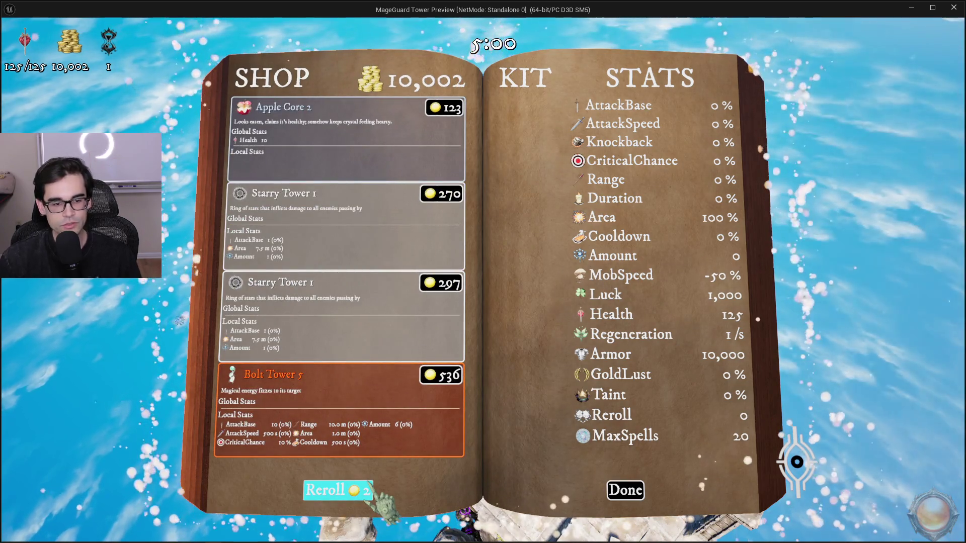
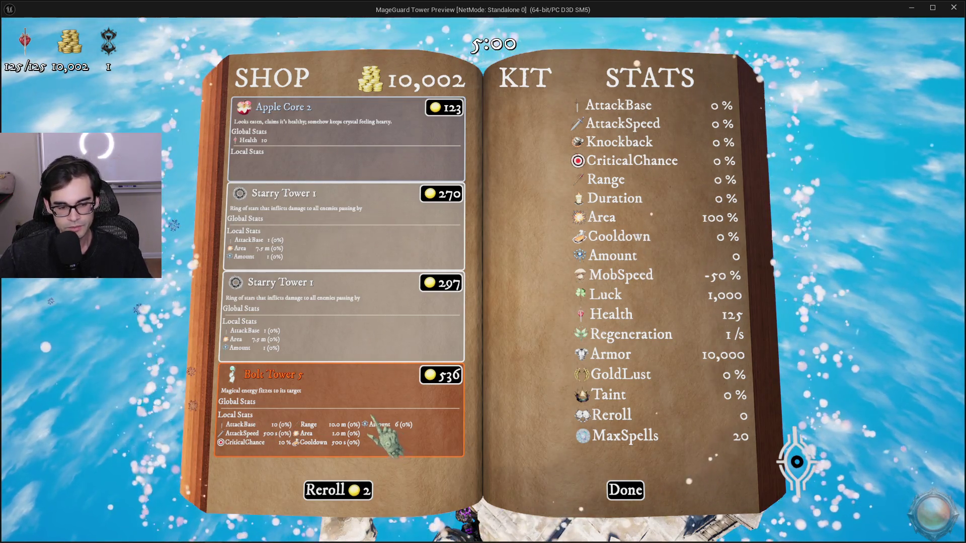
Stop the game preview and look over WBP_ItemMenu's ShowStats graph and layout
{"action": "key", "text": "Escape"}
{"action": "left_click", "coordinate": [729, 23]}
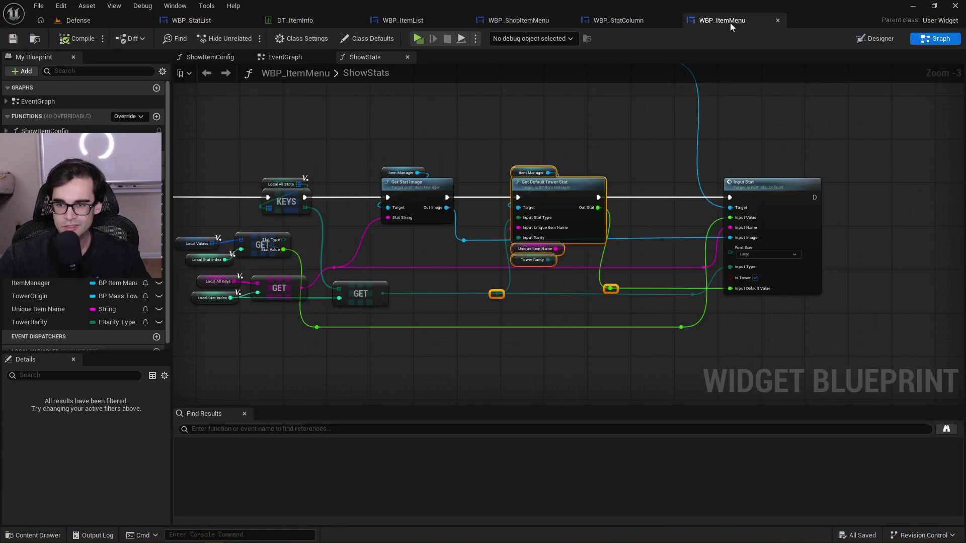
{"action": "scroll", "coordinate": [549, 161], "scroll_direction": "down", "scroll_amount": 2}
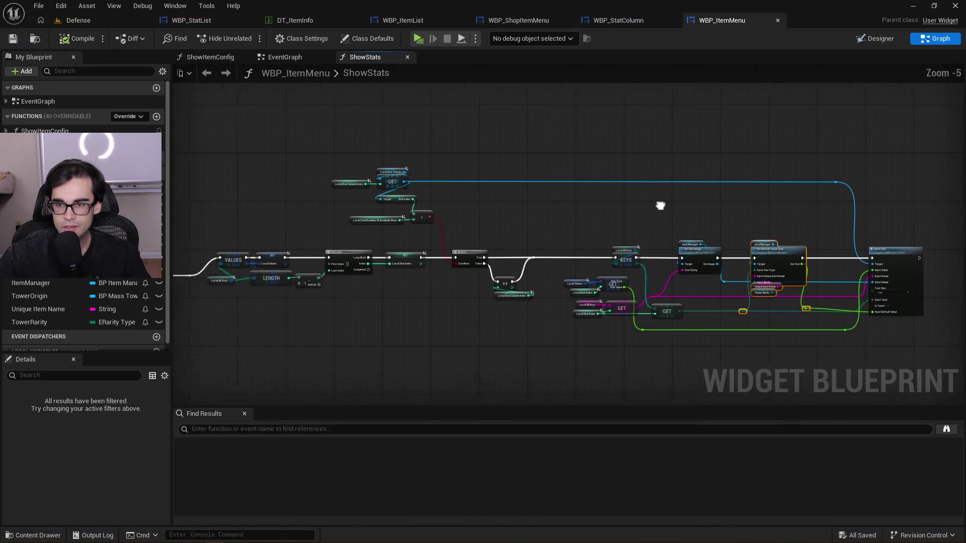
{"action": "left_click_drag", "start_coordinate": [552, 213], "coordinate": [876, 172]}
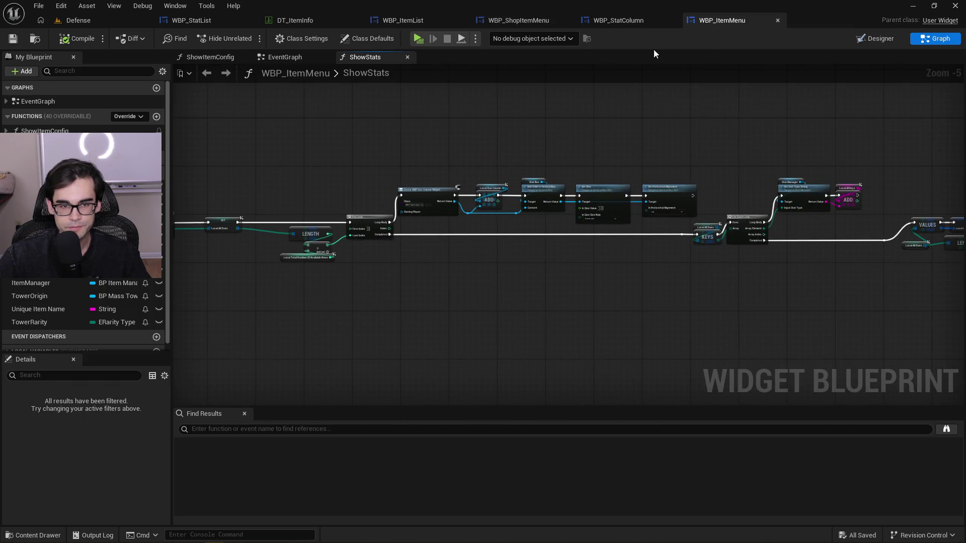
{"action": "left_click", "coordinate": [881, 39]}
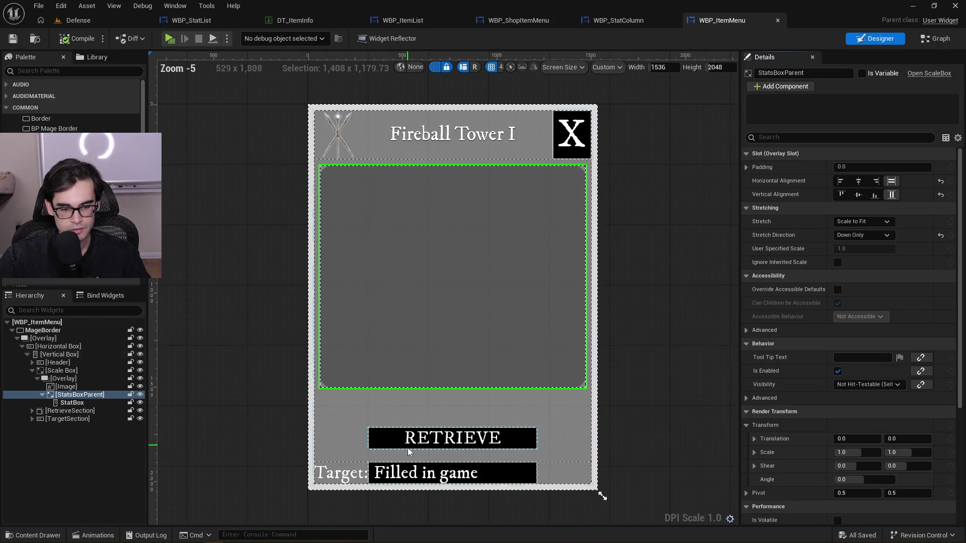
Close WBP_ItemMenu and open WBP_ShopItemMenu in the Designer view
{"action": "left_click", "coordinate": [777, 21]}
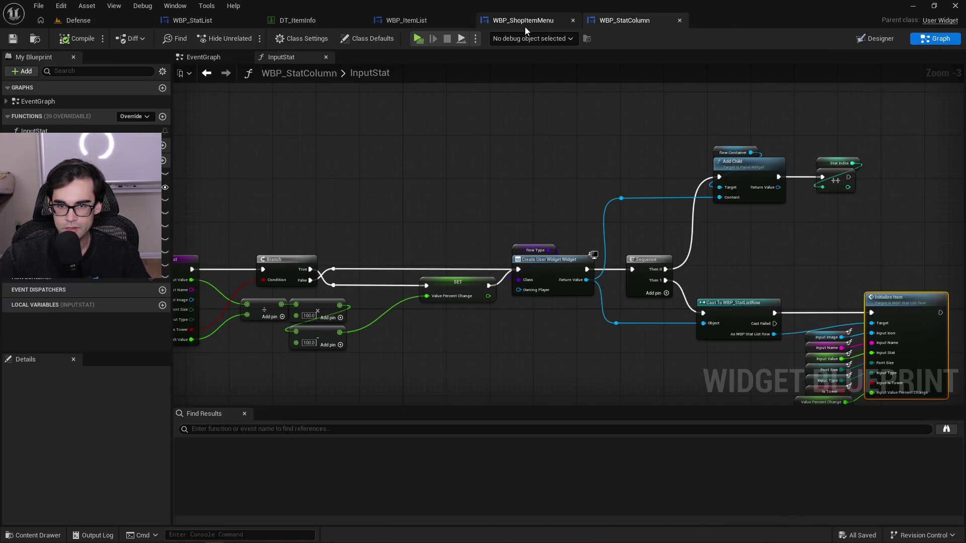
{"action": "left_click", "coordinate": [524, 26]}
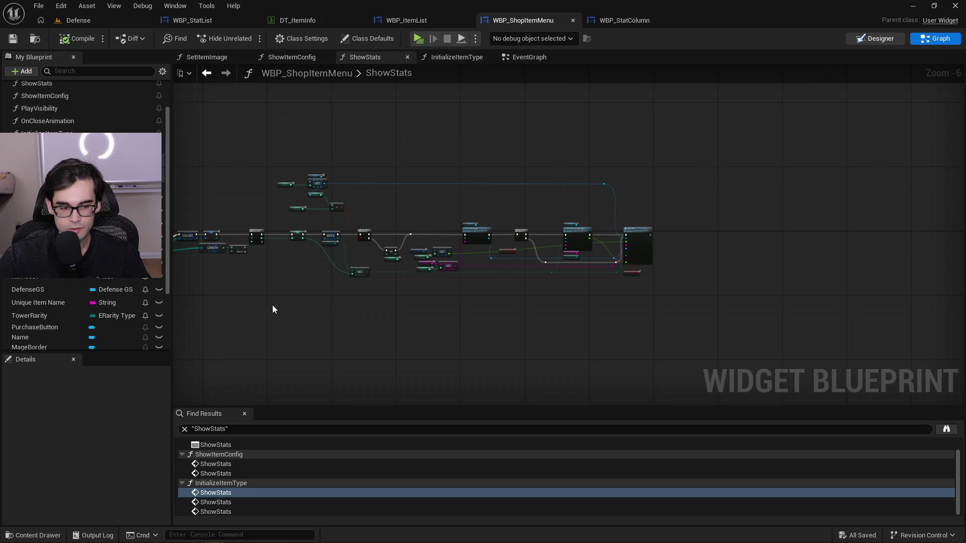
{"action": "key", "text": "alt+Left"}
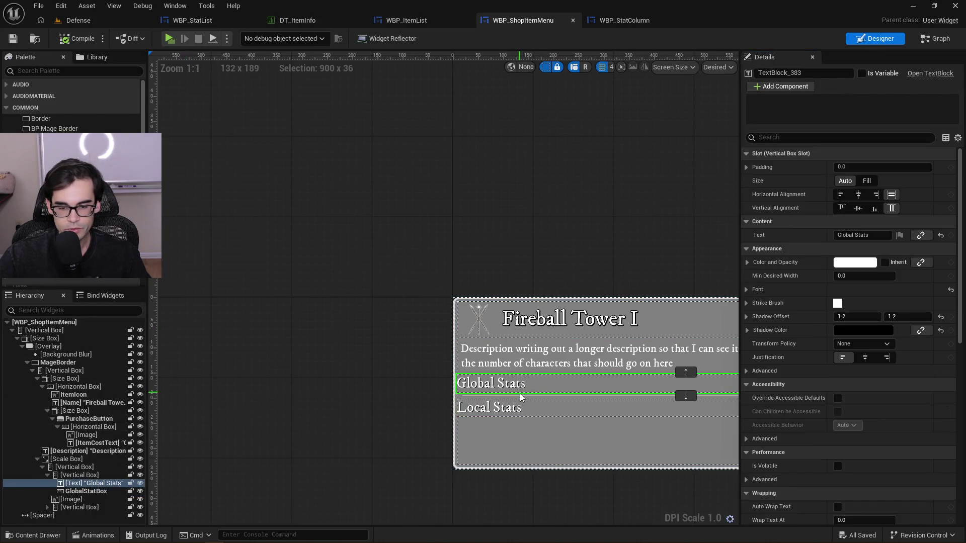
Select the stats texts and image in WBP_ShopItemMenu and centre the widget on the canvas
{"action": "left_click", "coordinate": [529, 397], "text": "ctrl"}
{"action": "left_click", "coordinate": [534, 410], "text": "ctrl"}
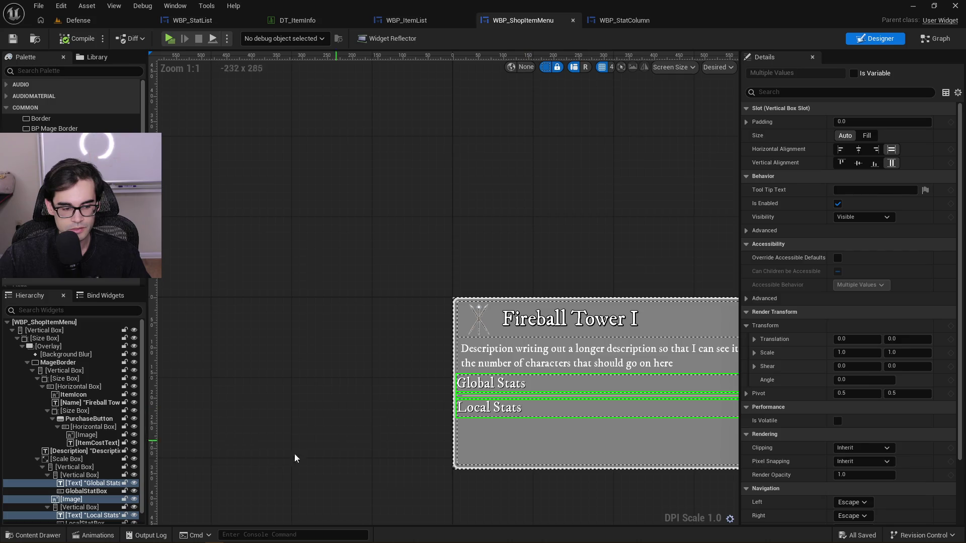
{"action": "scroll", "coordinate": [54, 498], "scroll_direction": "down", "scroll_amount": 1}
{"action": "left_click", "coordinate": [49, 497]}
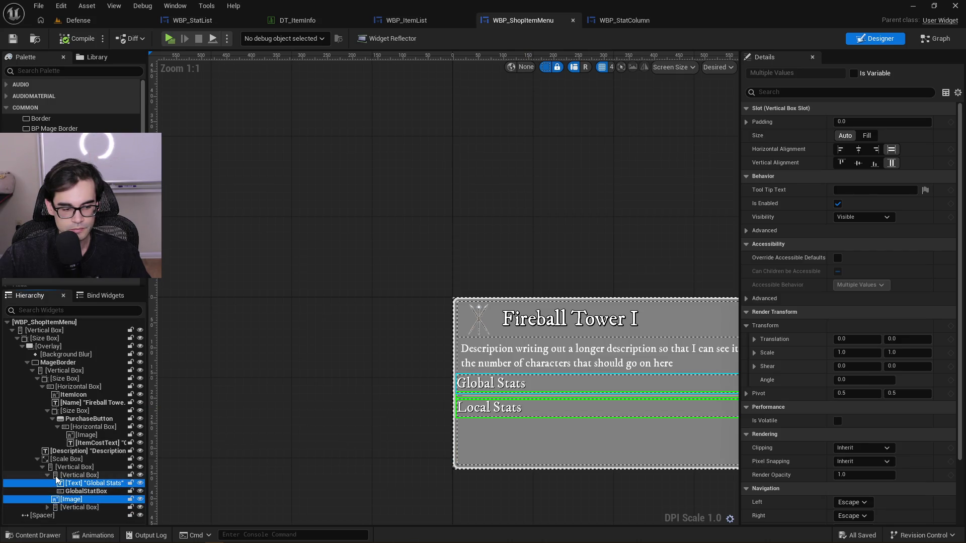
{"action": "left_click", "coordinate": [96, 483]}
{"action": "left_click_drag", "start_coordinate": [428, 301], "coordinate": [300, 257]}
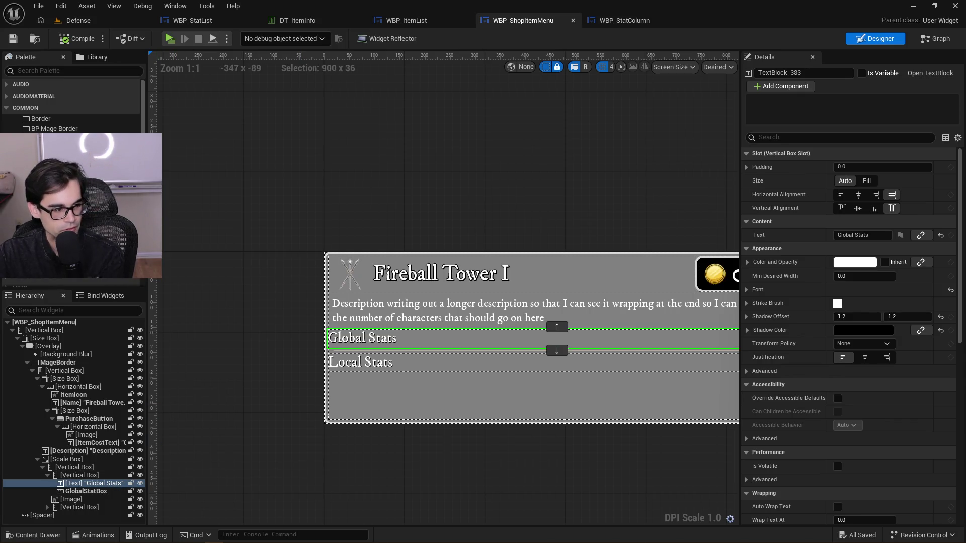
Widen the Hierarchy panel and inspect the stats sections, the image and LocalStatBox
{"action": "left_click_drag", "start_coordinate": [147, 252], "coordinate": [206, 252]}
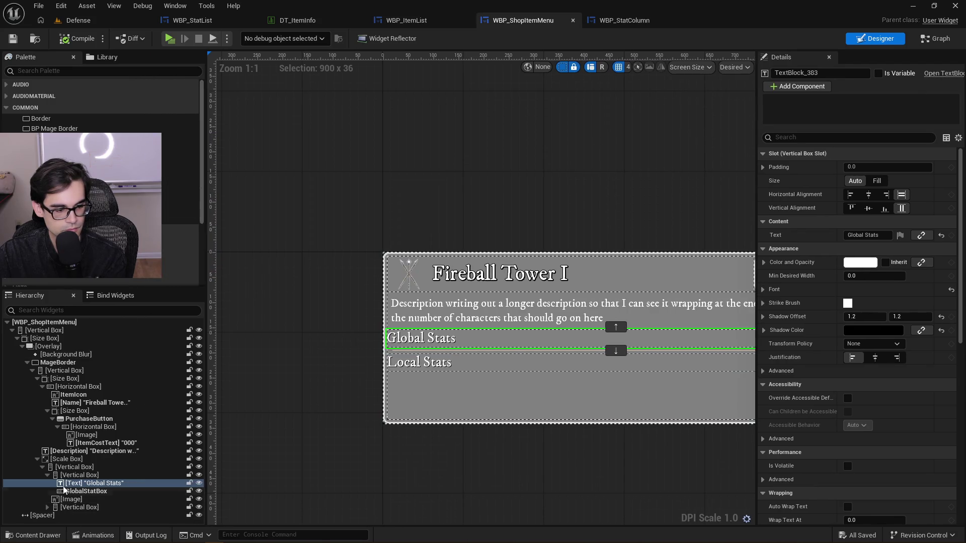
{"action": "left_click", "coordinate": [48, 475]}
{"action": "left_click", "coordinate": [63, 484]}
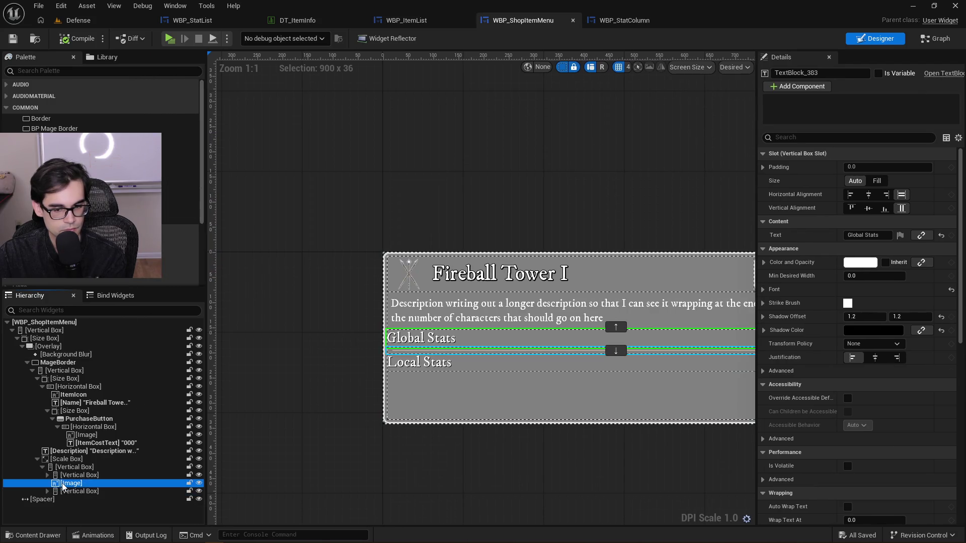
{"action": "left_click", "coordinate": [84, 467]}
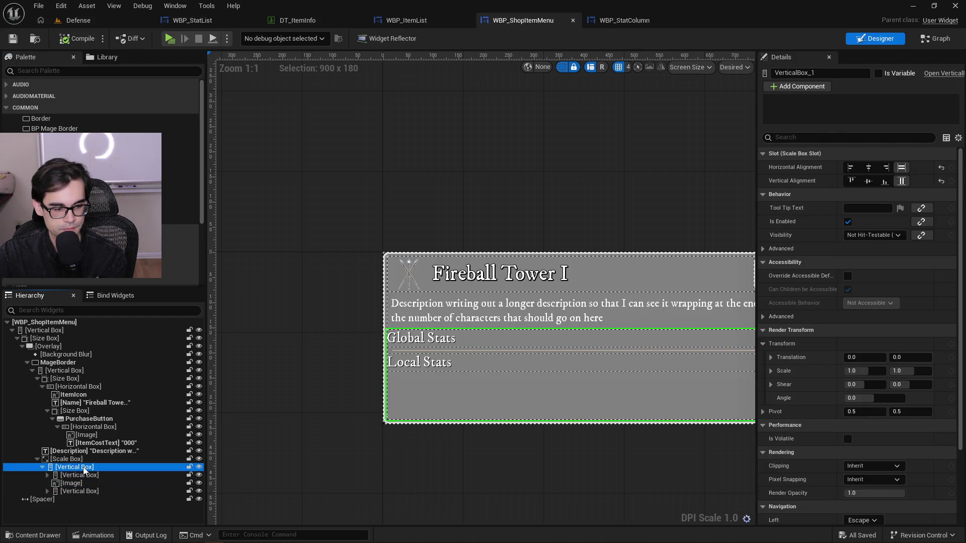
{"action": "left_click", "coordinate": [76, 483]}
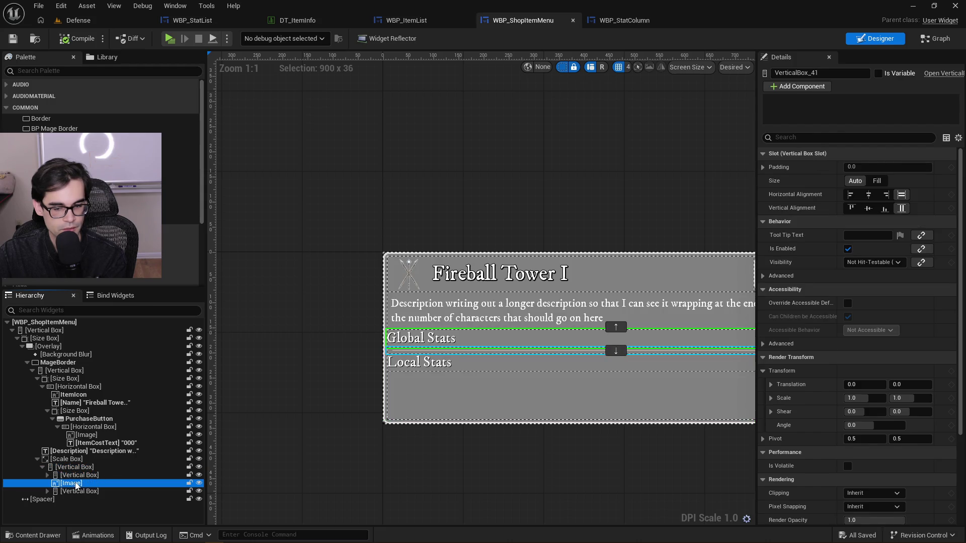
{"action": "left_click", "coordinate": [78, 492]}
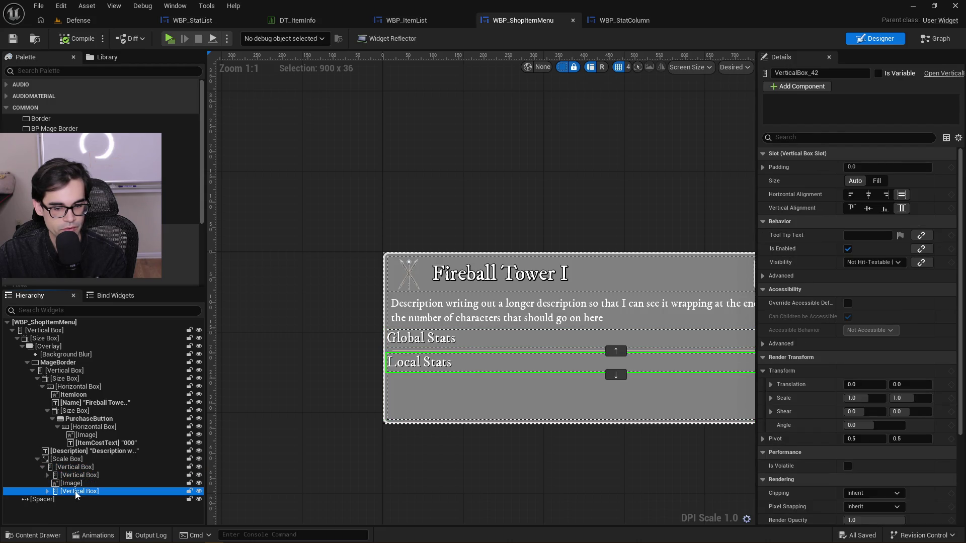
{"action": "left_click", "coordinate": [48, 491]}
{"action": "left_click", "coordinate": [104, 507]}
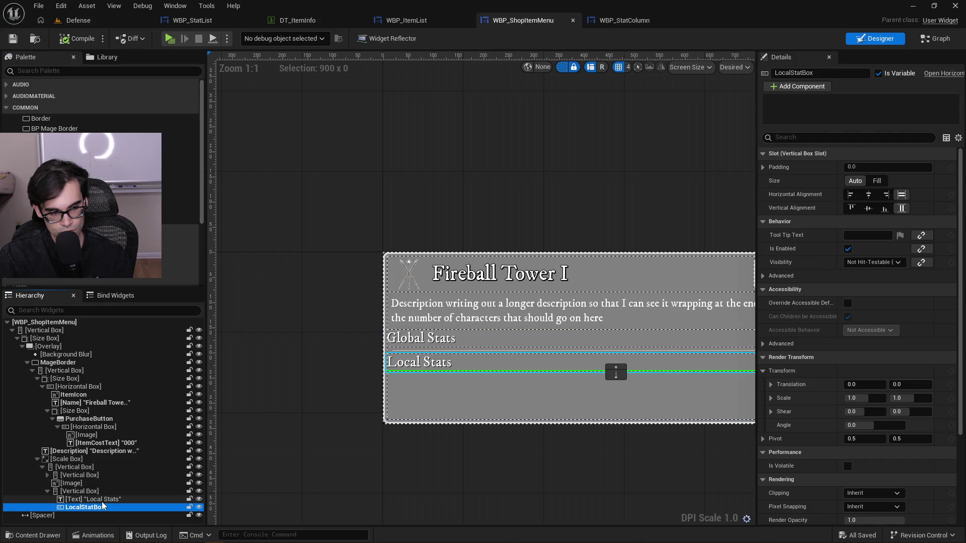
Show the Replace With options for the box holding both stats sections
{"action": "left_click", "coordinate": [101, 468]}
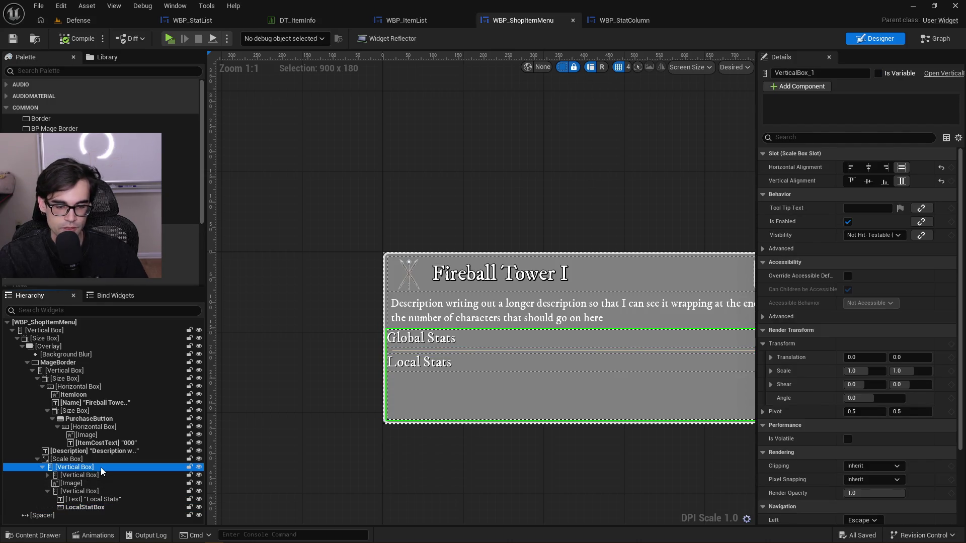
{"action": "left_click", "coordinate": [43, 468]}
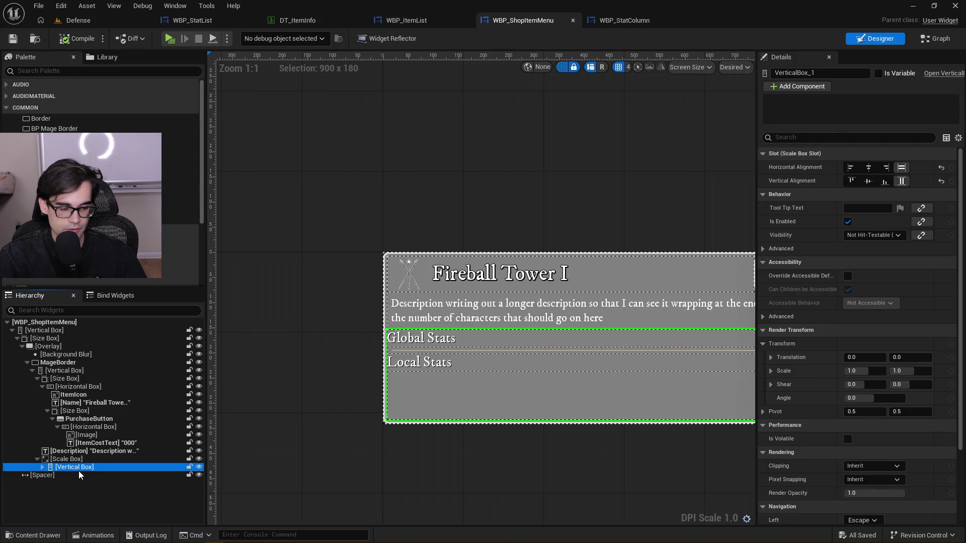
{"action": "right_click", "coordinate": [88, 467]}
{"action": "mouse_move", "coordinate": [155, 426]}
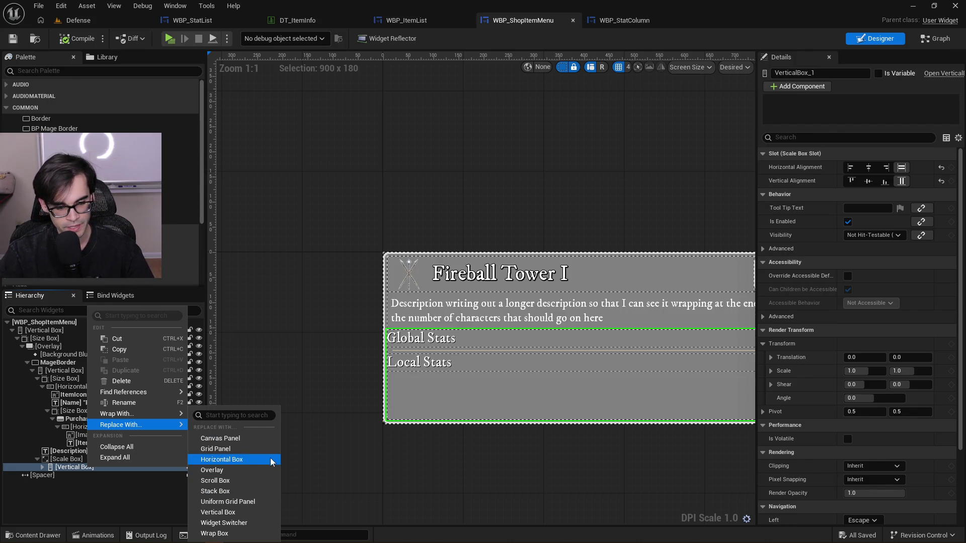
Replace the stats container with a Widget Switcher and inspect its children
{"action": "left_click", "coordinate": [236, 523]}
{"action": "left_click", "coordinate": [43, 467]}
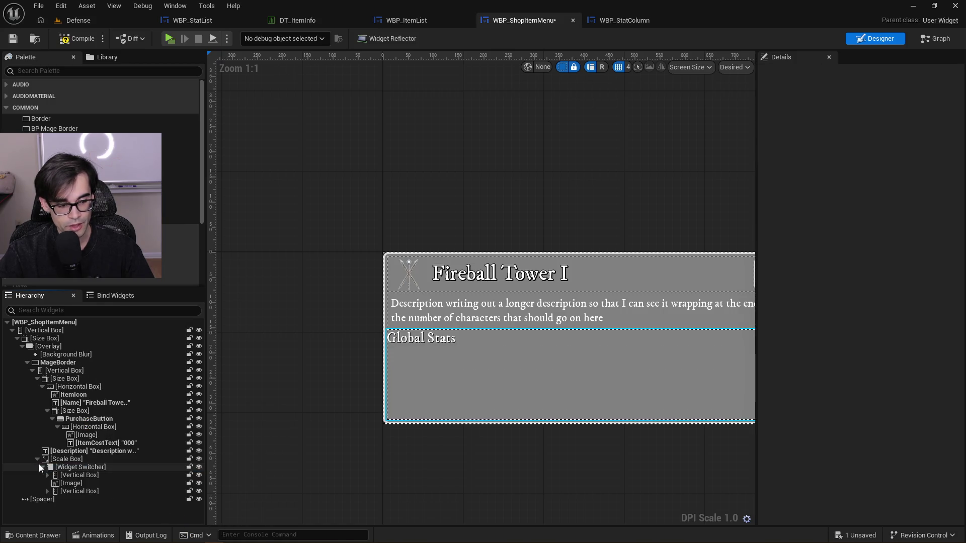
{"action": "left_click", "coordinate": [50, 467]}
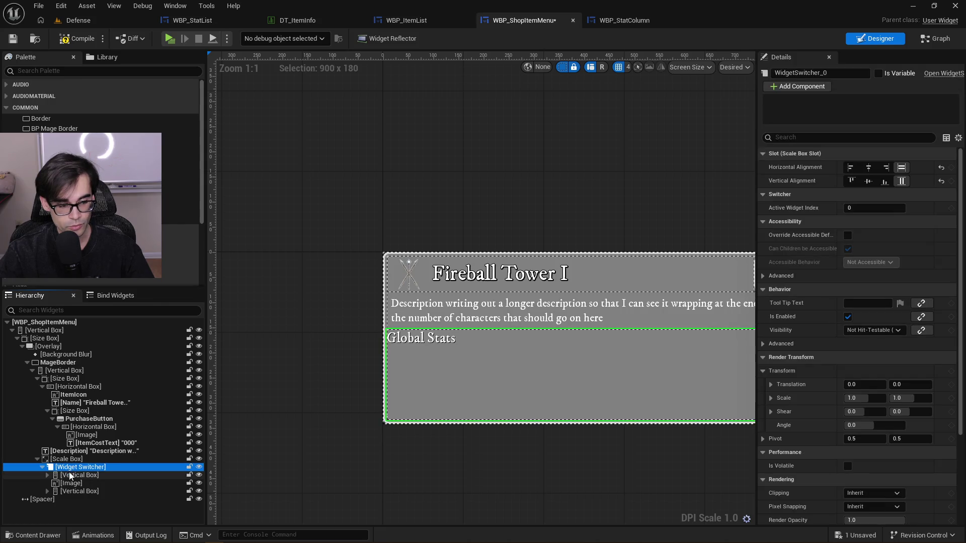
{"action": "left_click", "coordinate": [47, 475]}
{"action": "left_click", "coordinate": [49, 476]}
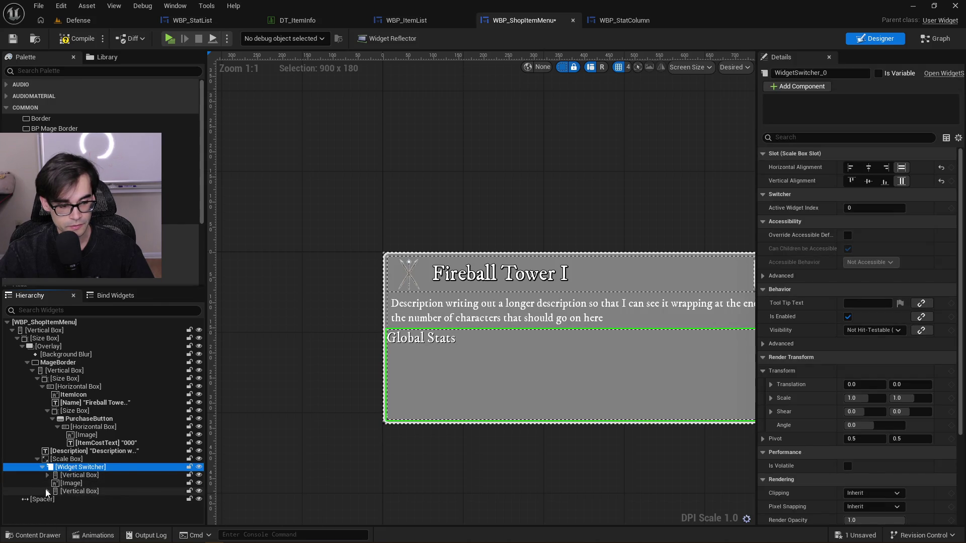
{"action": "left_click", "coordinate": [74, 475]}
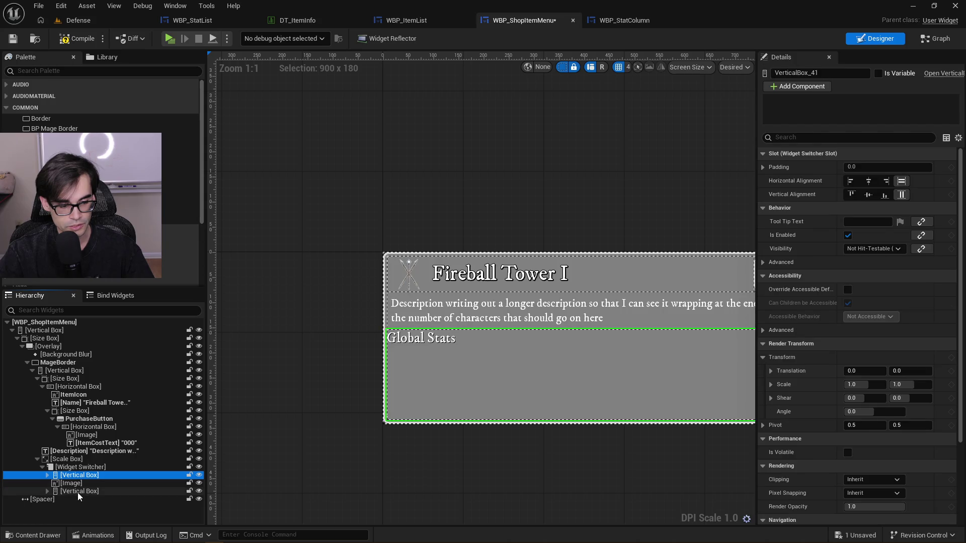
{"action": "left_click", "coordinate": [80, 491], "text": "shift"}
{"action": "right_click", "coordinate": [83, 478]}
{"action": "mouse_move", "coordinate": [126, 432]}
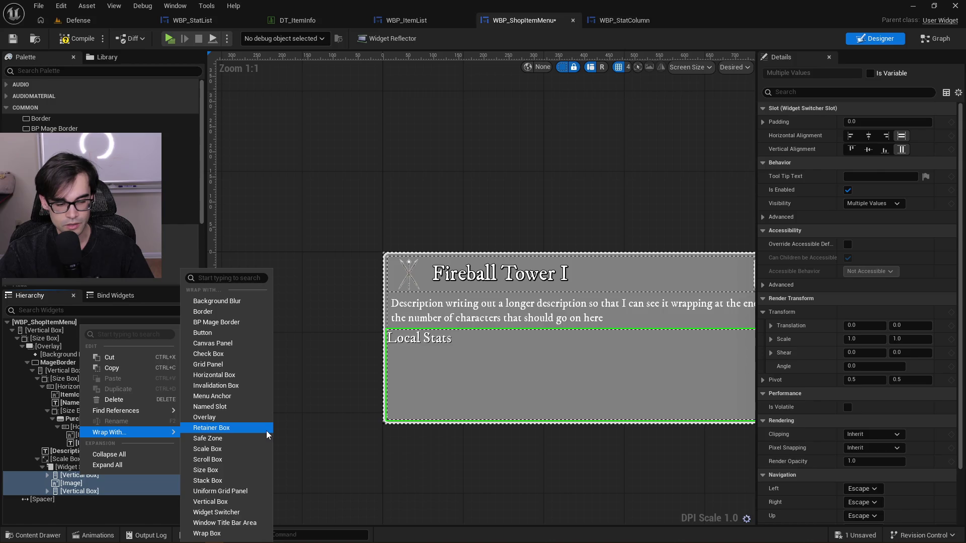
Preview Global Stats, the image and Local Stats in the switcher, then undo the replacement
{"action": "left_click", "coordinate": [69, 477]}
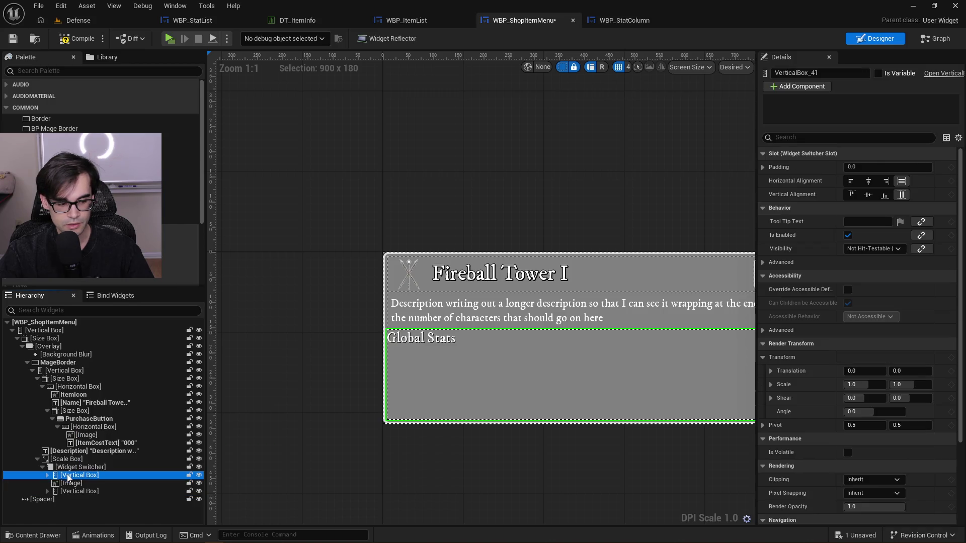
{"action": "left_click", "coordinate": [48, 476]}
{"action": "left_click", "coordinate": [47, 475]}
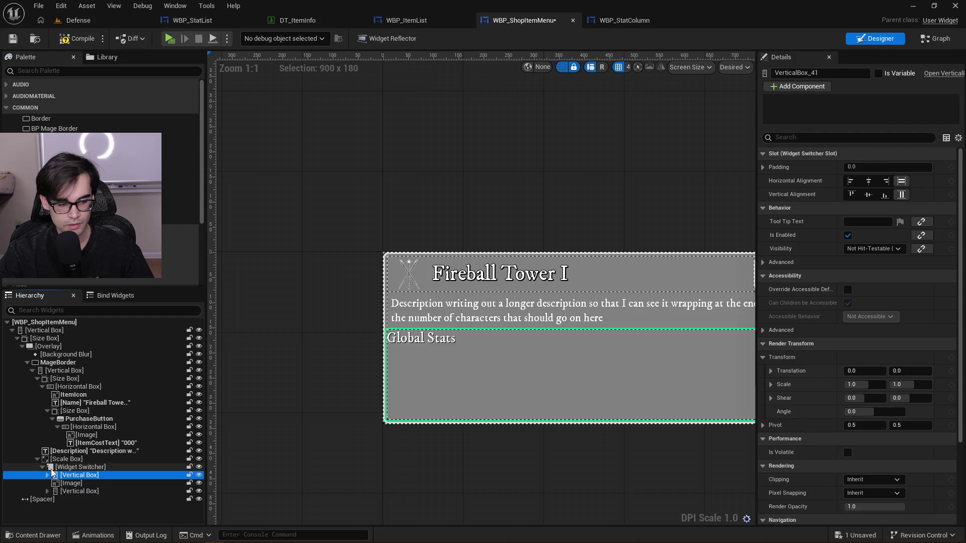
{"action": "left_click", "coordinate": [70, 467]}
{"action": "left_click", "coordinate": [67, 476]}
{"action": "left_click", "coordinate": [47, 475]}
{"action": "left_click", "coordinate": [48, 475]}
{"action": "left_click", "coordinate": [62, 483]}
{"action": "left_click", "coordinate": [68, 491]}
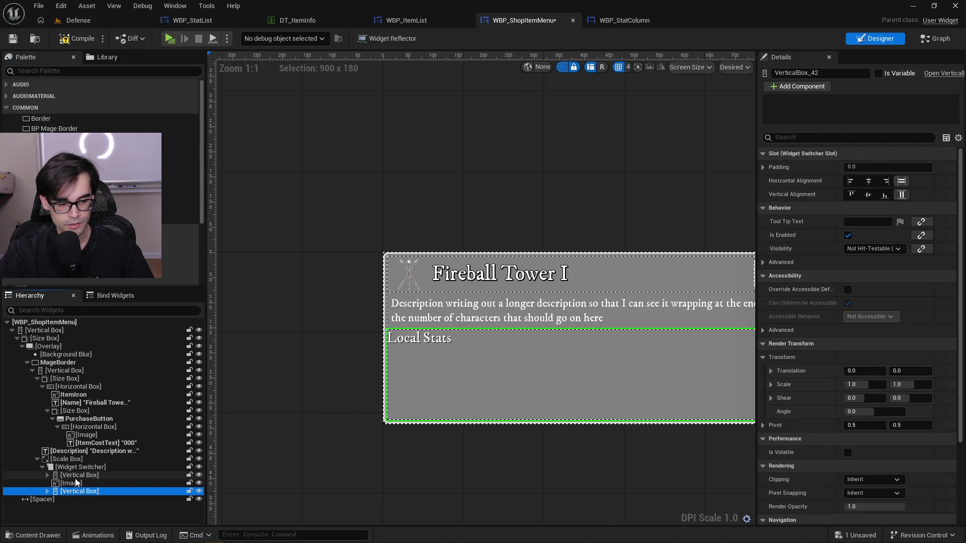
{"action": "left_click", "coordinate": [73, 475]}
{"action": "left_click", "coordinate": [73, 483]}
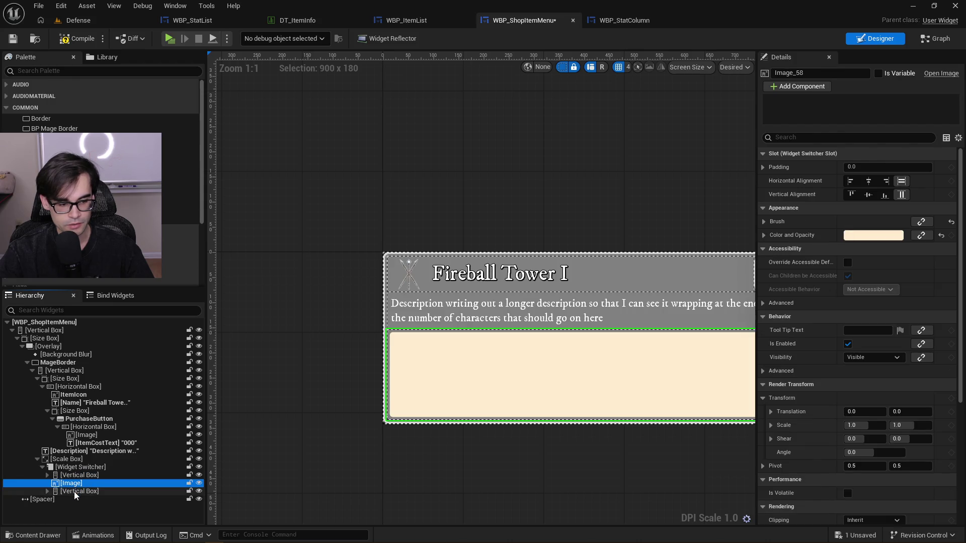
{"action": "left_click", "coordinate": [73, 491]}
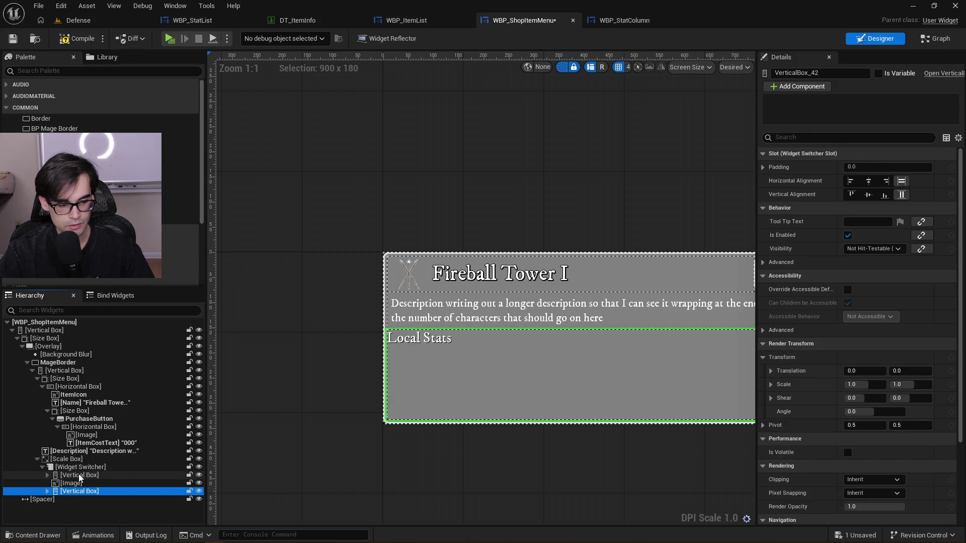
{"action": "key", "text": "ctrl+z"}
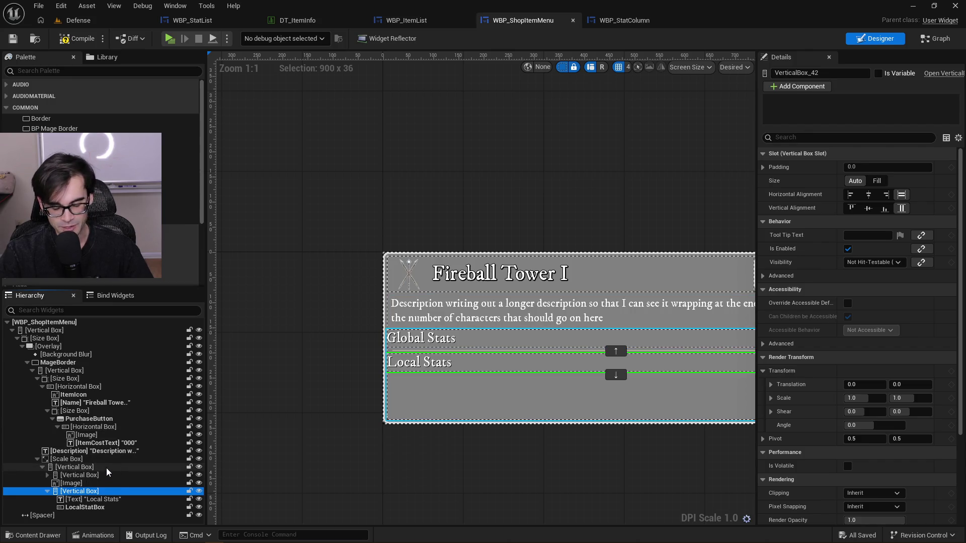
Wrap the vertical box holding both stats sections in a Widget Switcher
{"action": "left_click_drag", "start_coordinate": [358, 367], "coordinate": [280, 368]}
{"action": "mouse_move", "coordinate": [269, 400]}
{"action": "left_mouse_down"}
{"action": "mouse_move", "coordinate": [183, 385]}
{"action": "mouse_move", "coordinate": [249, 389]}
{"action": "left_mouse_up"}
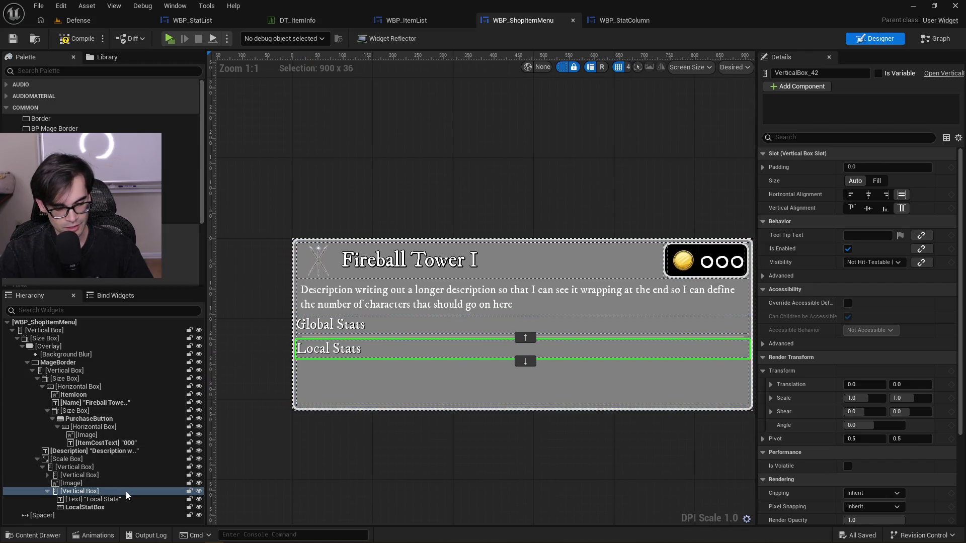
{"action": "left_click", "coordinate": [114, 499]}
{"action": "left_click", "coordinate": [91, 507]}
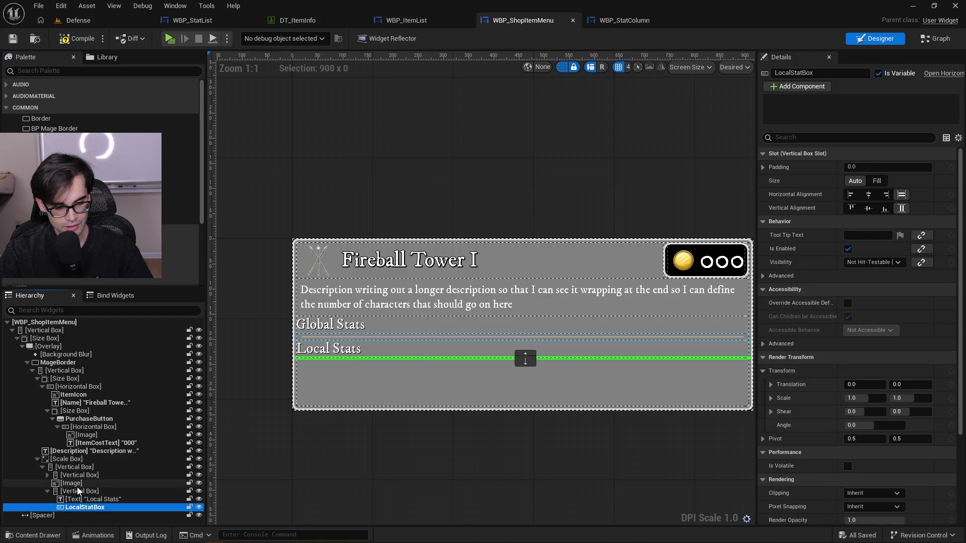
{"action": "left_click", "coordinate": [80, 475]}
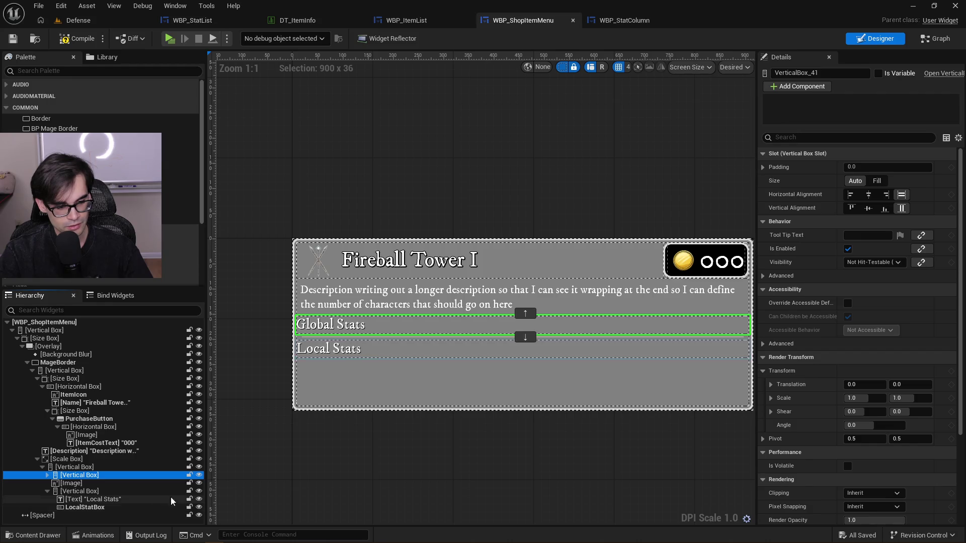
{"action": "left_click", "coordinate": [68, 468]}
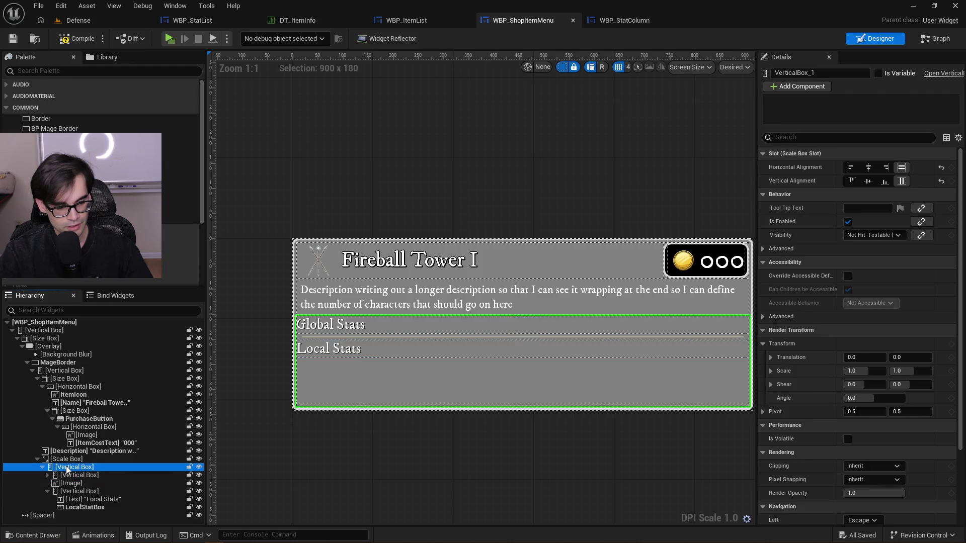
{"action": "right_click", "coordinate": [75, 468]}
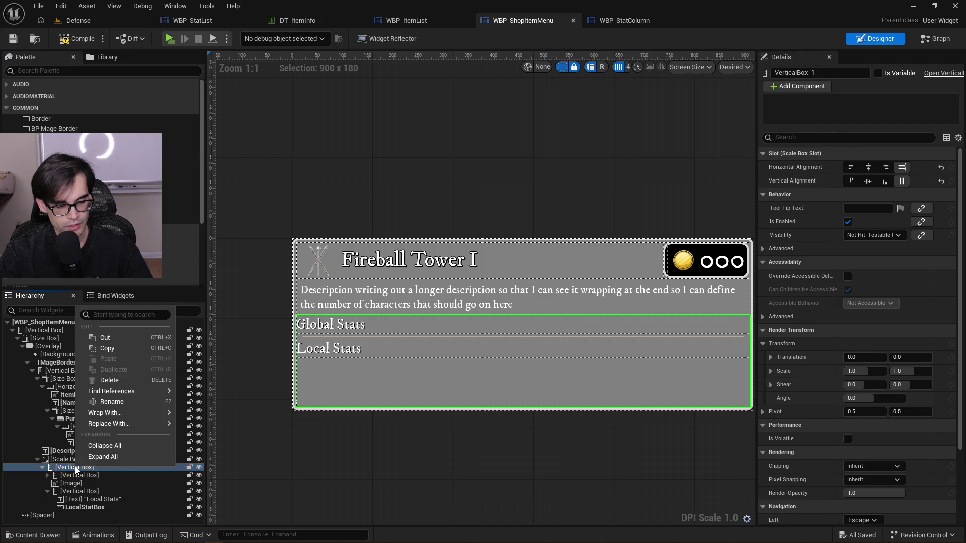
{"action": "mouse_move", "coordinate": [141, 411]}
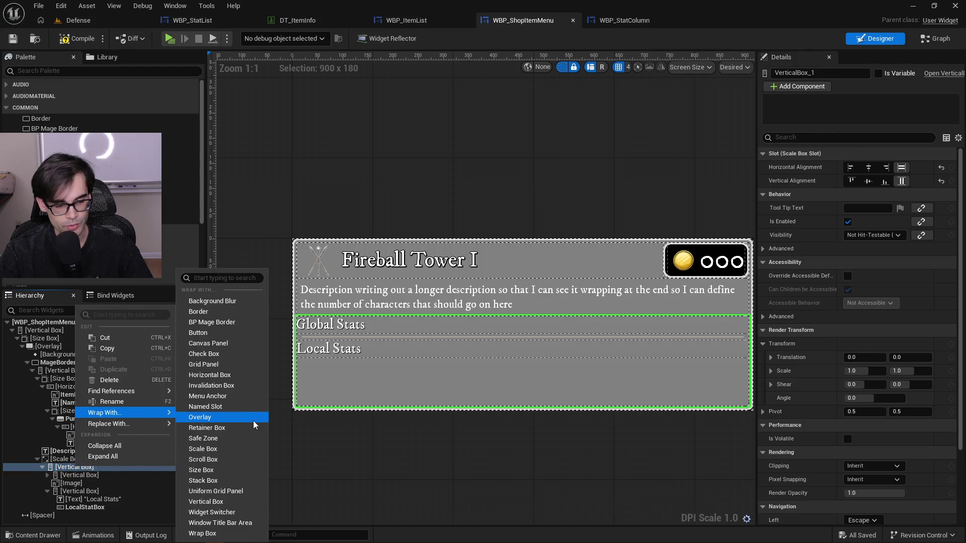
{"action": "left_click", "coordinate": [239, 513]}
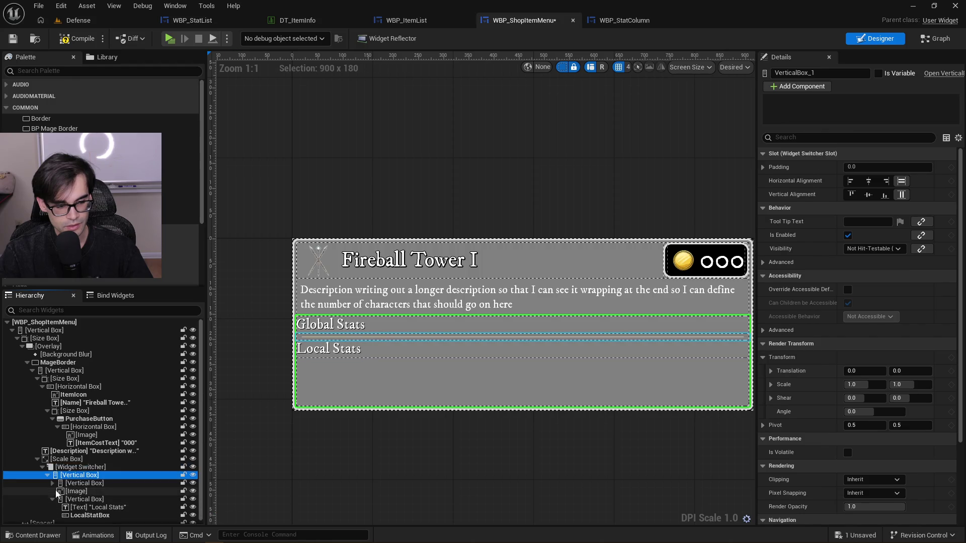
{"action": "key", "text": "Left"}
{"action": "key", "text": "Left"}
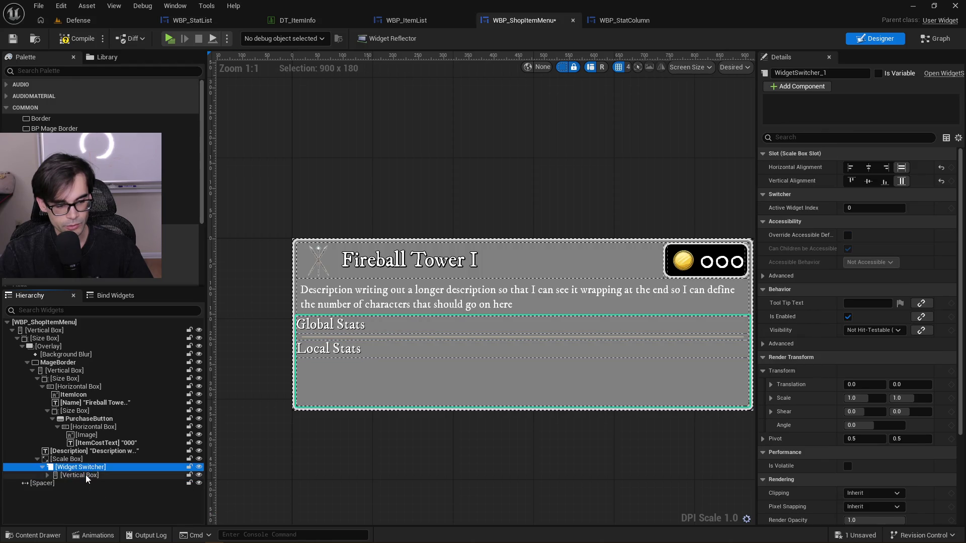
Paste a copy of LocalStatBox into the Widget Switcher as its second child
{"action": "left_click", "coordinate": [86, 478]}
{"action": "left_click", "coordinate": [47, 474]}
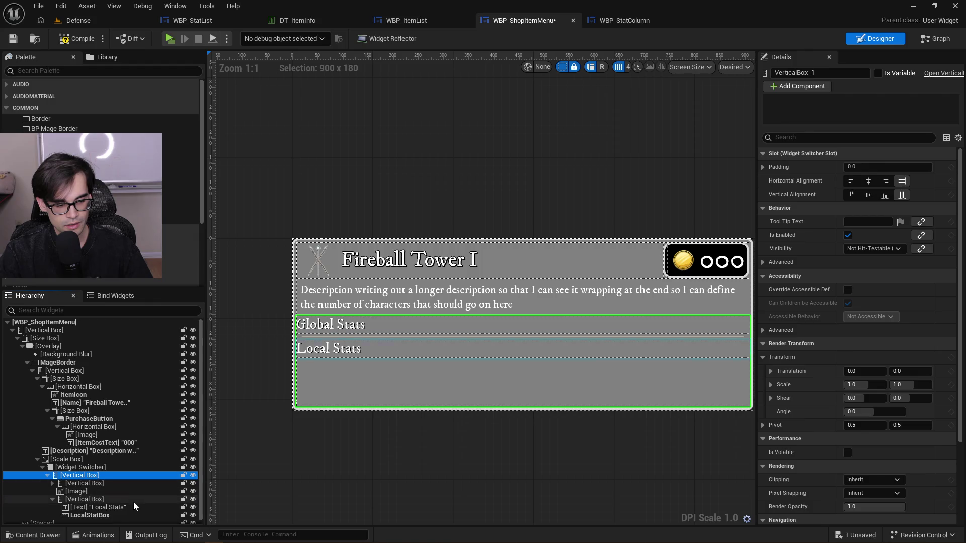
{"action": "left_click", "coordinate": [52, 499]}
{"action": "left_click", "coordinate": [92, 515]}
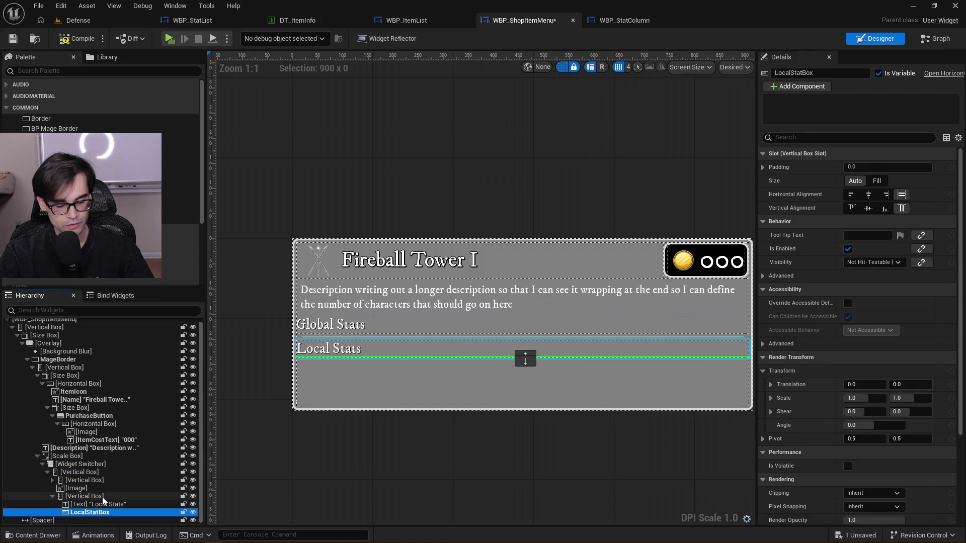
{"action": "left_click", "coordinate": [47, 472]}
{"action": "left_click", "coordinate": [71, 468]}
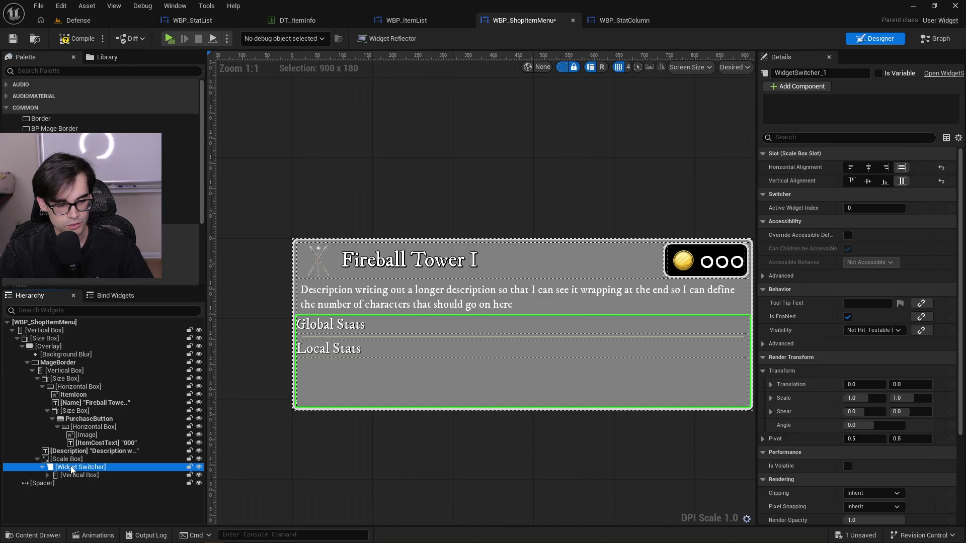
{"action": "key", "text": "ctrl+v"}
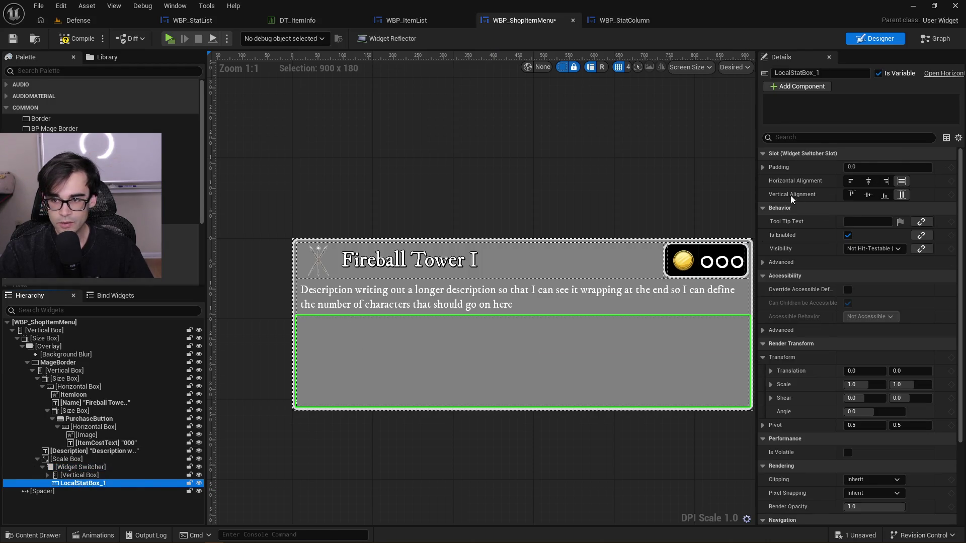
Rename the copied box LocalStatBox_1 to TowerStatBox
{"action": "left_click", "coordinate": [839, 73]}
{"action": "left_click", "coordinate": [840, 74]}
{"action": "key", "text": "BackSpace"}
{"action": "key", "text": "BackSpace"}
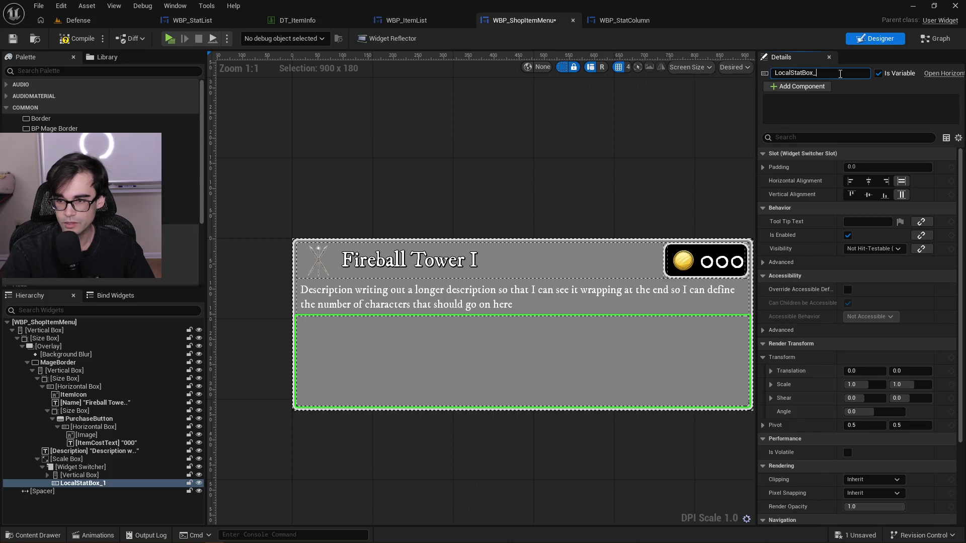
{"action": "type", "text": "Tower"}
{"action": "key", "text": "Return"}
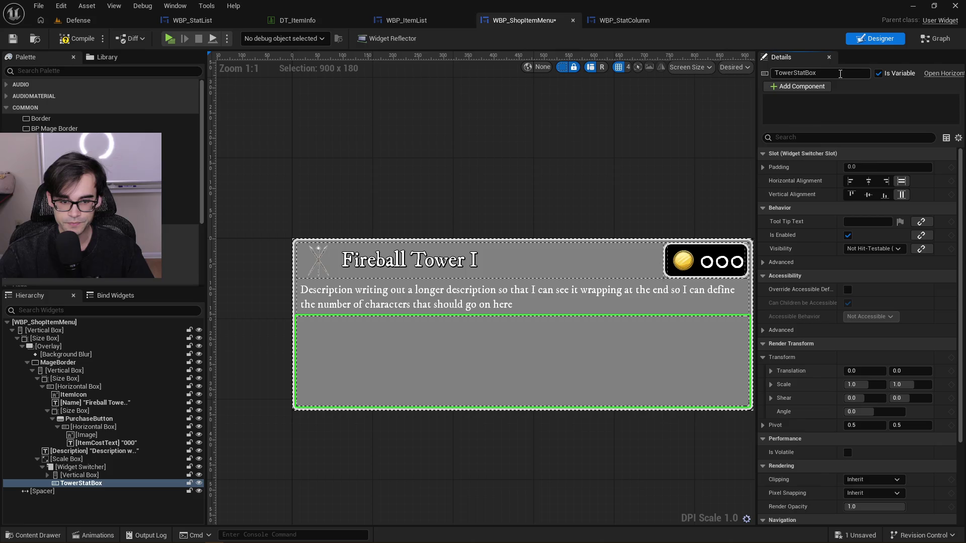
Rename the Widget Switcher to StatSwitcher and make it a variable
{"action": "left_click", "coordinate": [88, 467]}
{"action": "left_click", "coordinate": [877, 74]}
{"action": "double_click", "coordinate": [825, 72]}
{"action": "type", "text": "StatSwitcher"}
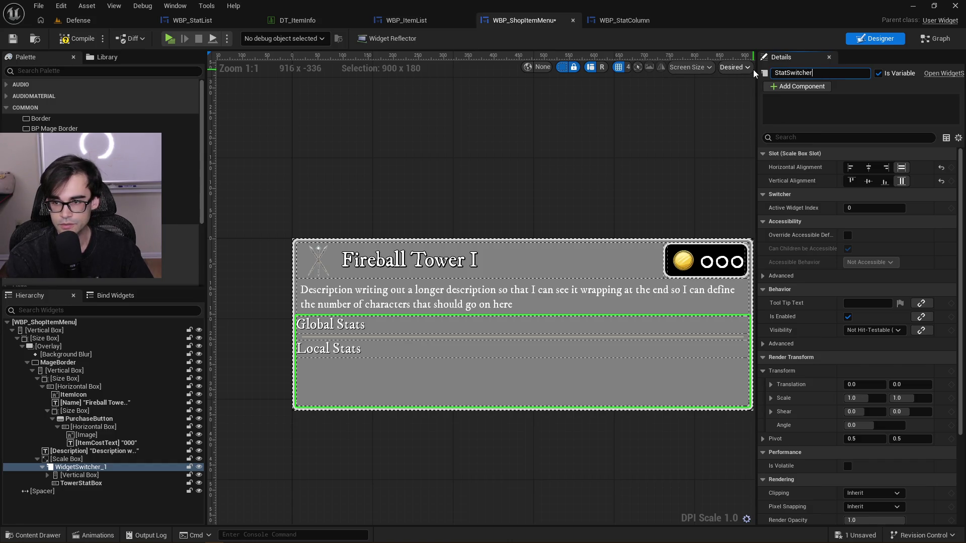
{"action": "key", "text": "Return"}
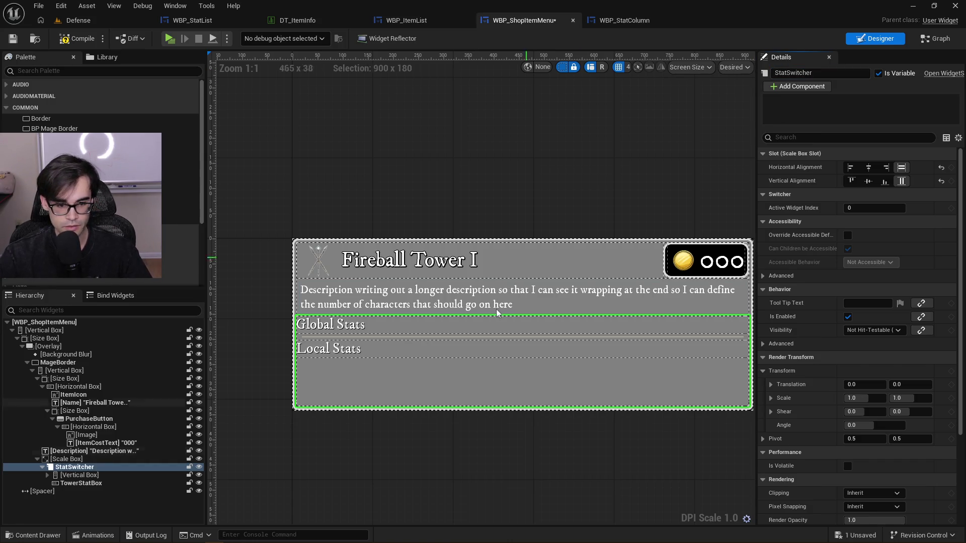
Preview the Global/Local stats child and the empty TowerStatBox, then open the graph
{"action": "left_click", "coordinate": [105, 474]}
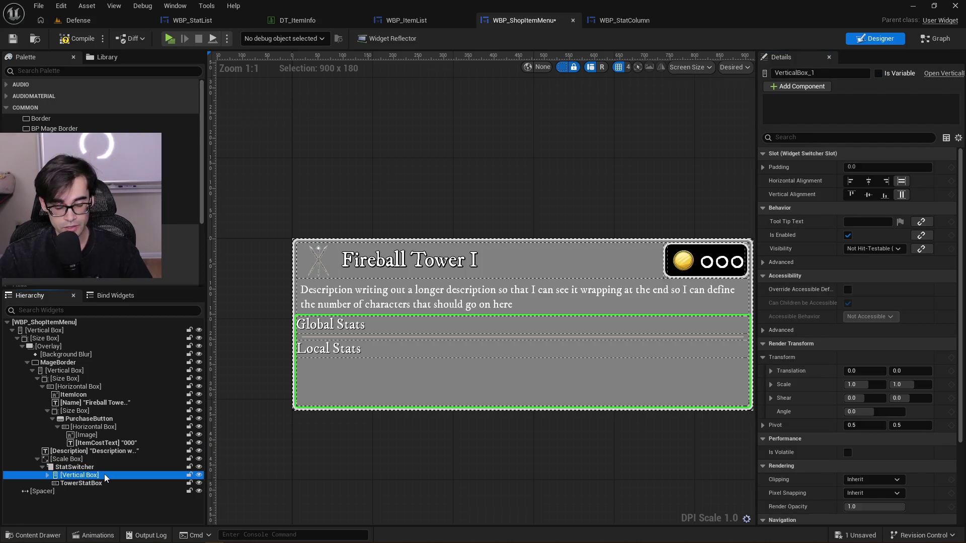
{"action": "left_click", "coordinate": [104, 480]}
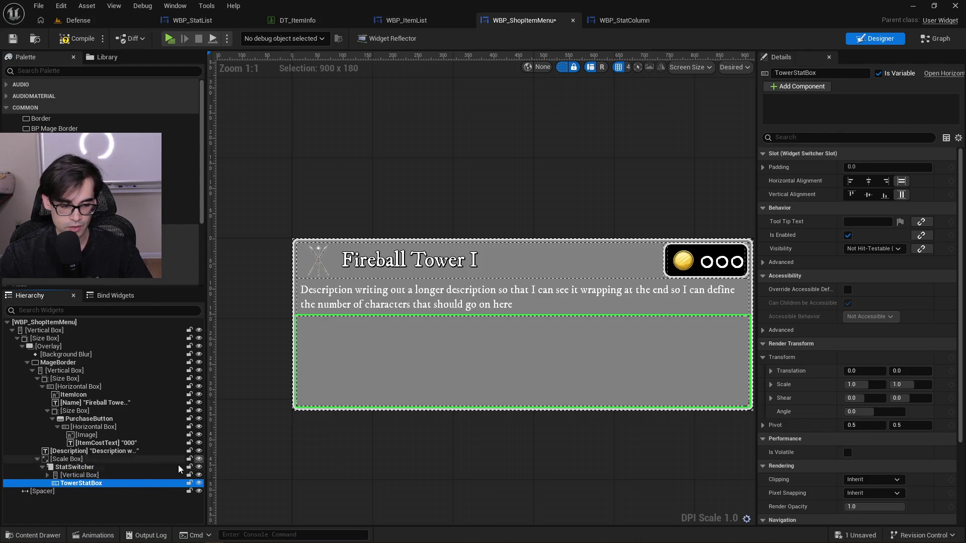
{"action": "left_click", "coordinate": [115, 474]}
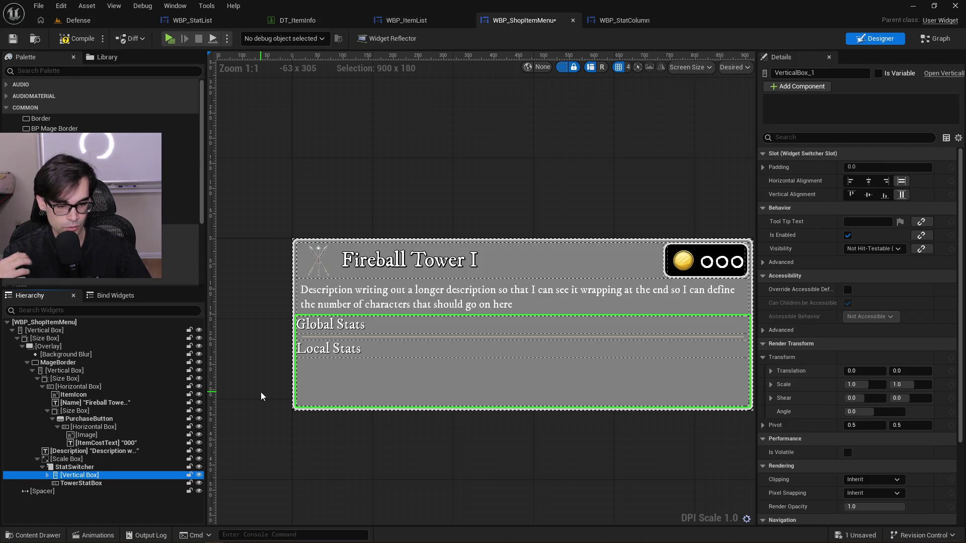
{"action": "left_click", "coordinate": [119, 482]}
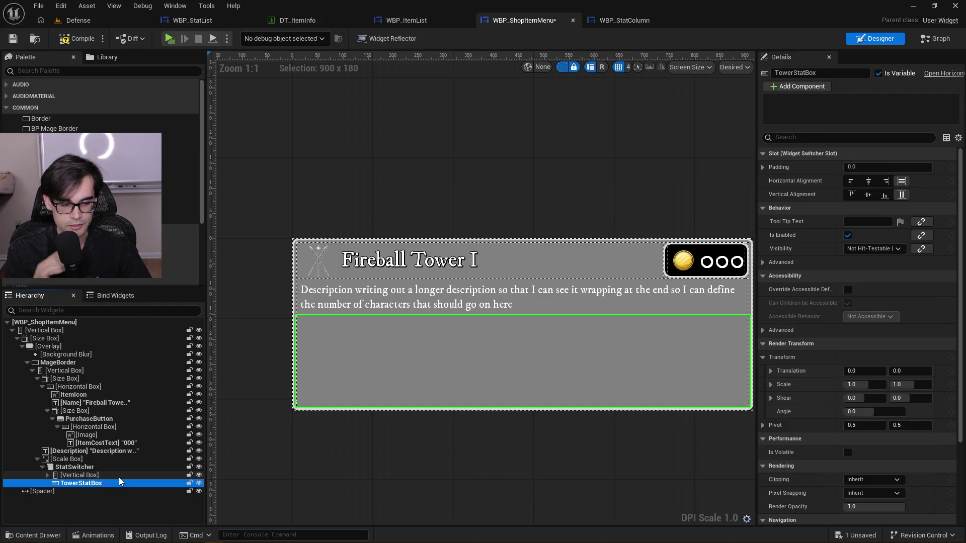
{"action": "left_click", "coordinate": [937, 47]}
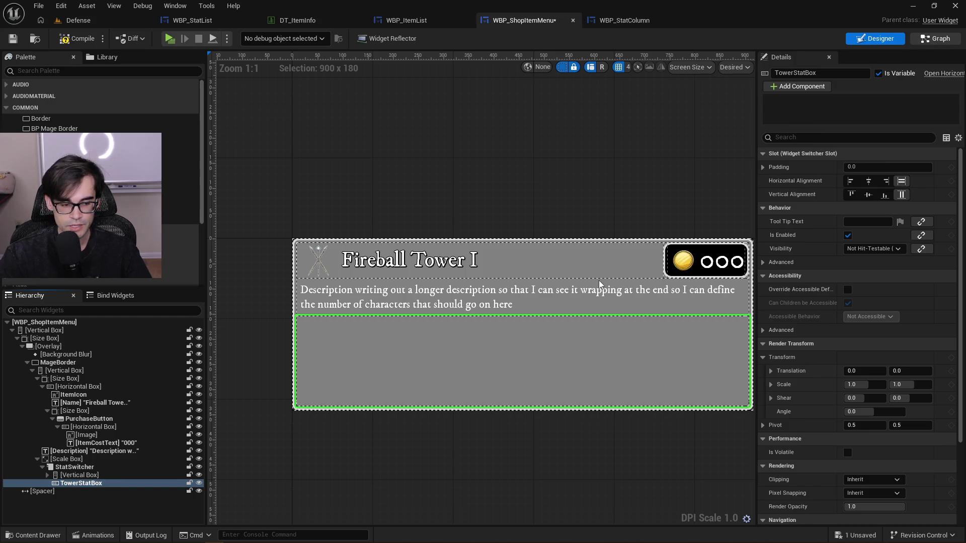
{"action": "scroll", "coordinate": [424, 194], "scroll_direction": "up", "scroll_amount": 4}
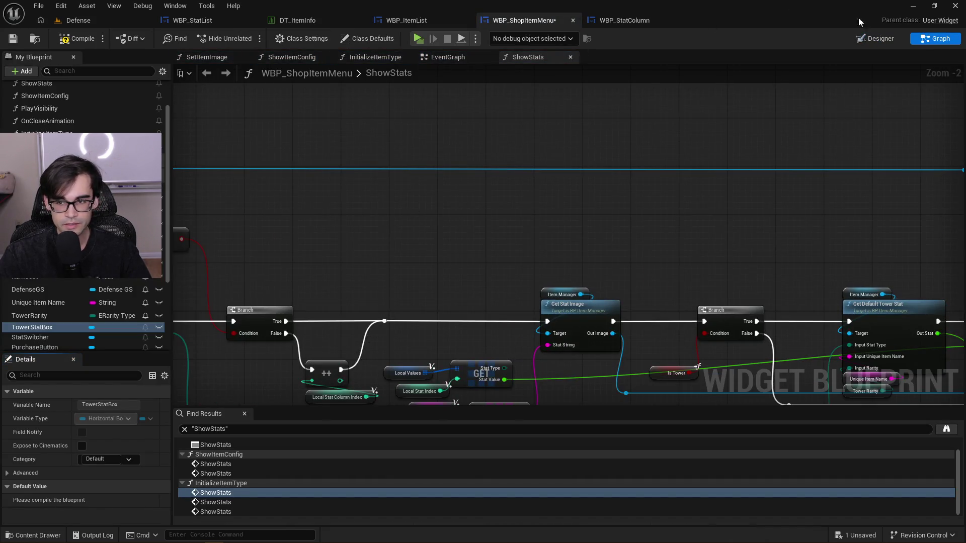
Check StatSwitcher's two children in the layout, then return to the graph
{"action": "left_click", "coordinate": [875, 39]}
{"action": "left_click", "coordinate": [98, 476]}
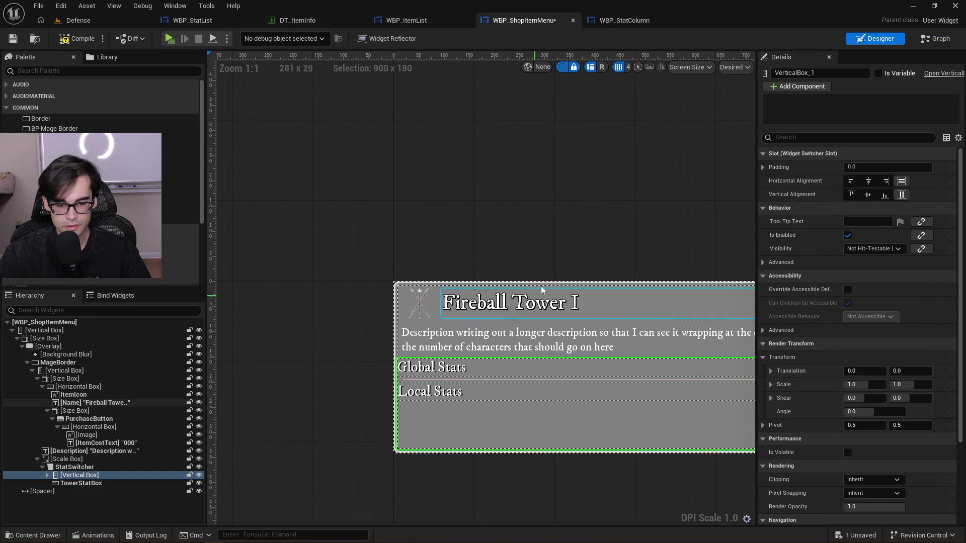
{"action": "key", "text": "Home"}
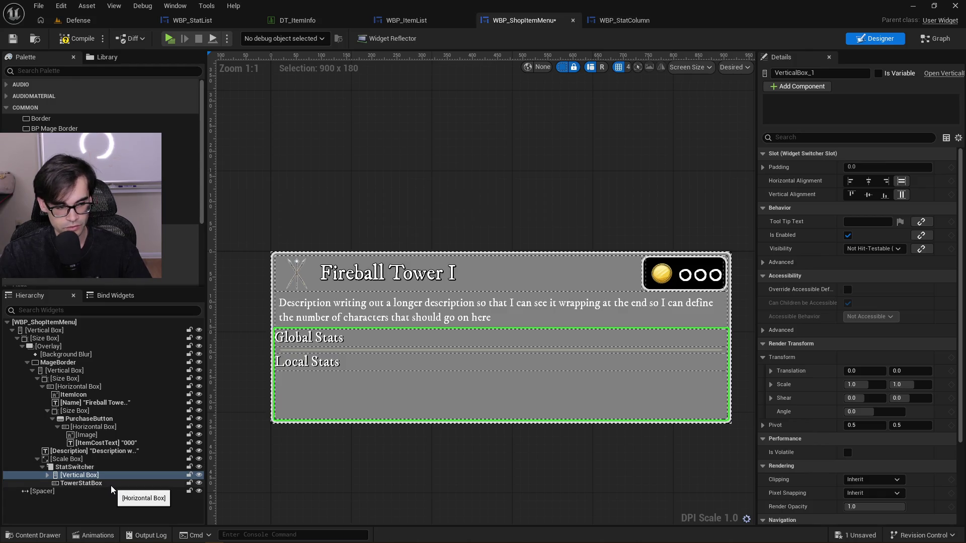
{"action": "left_click", "coordinate": [100, 483]}
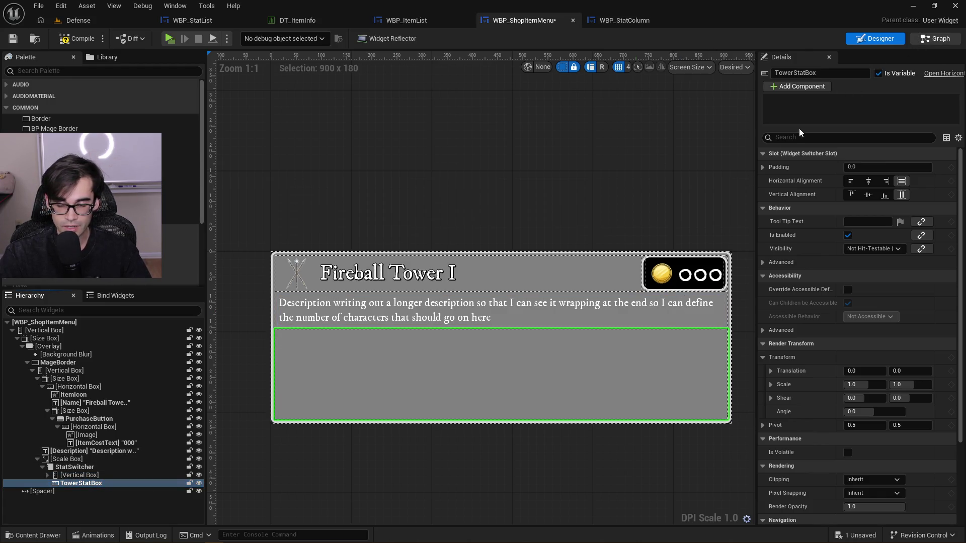
{"action": "left_click", "coordinate": [935, 38]}
{"action": "scroll", "coordinate": [424, 204], "scroll_direction": "down", "scroll_amount": 2}
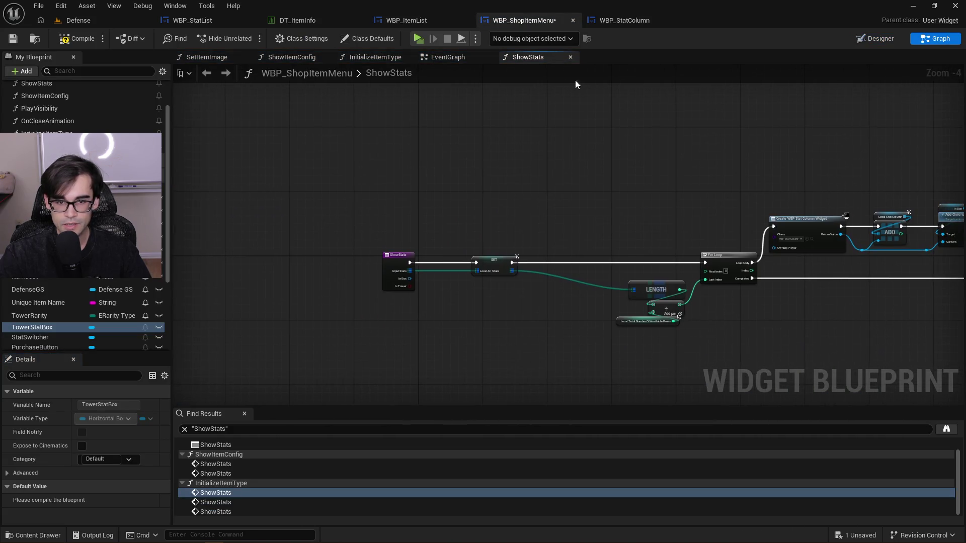
In InitializeItemType, feed the tower Show Stats call a TowerStatBox getter instead of Local Stat Box
{"action": "left_click", "coordinate": [367, 58]}
{"action": "scroll", "coordinate": [517, 177], "scroll_direction": "down", "scroll_amount": 2}
{"action": "scroll", "coordinate": [715, 328], "scroll_direction": "up", "scroll_amount": 4}
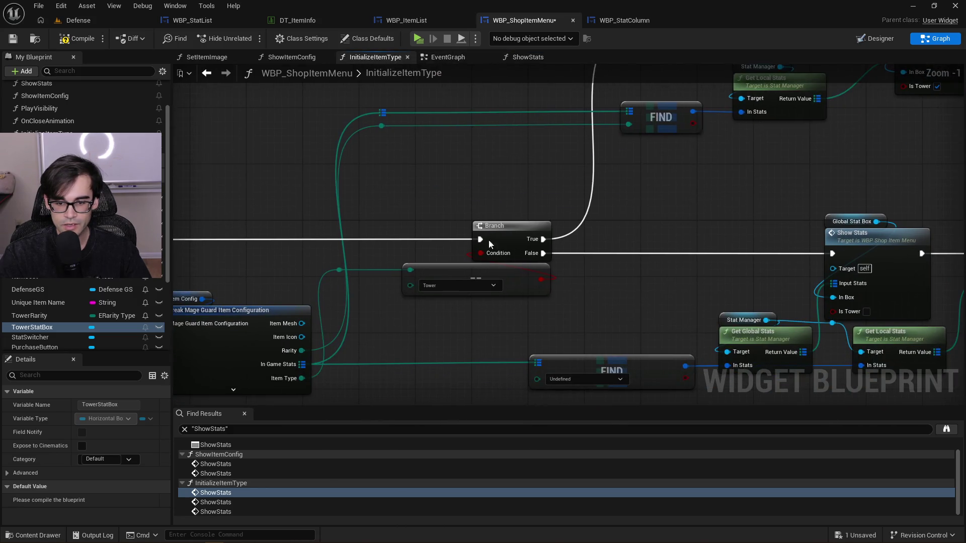
{"action": "scroll", "coordinate": [458, 155], "scroll_direction": "down", "scroll_amount": 1}
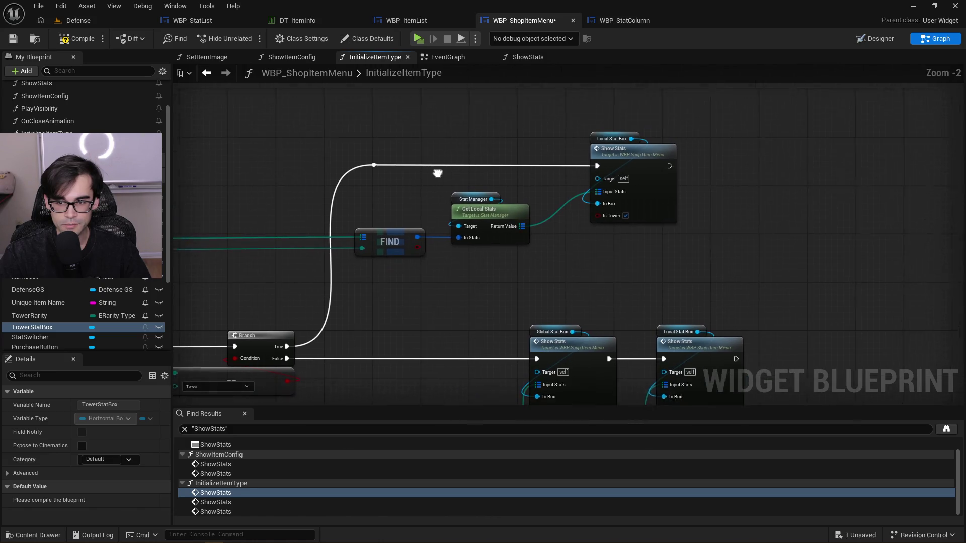
{"action": "scroll", "coordinate": [615, 155], "scroll_direction": "up", "scroll_amount": 2}
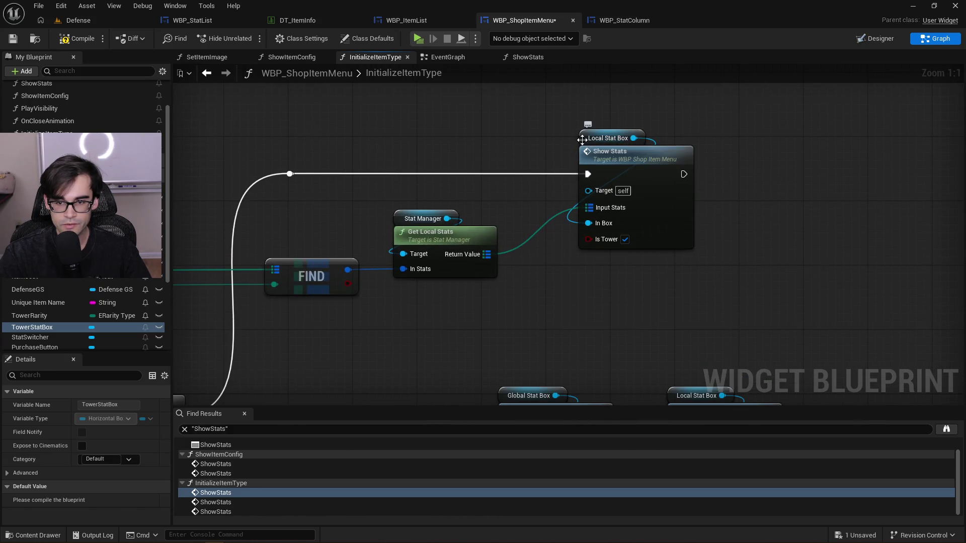
{"action": "mouse_move", "coordinate": [46, 327]}
{"action": "left_mouse_down"}
{"action": "mouse_move", "coordinate": [534, 124]}
{"action": "mouse_move", "coordinate": [592, 128]}
{"action": "mouse_move", "coordinate": [556, 243]}
{"action": "left_mouse_up"}
{"action": "left_click", "coordinate": [555, 133]}
{"action": "left_click", "coordinate": [550, 160]}
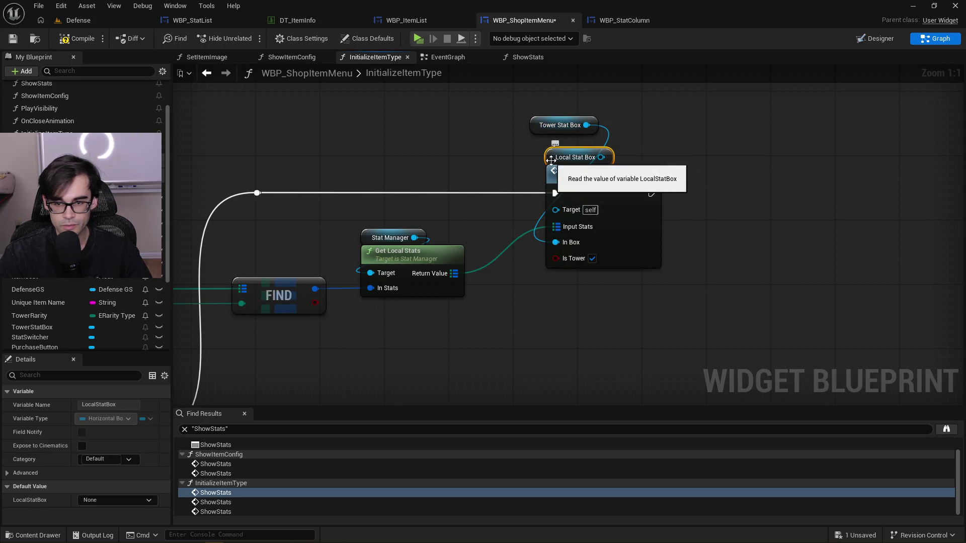
{"action": "key", "text": "Delete"}
{"action": "mouse_move", "coordinate": [532, 125]}
{"action": "left_mouse_down"}
{"action": "mouse_move", "coordinate": [548, 157]}
{"action": "mouse_move", "coordinate": [603, 181]}
{"action": "mouse_move", "coordinate": [748, 181]}
{"action": "left_mouse_up"}
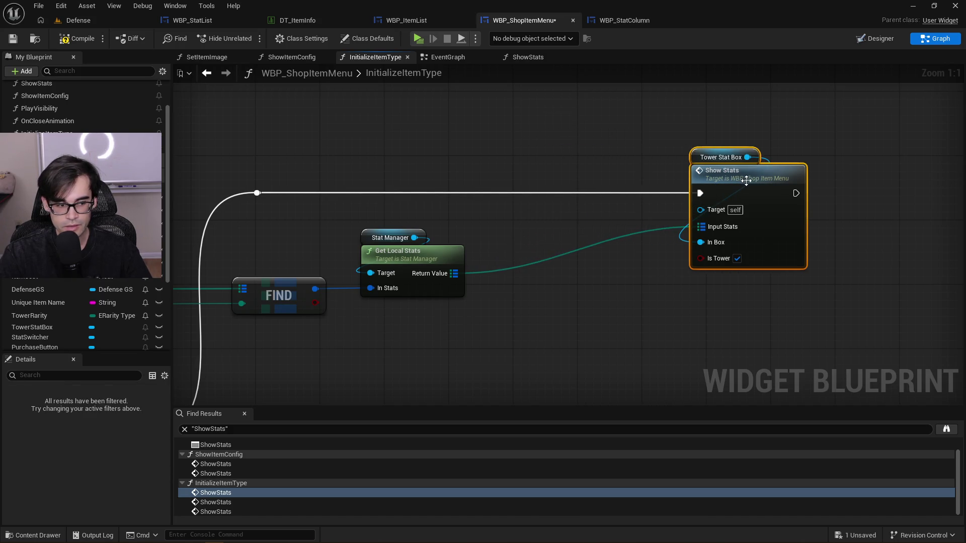
Drop a StatSwitcher getter node into the InitializeItemType graph
{"action": "scroll", "coordinate": [67, 331], "scroll_direction": "down", "scroll_amount": 1}
{"action": "scroll", "coordinate": [68, 331], "scroll_direction": "down", "scroll_amount": 1}
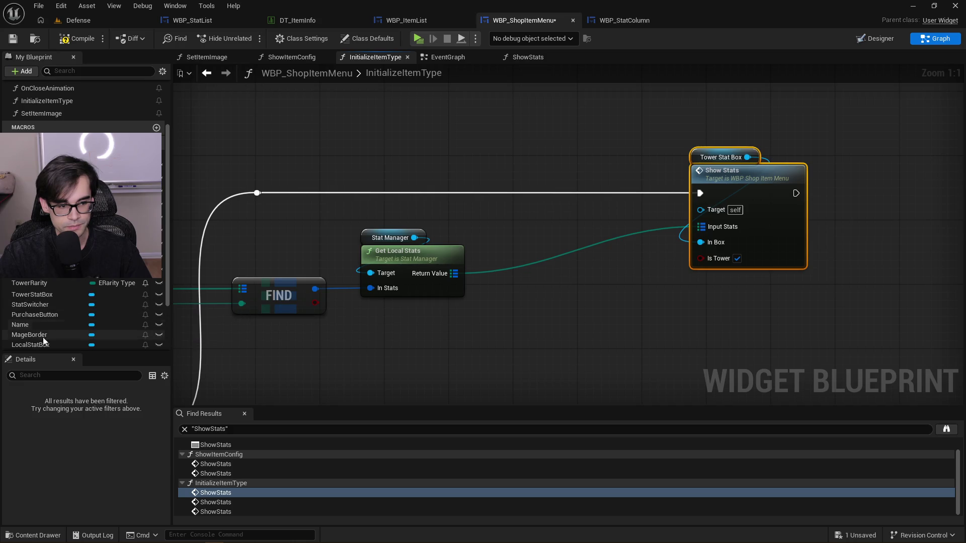
{"action": "mouse_move", "coordinate": [34, 304]}
{"action": "left_mouse_down"}
{"action": "mouse_move", "coordinate": [427, 164]}
{"action": "mouse_move", "coordinate": [552, 200]}
{"action": "left_mouse_up"}
{"action": "left_click", "coordinate": [478, 177]}
Wire Set Active Widget Index 1 on StatSwitcher before Show Stats, then compile and save
{"action": "type", "text": "set inde"}
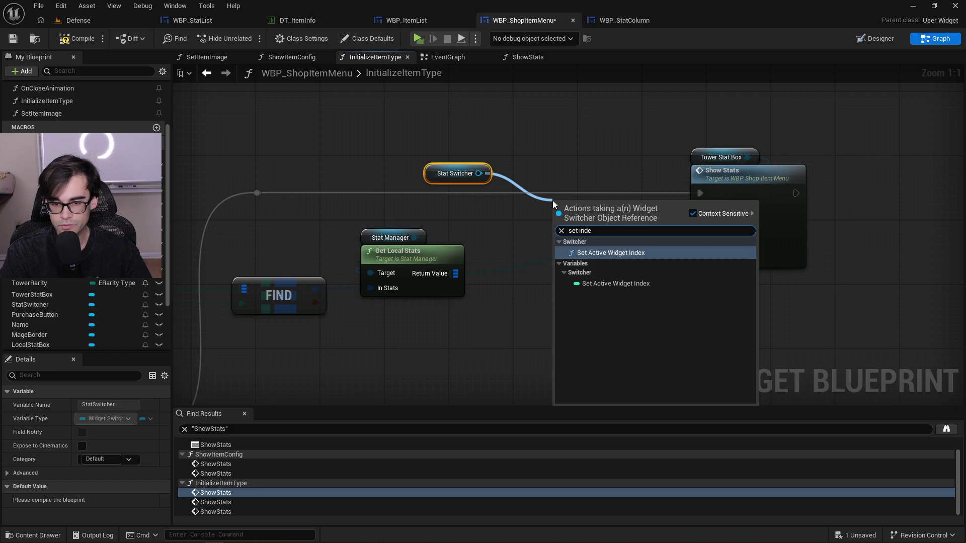
{"action": "key", "text": "Return"}
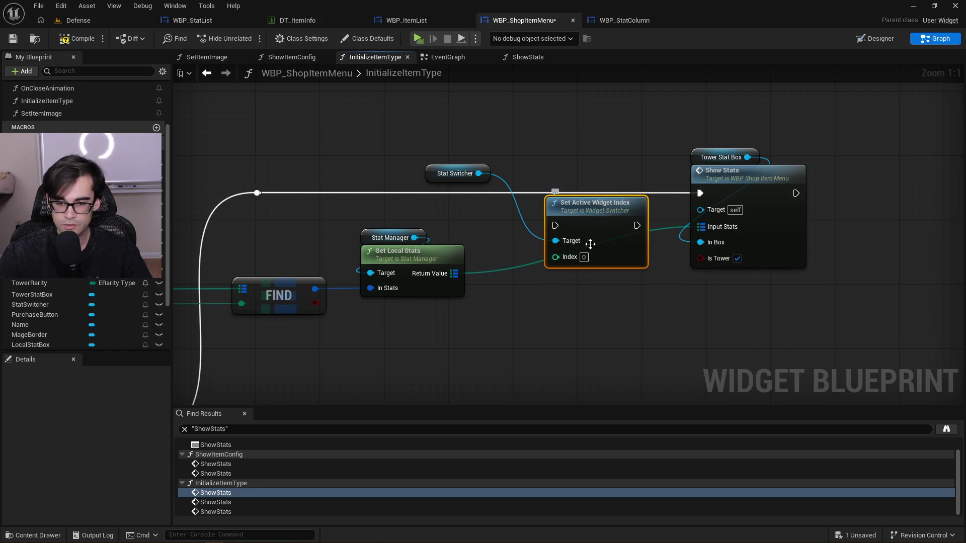
{"action": "left_click", "coordinate": [585, 257]}
{"action": "key", "text": "Return"}
{"action": "left_click_drag", "start_coordinate": [442, 173], "coordinate": [560, 183]}
{"action": "left_click", "coordinate": [584, 212], "text": "ctrl"}
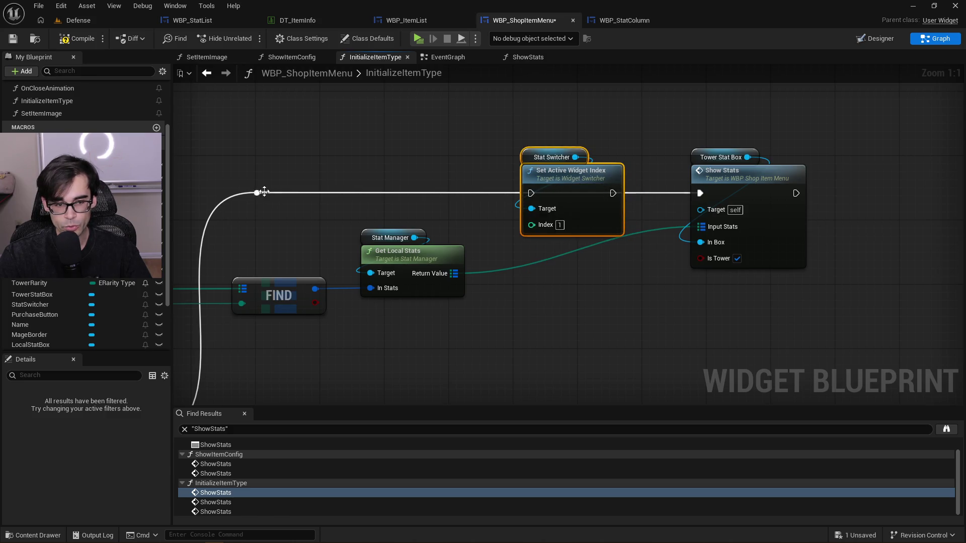
{"action": "mouse_move", "coordinate": [258, 193]}
{"action": "left_mouse_down"}
{"action": "mouse_move", "coordinate": [528, 201]}
{"action": "mouse_move", "coordinate": [699, 194]}
{"action": "left_mouse_up"}
{"action": "left_click_drag", "start_coordinate": [574, 171], "coordinate": [525, 171]}
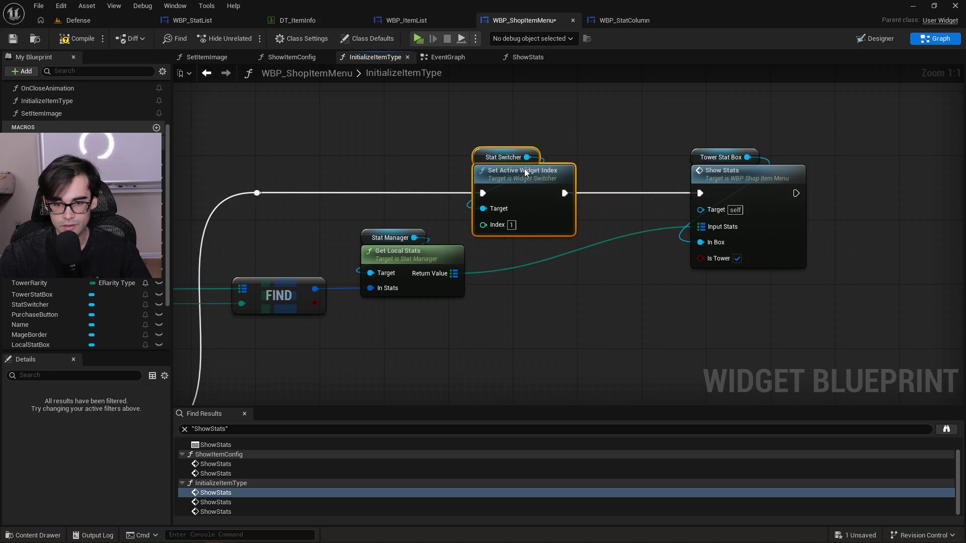
{"action": "left_click", "coordinate": [681, 152]}
{"action": "left_click", "coordinate": [77, 38]}
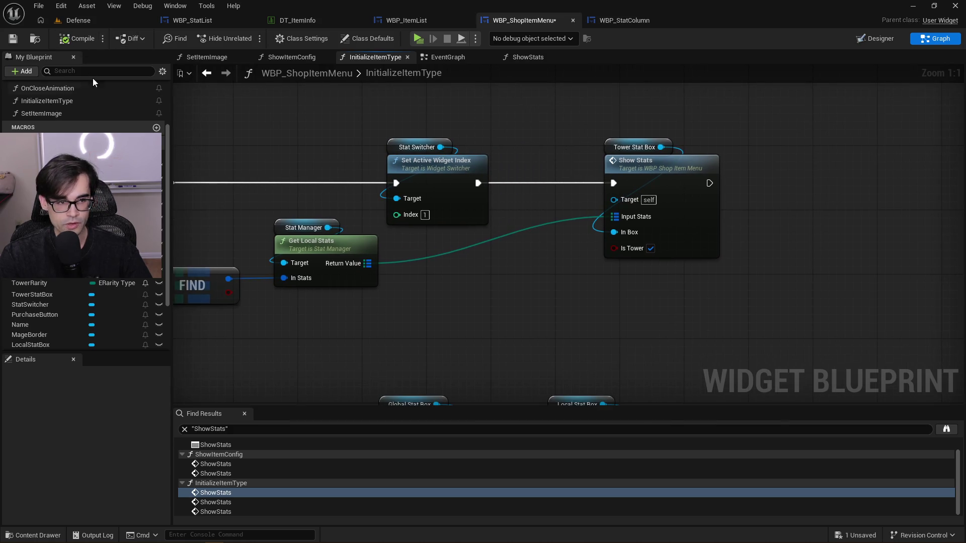
{"action": "left_click", "coordinate": [14, 39]}
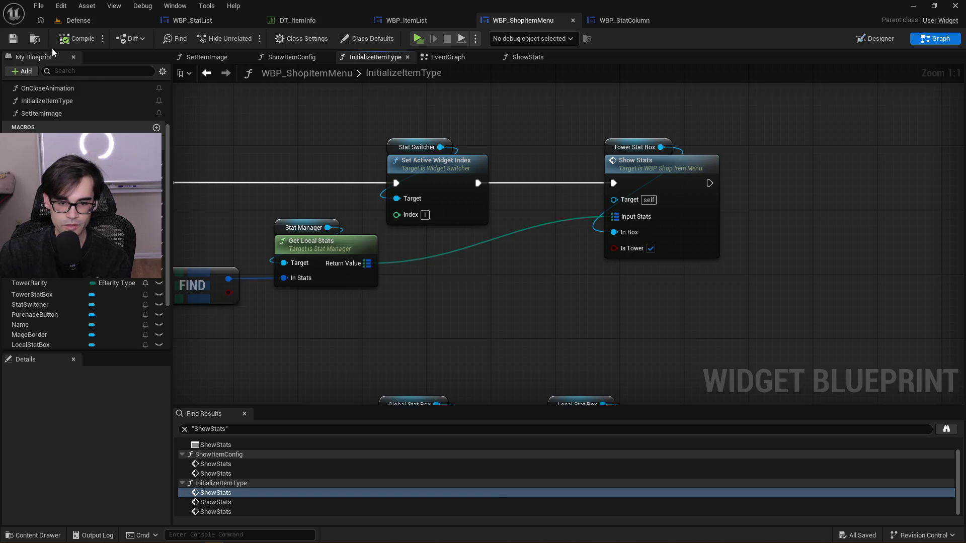
Tidy the stats wire with a reroute point and save the widget again
{"action": "left_click_drag", "start_coordinate": [280, 140], "coordinate": [433, 150]}
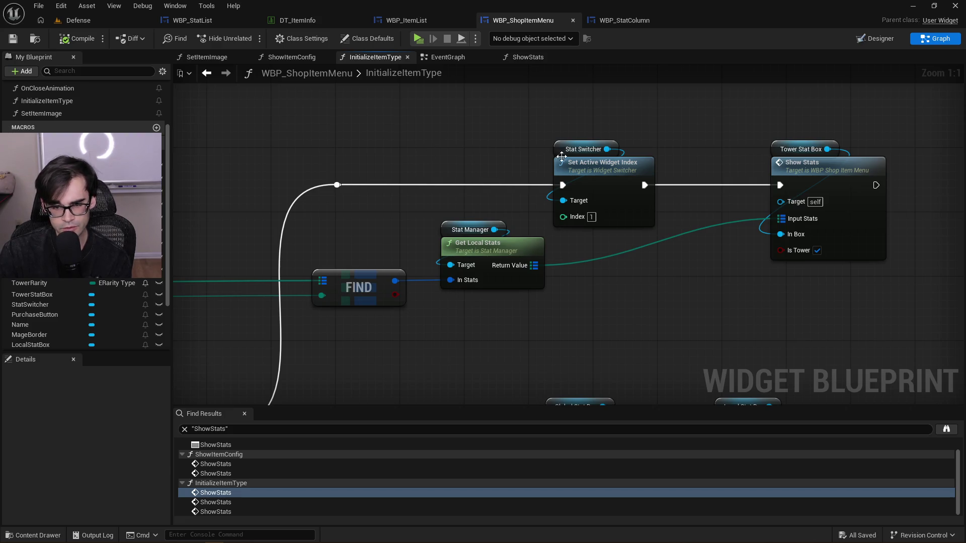
{"action": "left_click_drag", "start_coordinate": [605, 171], "coordinate": [644, 171]}
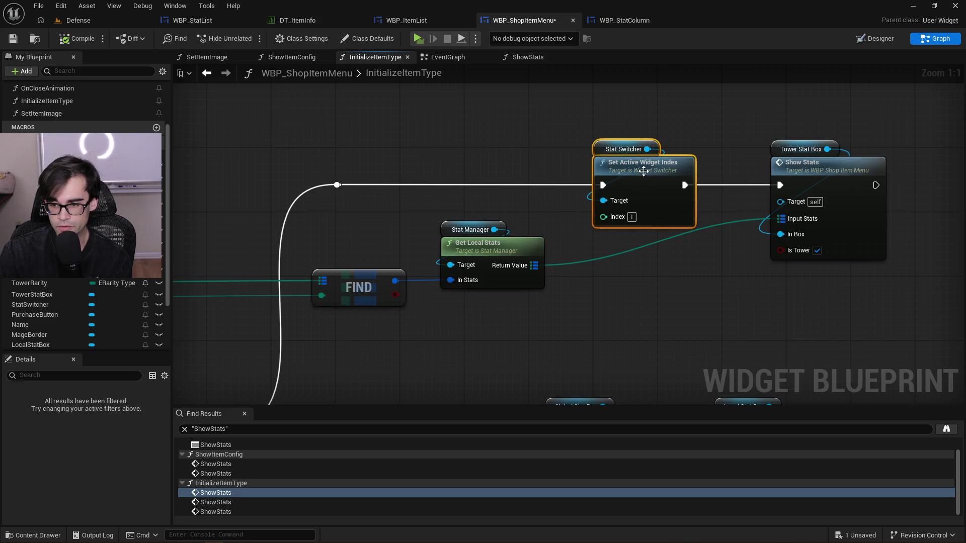
{"action": "double_click", "coordinate": [589, 264]}
{"action": "mouse_move", "coordinate": [590, 264]}
{"action": "left_mouse_down"}
{"action": "mouse_move", "coordinate": [669, 277]}
{"action": "mouse_move", "coordinate": [729, 270]}
{"action": "mouse_move", "coordinate": [656, 256]}
{"action": "mouse_move", "coordinate": [555, 269]}
{"action": "left_mouse_up"}
{"action": "left_click_drag", "start_coordinate": [567, 305], "coordinate": [776, 133]}
{"action": "left_click", "coordinate": [617, 92]}
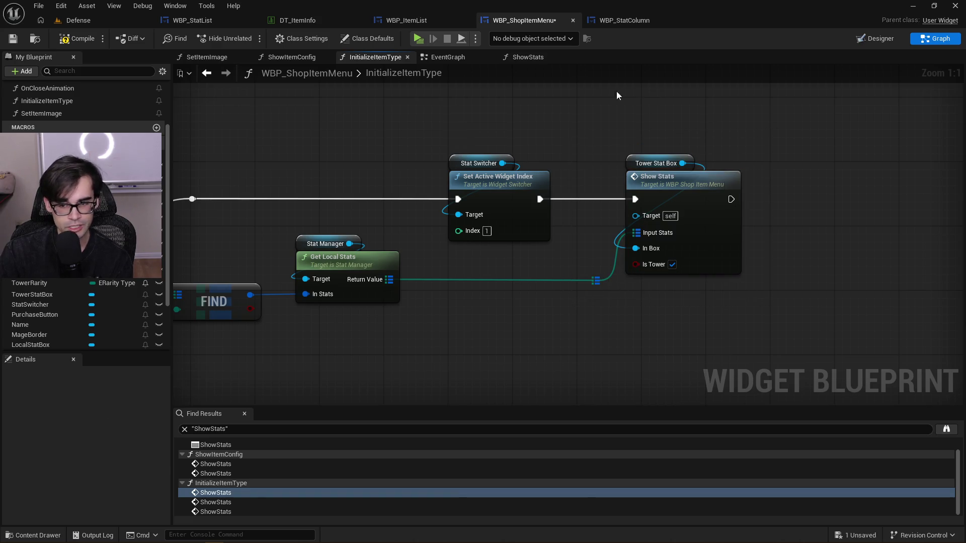
{"action": "left_click", "coordinate": [13, 39]}
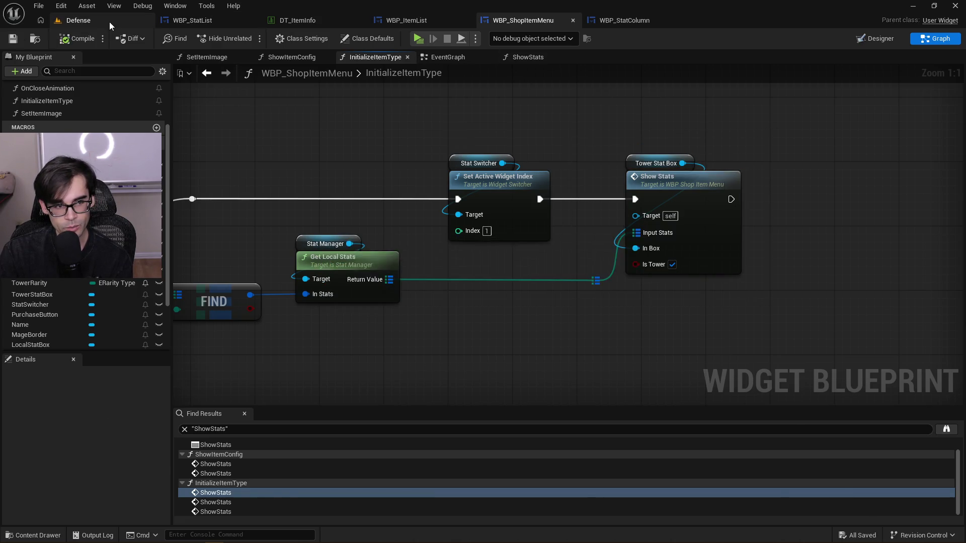
{"action": "left_click", "coordinate": [110, 22]}
Run the game standalone, open the shop, add 10000 gold with MageguardAddGold, and reroll
{"action": "left_click", "coordinate": [252, 39]}
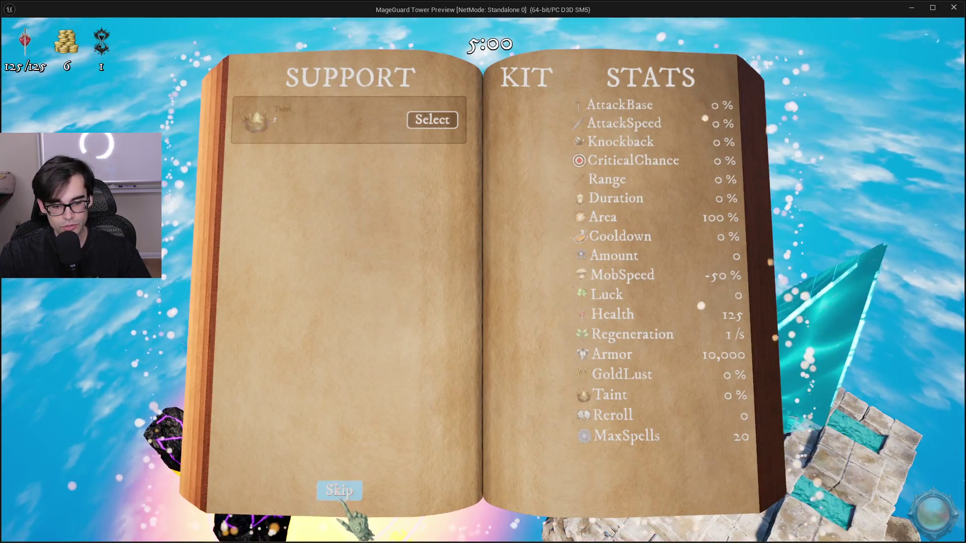
{"action": "left_click", "coordinate": [343, 490]}
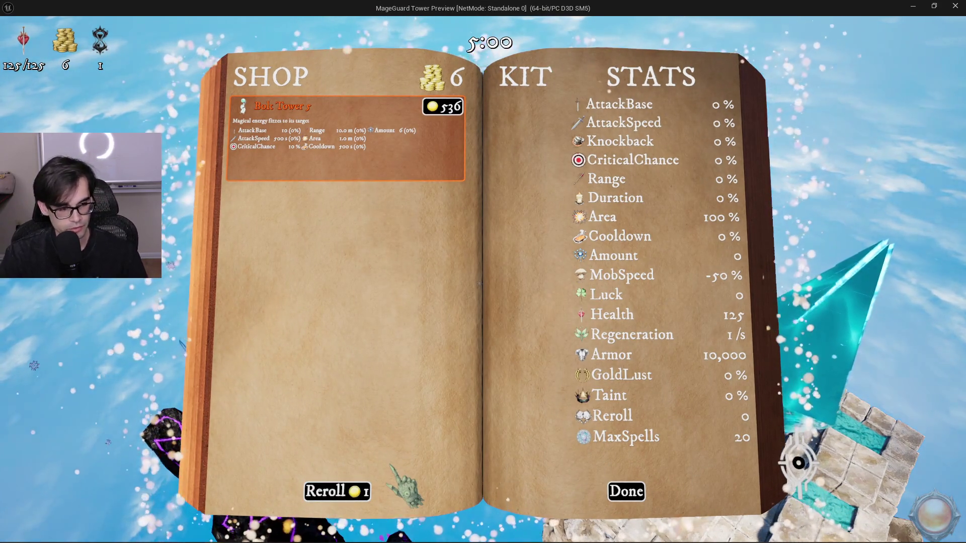
{"action": "key", "text": "grave"}
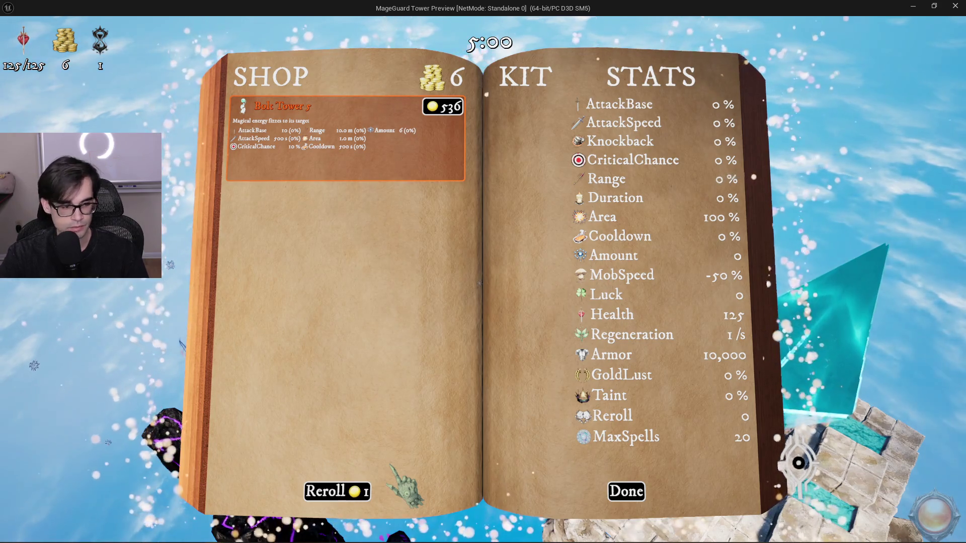
{"action": "key", "text": "Return"}
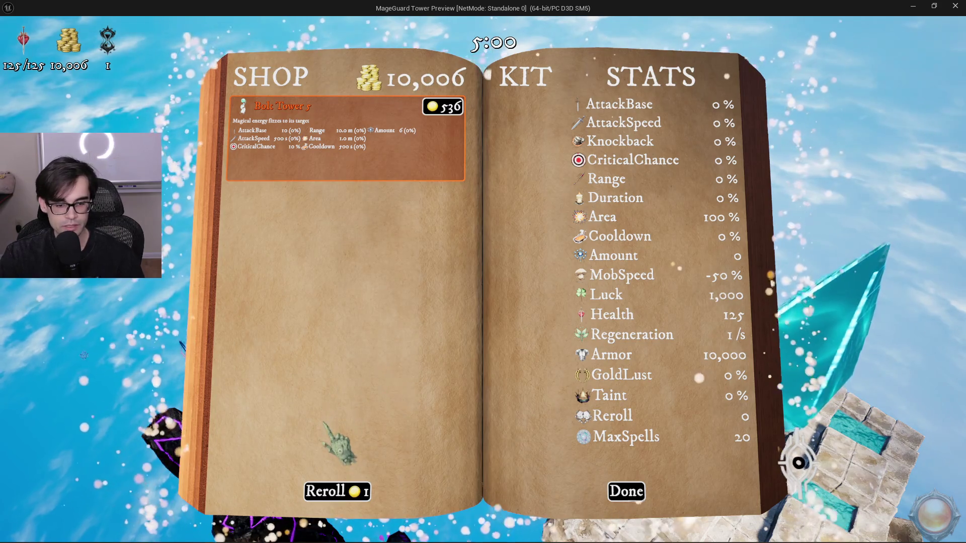
{"action": "left_click", "coordinate": [351, 490]}
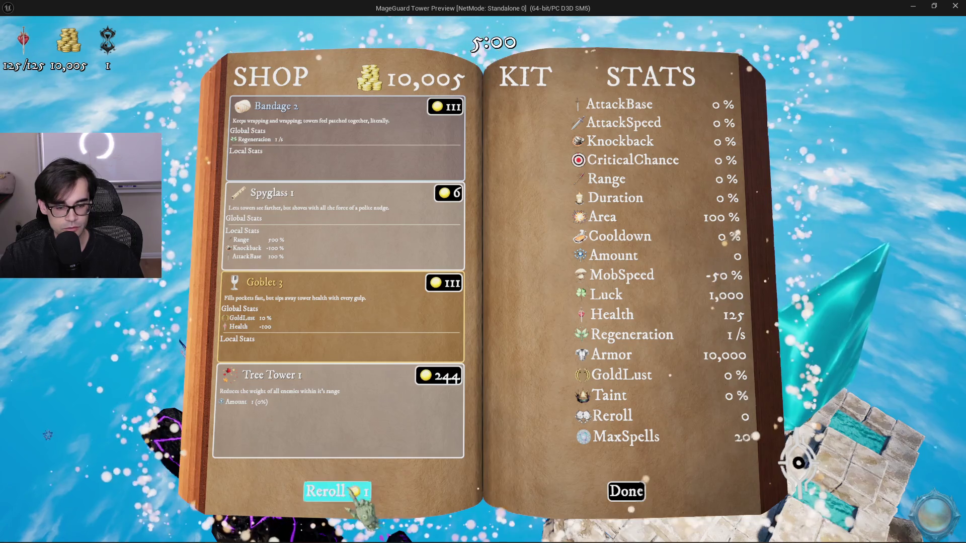
Reroll the shop five more times, buy the Fireball Tower 5, and close the shop
{"action": "left_click", "coordinate": [326, 483]}
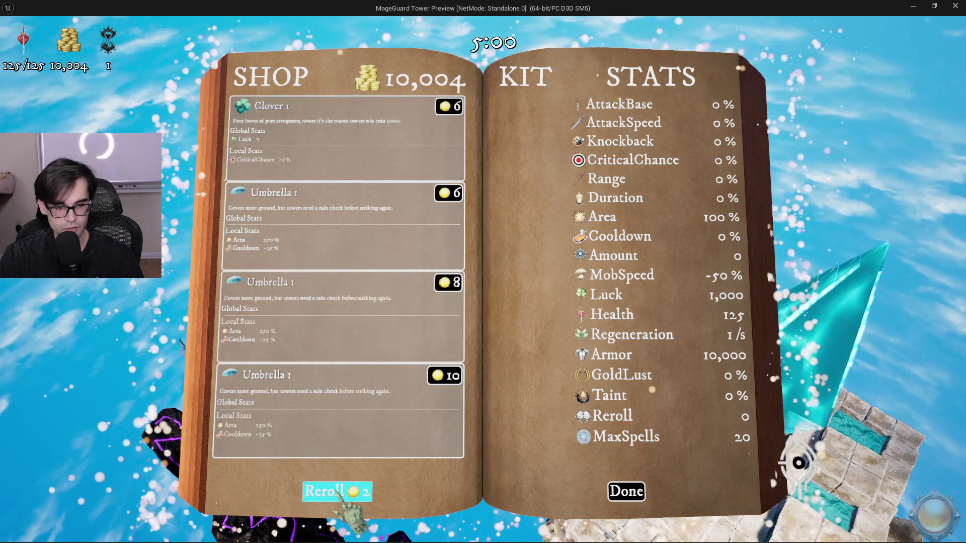
{"action": "left_click", "coordinate": [336, 492]}
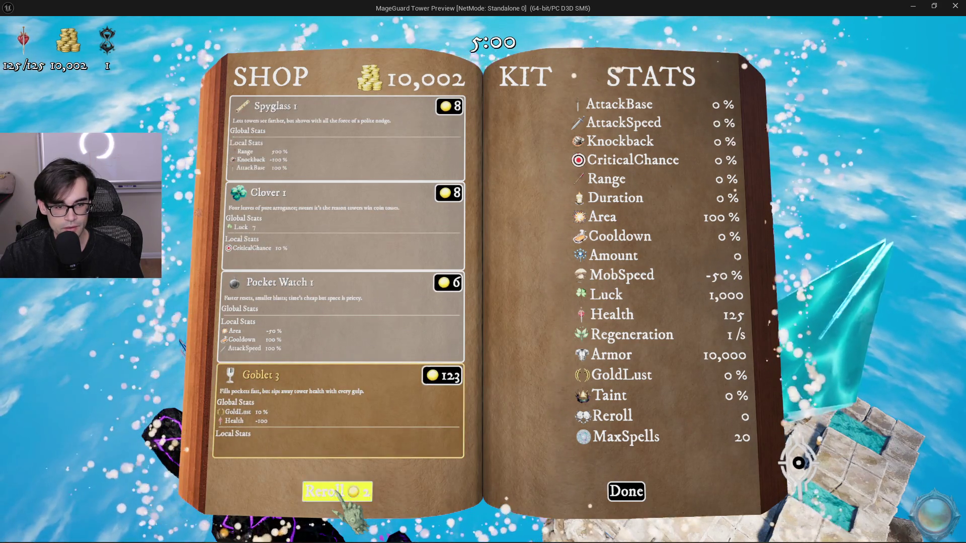
{"action": "left_click", "coordinate": [338, 492]}
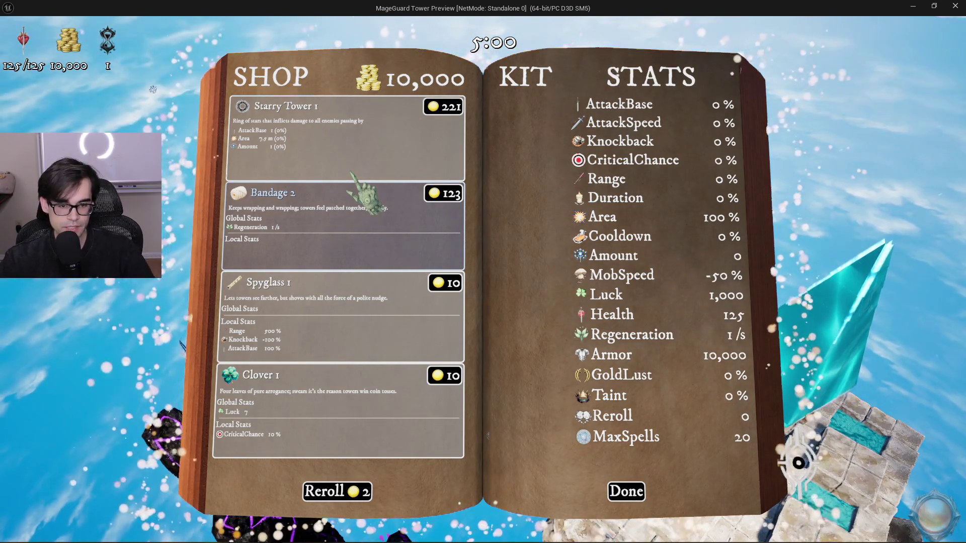
{"action": "left_click", "coordinate": [324, 496]}
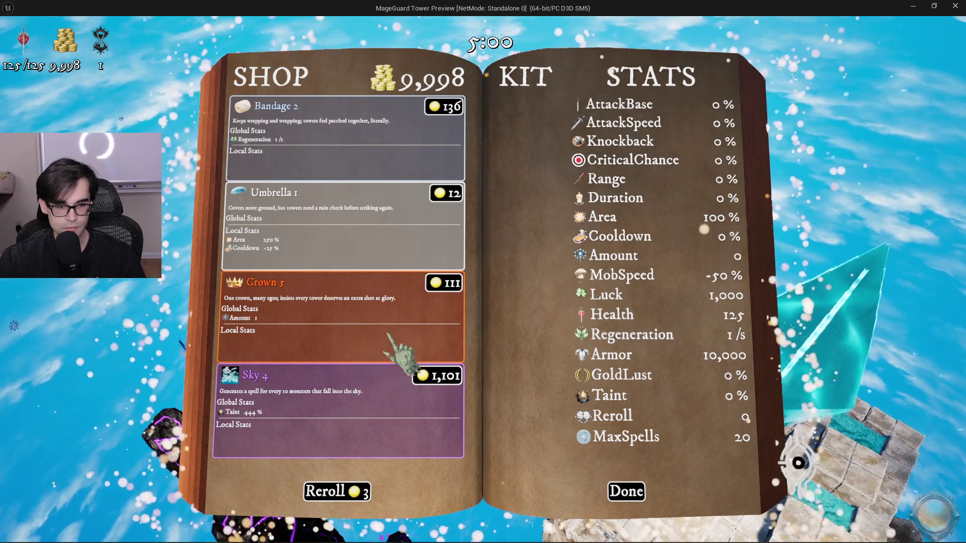
{"action": "left_click", "coordinate": [335, 485]}
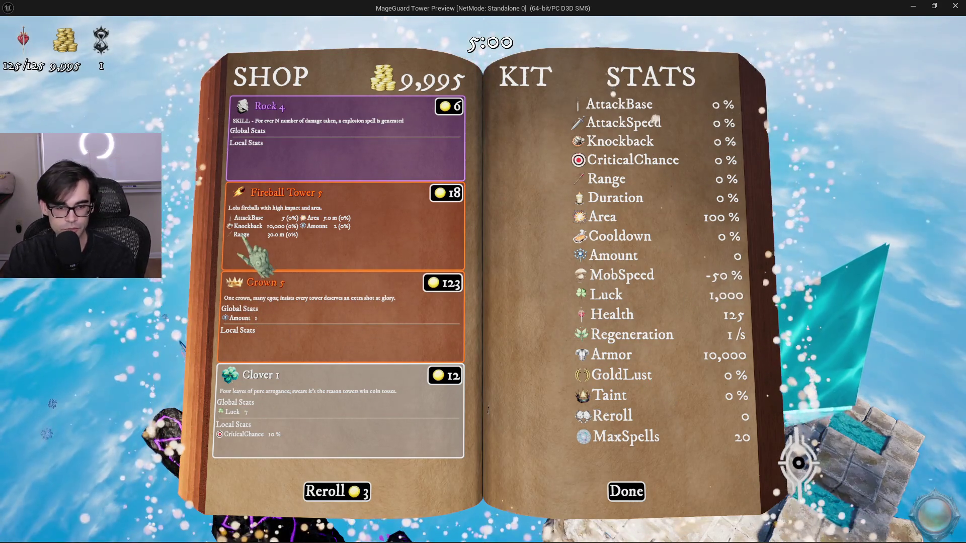
{"action": "left_click", "coordinate": [446, 194]}
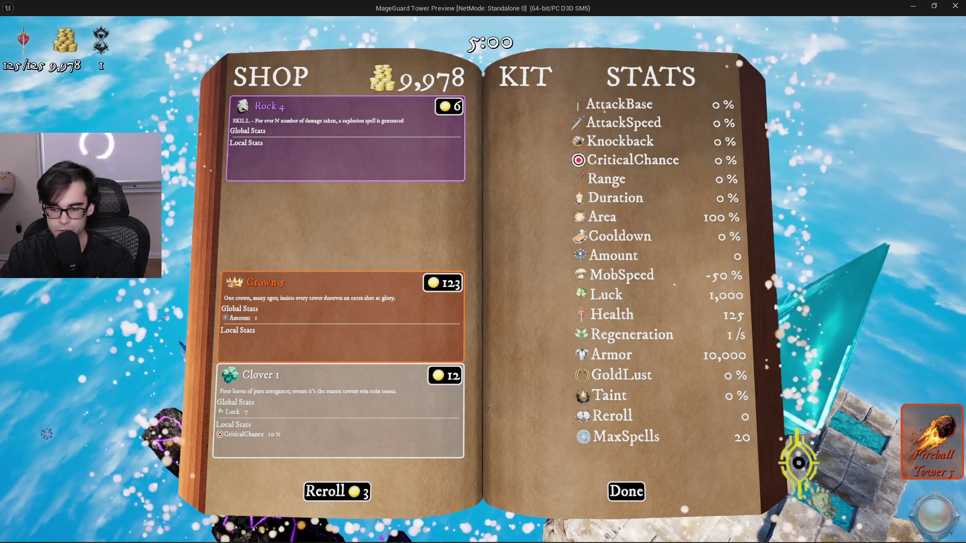
{"action": "key", "text": "Escape"}
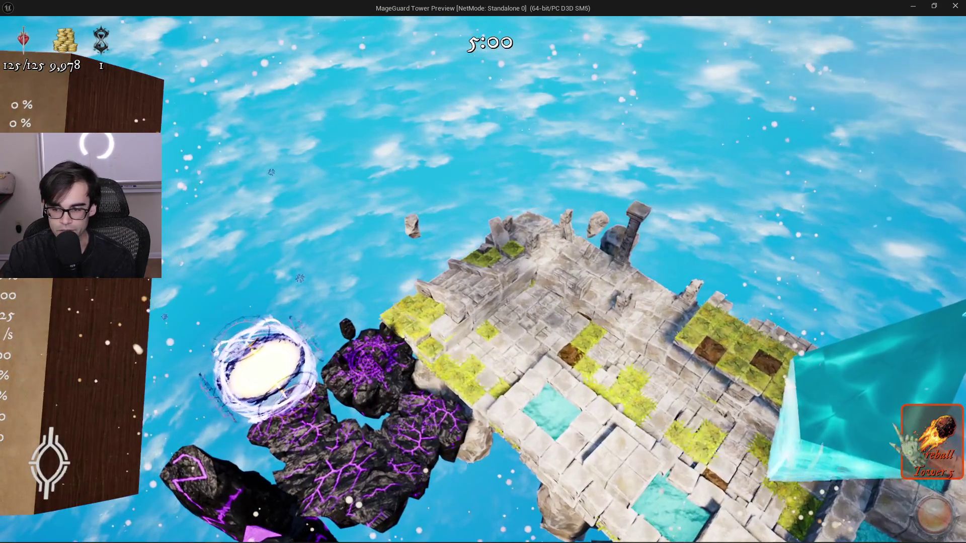
Cancel a Fireball Tower placement and inspect the placed Fireball Tower's info panel
{"action": "key", "text": "1"}
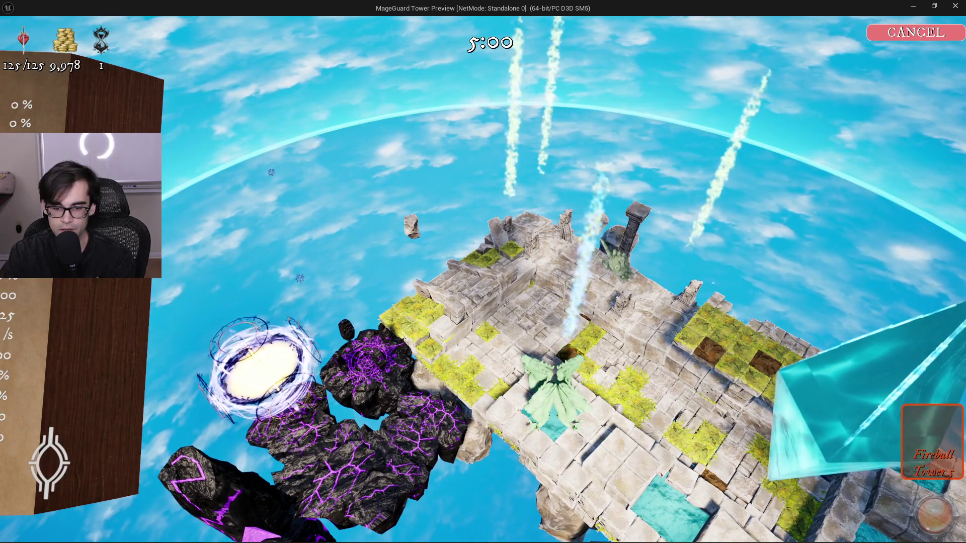
{"action": "key", "text": "Escape"}
{"action": "key", "text": "Escape"}
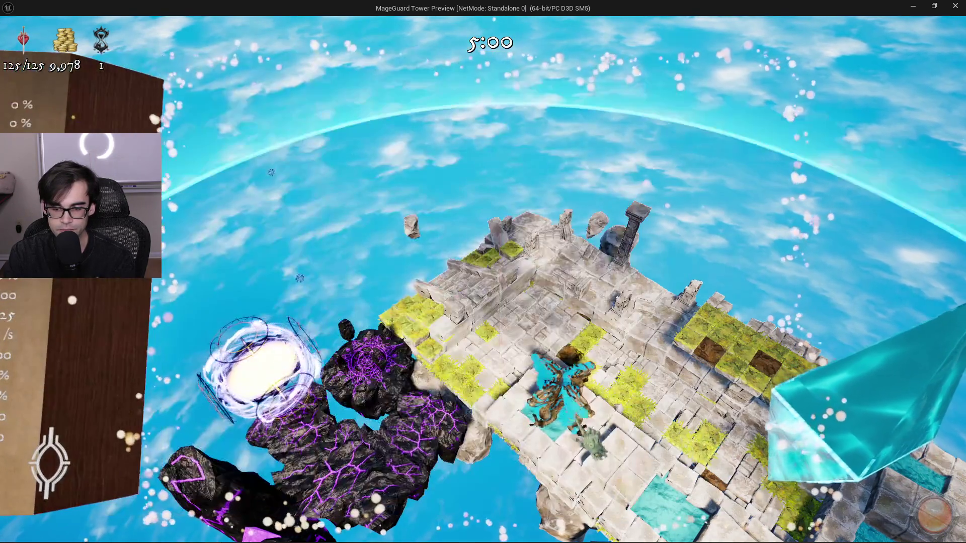
{"action": "left_click", "coordinate": [558, 398]}
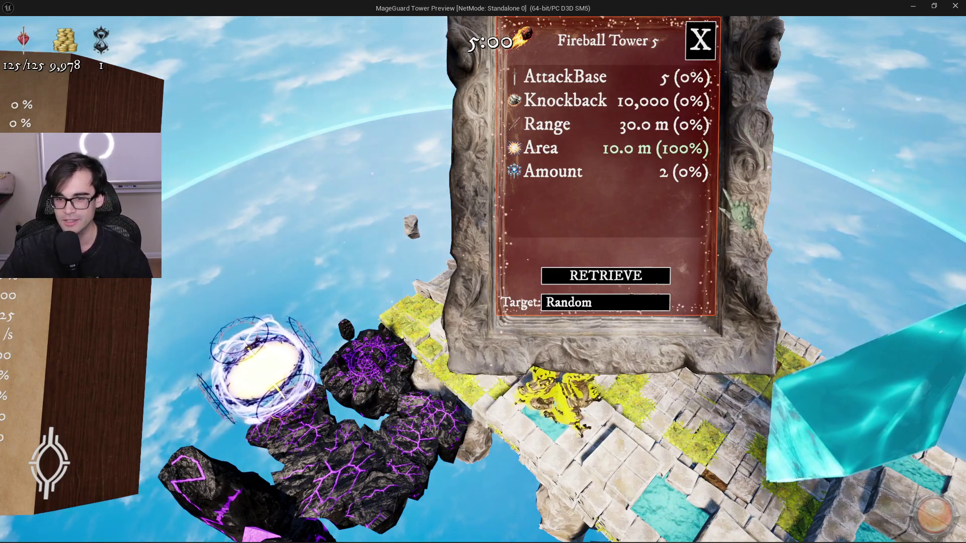
{"action": "scroll", "coordinate": [760, 151], "scroll_direction": "down", "scroll_amount": 3}
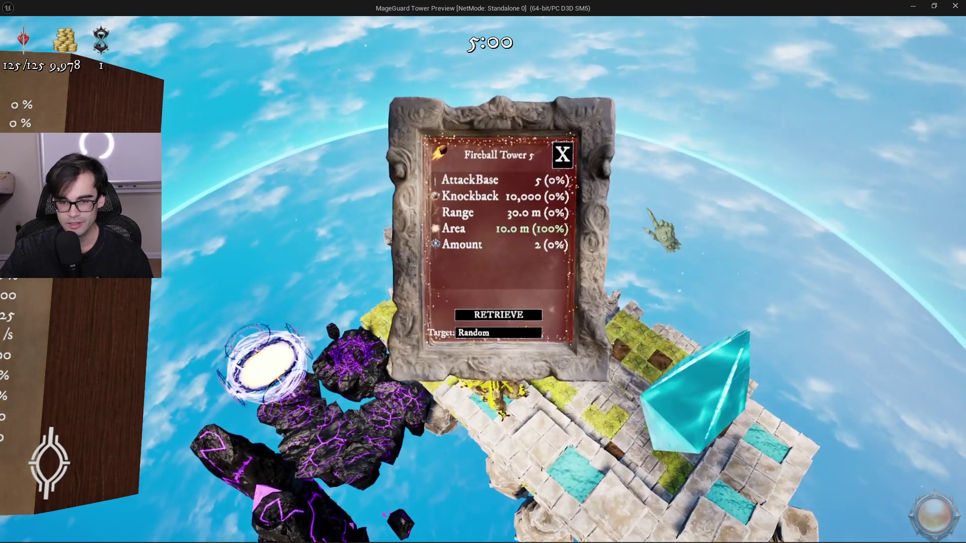
Toggle the pause menu on and off, ending with the game paused
{"action": "key", "text": "Escape"}
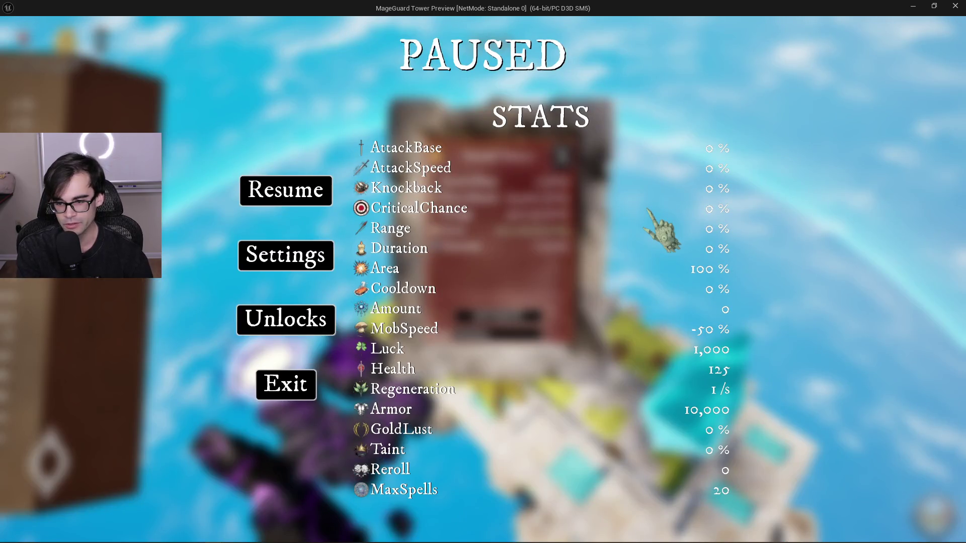
{"action": "key", "text": "Escape"}
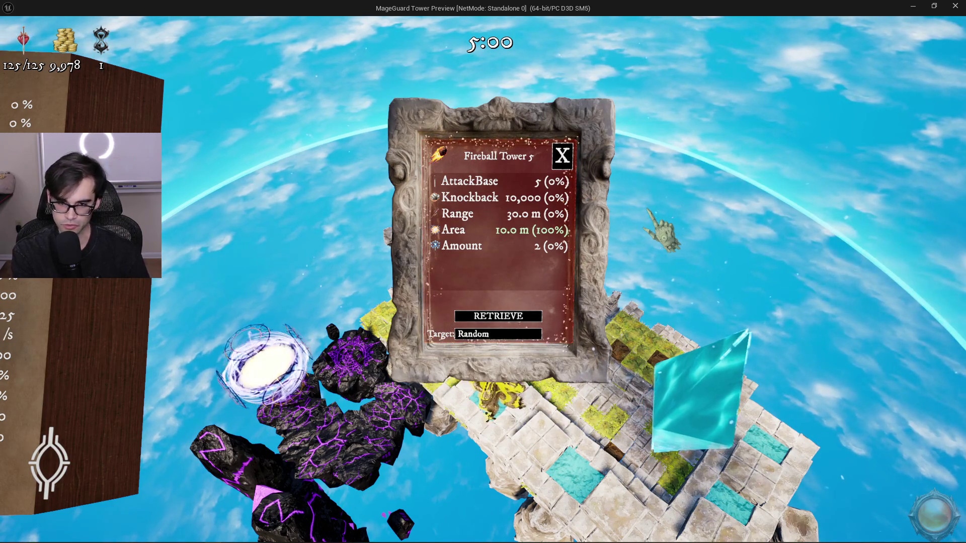
{"action": "key", "text": "Escape"}
{"action": "key", "text": "Escape"}
{"action": "key", "text": "Escape"}
{"action": "key", "text": "Escape"}
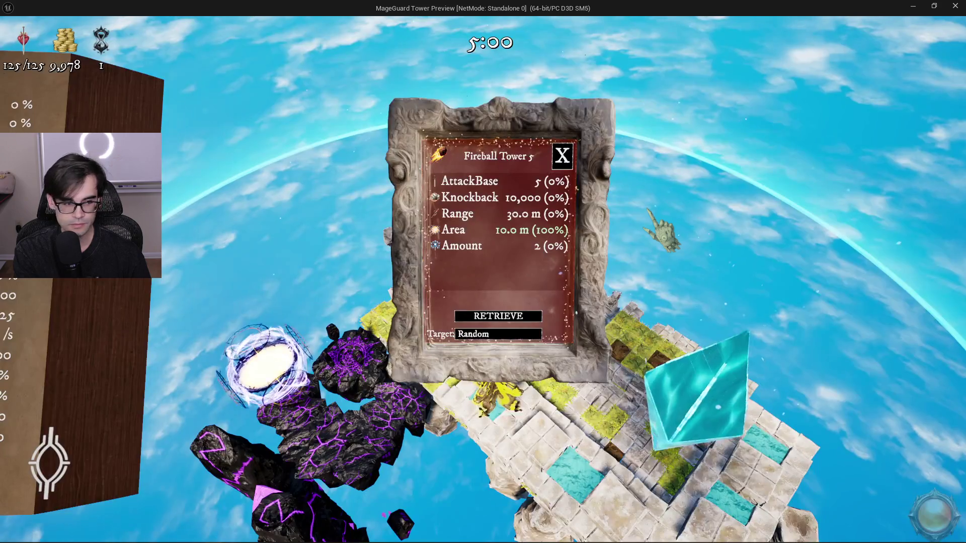
{"action": "key", "text": "Escape"}
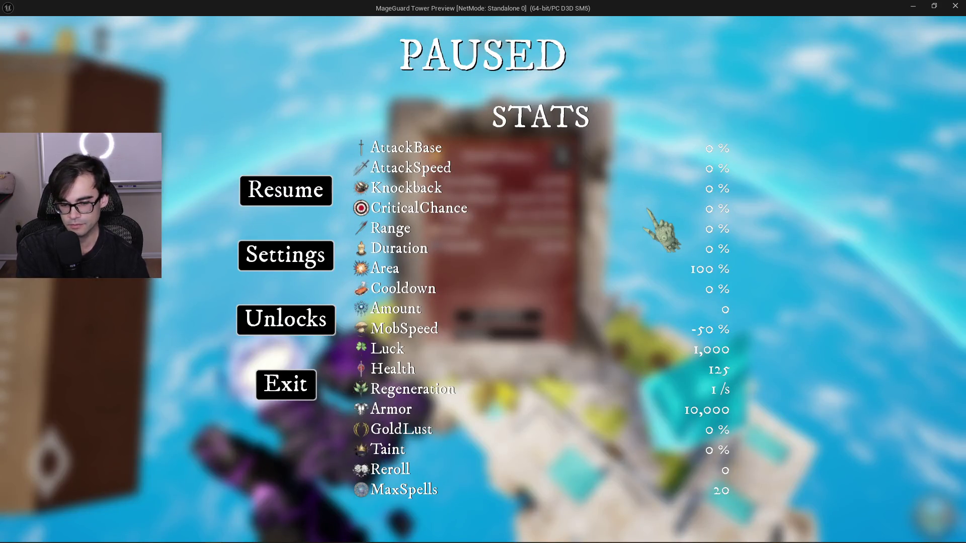
{"action": "key", "text": "Escape"}
{"action": "key", "text": "Escape"}
{"action": "key", "text": "Escape"}
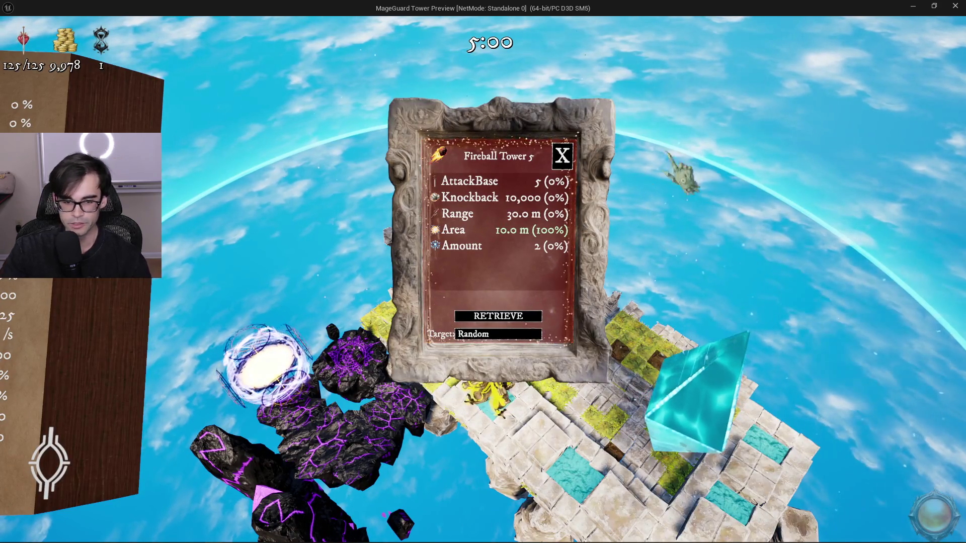
Close the Fireball Tower panel and shop, stop the preview, and switch to the notes
{"action": "left_click", "coordinate": [59, 468]}
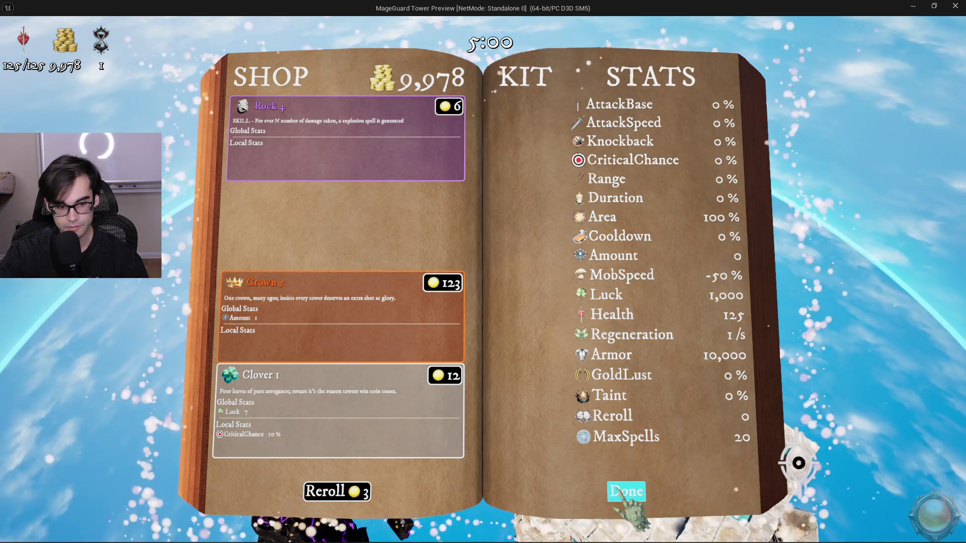
{"action": "left_click", "coordinate": [626, 492]}
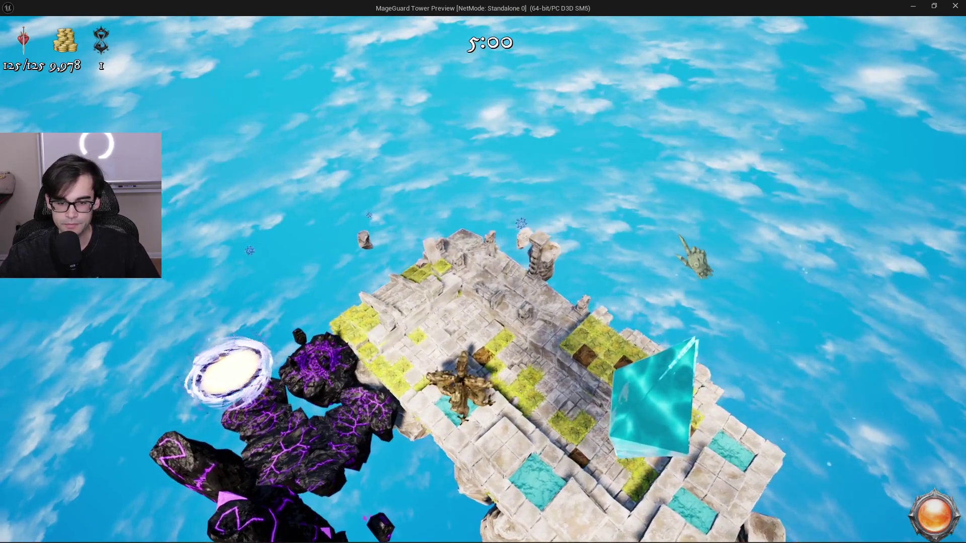
{"action": "key", "text": "Escape"}
{"action": "key", "text": "alt+Tab"}
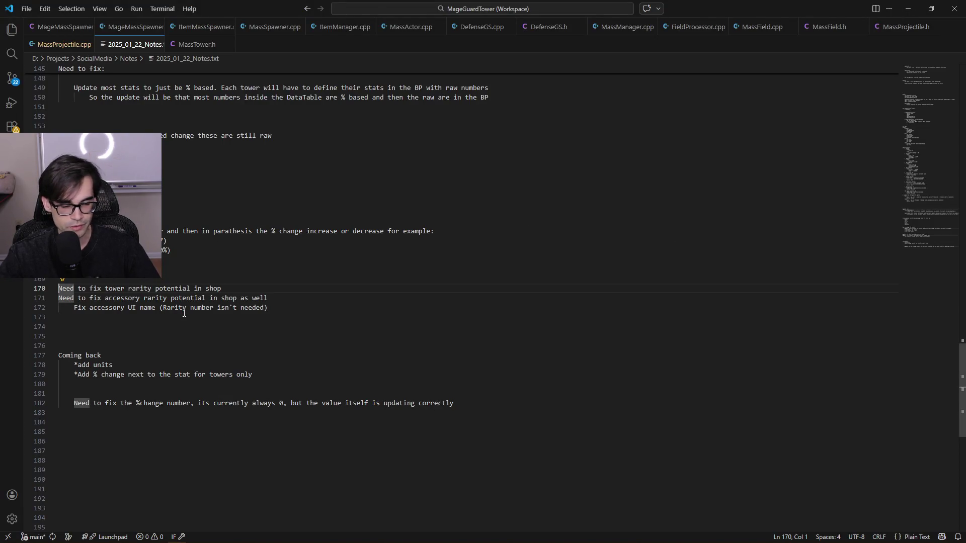
Prefix the %change note on line 182 and the Need note on line 164 with '*'
{"action": "left_click", "coordinate": [72, 403]}
{"action": "type", "text": "*"}
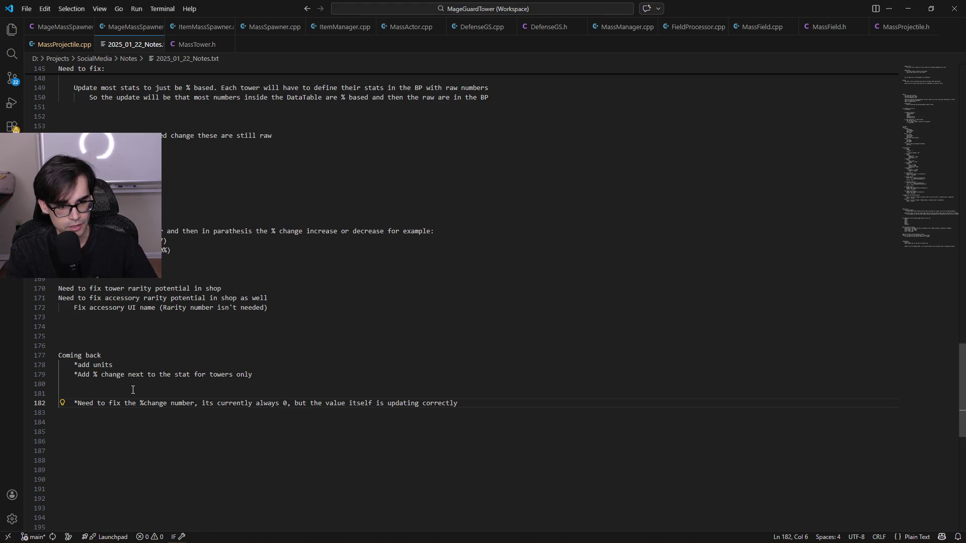
{"action": "key", "text": "Up"}
{"action": "key", "text": "Up"}
{"action": "key", "text": "Up"}
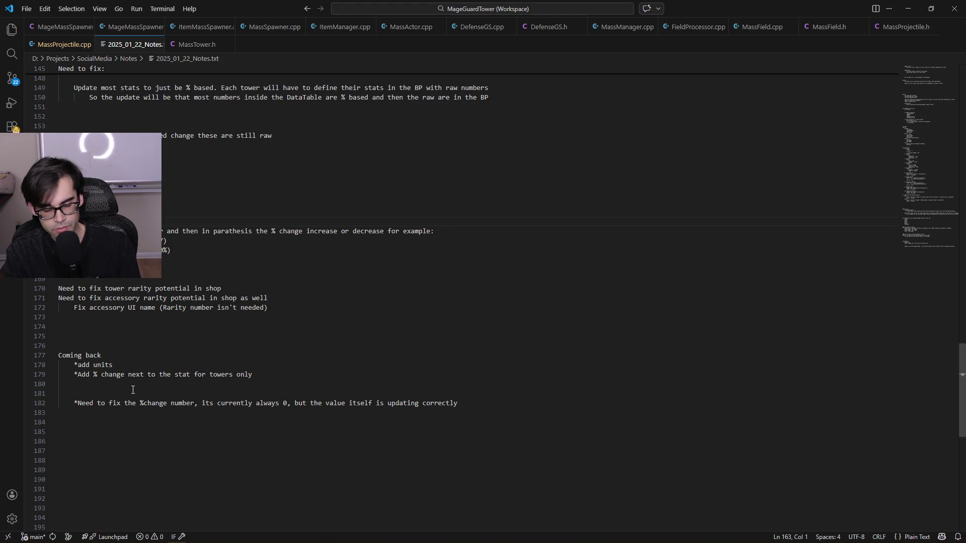
{"action": "key", "text": "Right"}
{"action": "key", "text": "Right"}
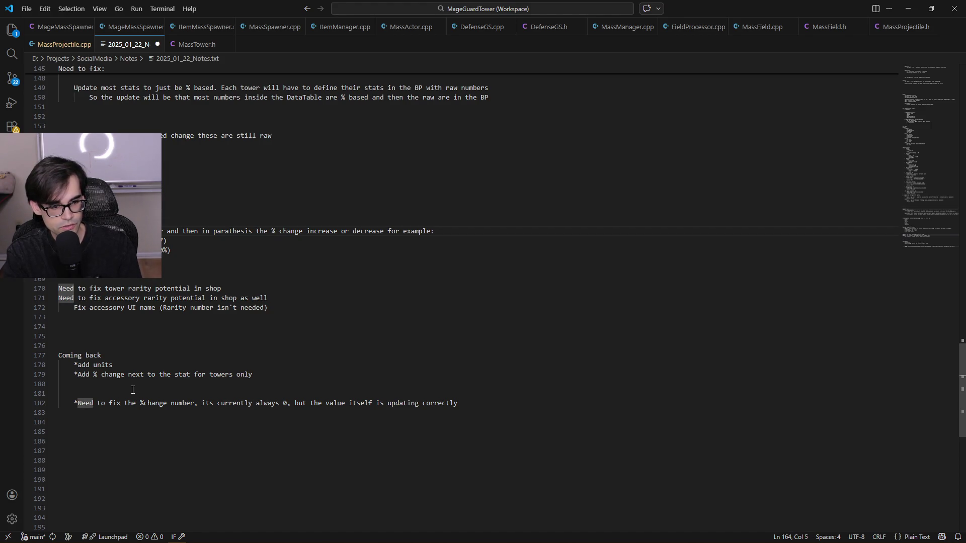
{"action": "type", "text": "*"}
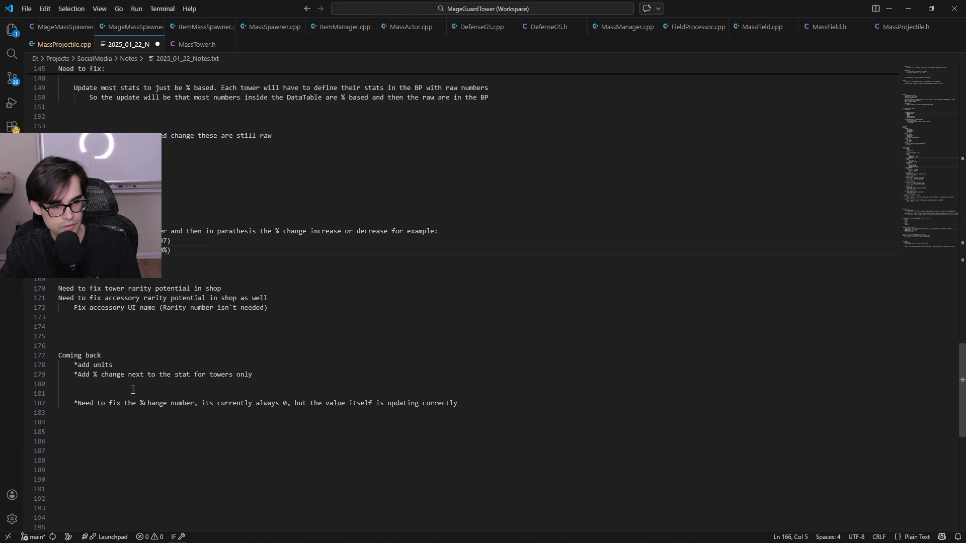
Review the rarity and accessory notes on lines 170–172, then return to Unreal
{"action": "key", "text": "Down"}
{"action": "key", "text": "Right"}
{"action": "key", "text": "Right"}
{"action": "key", "text": "Right"}
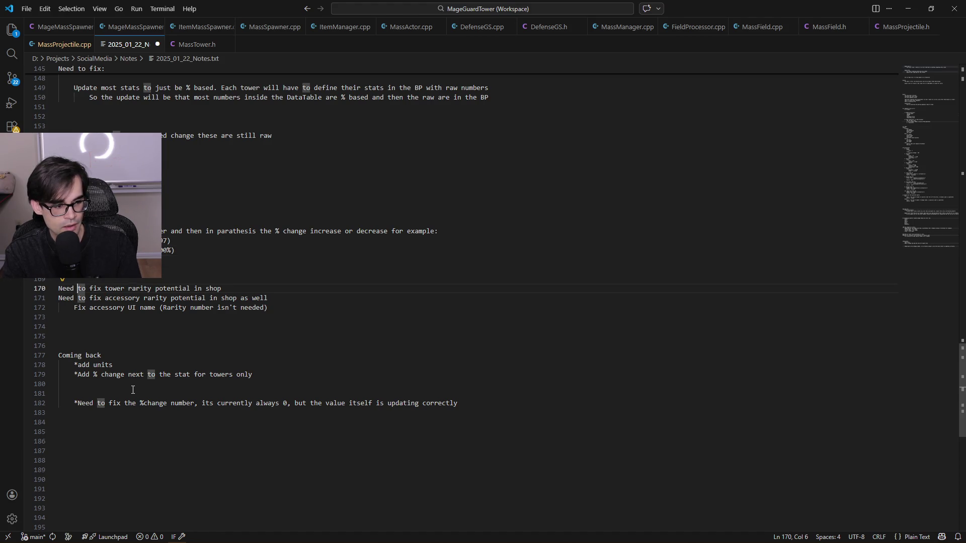
{"action": "key", "text": "Home"}
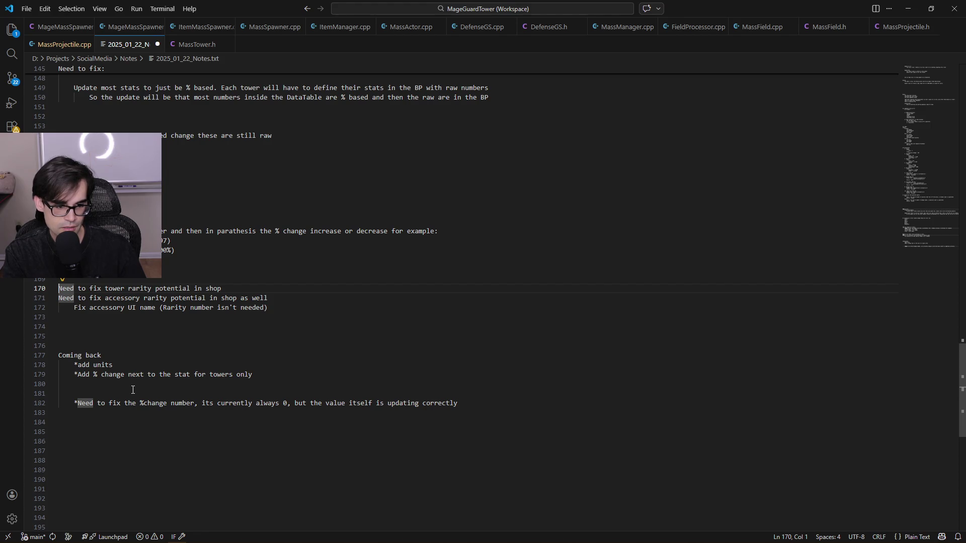
{"action": "key", "text": "Down"}
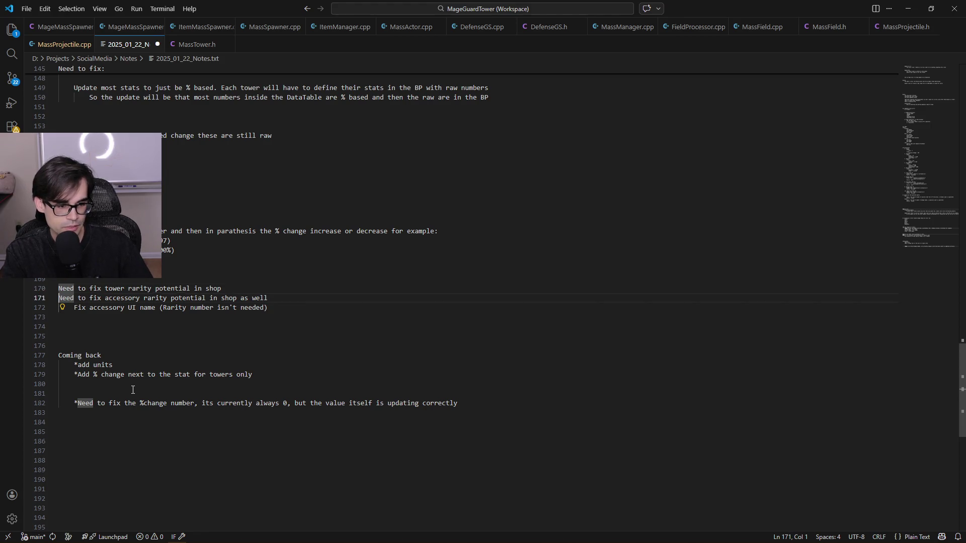
{"action": "key", "text": "shift+Down"}
{"action": "key", "text": "shift+Down"}
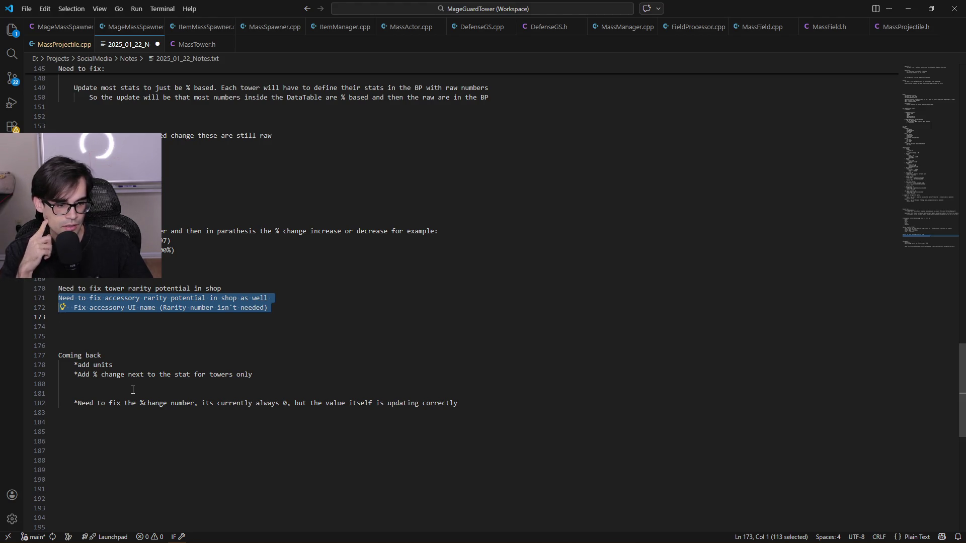
{"action": "key", "text": "Up"}
{"action": "key", "text": "Up"}
{"action": "key", "text": "Up"}
{"action": "key", "text": "Right"}
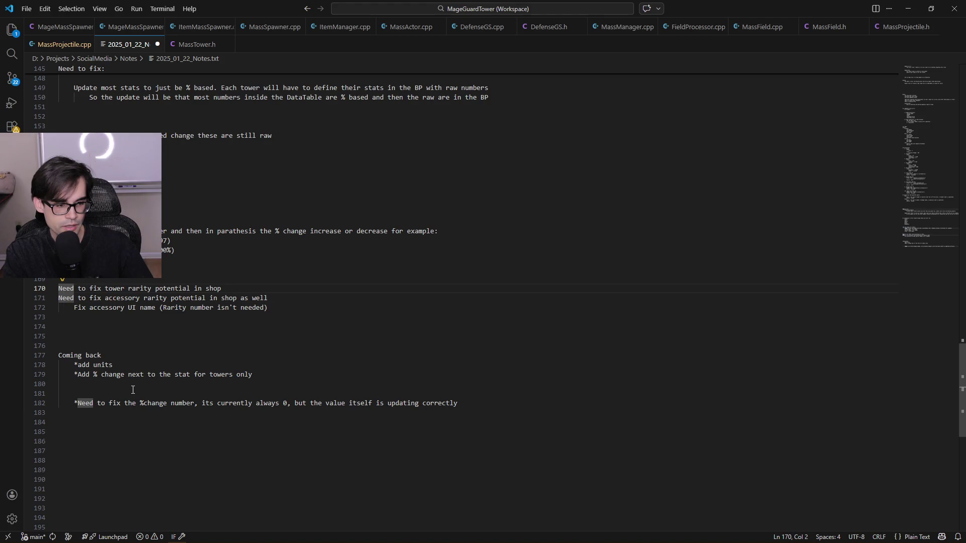
{"action": "key", "text": "Down"}
{"action": "key", "text": "Right"}
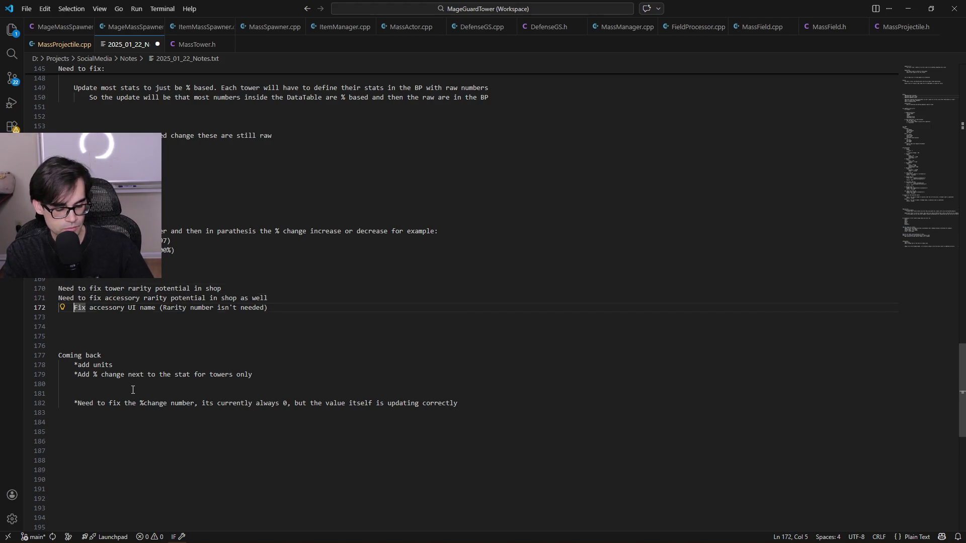
{"action": "key", "text": "alt+Tab"}
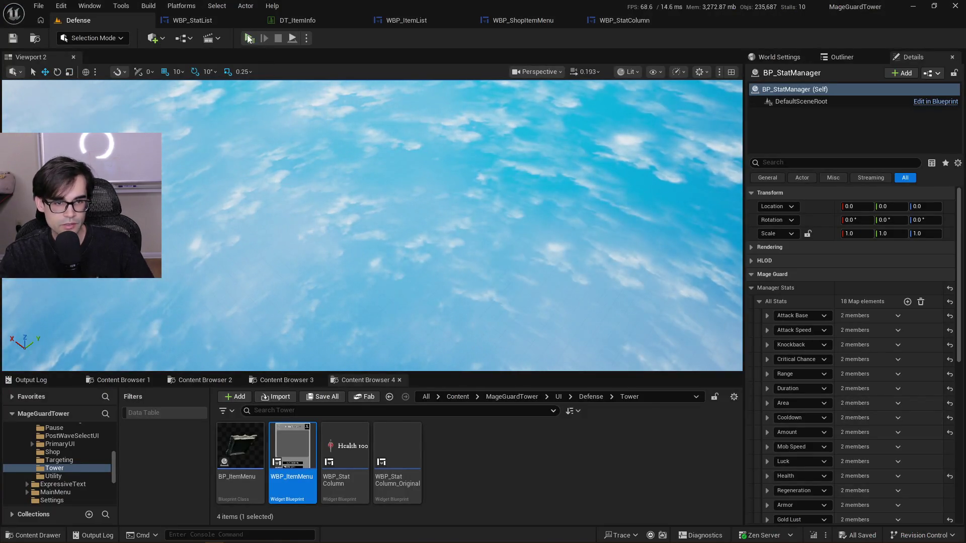
Start a test play, open the shop book and reroll the offers
{"action": "left_click", "coordinate": [248, 38]}
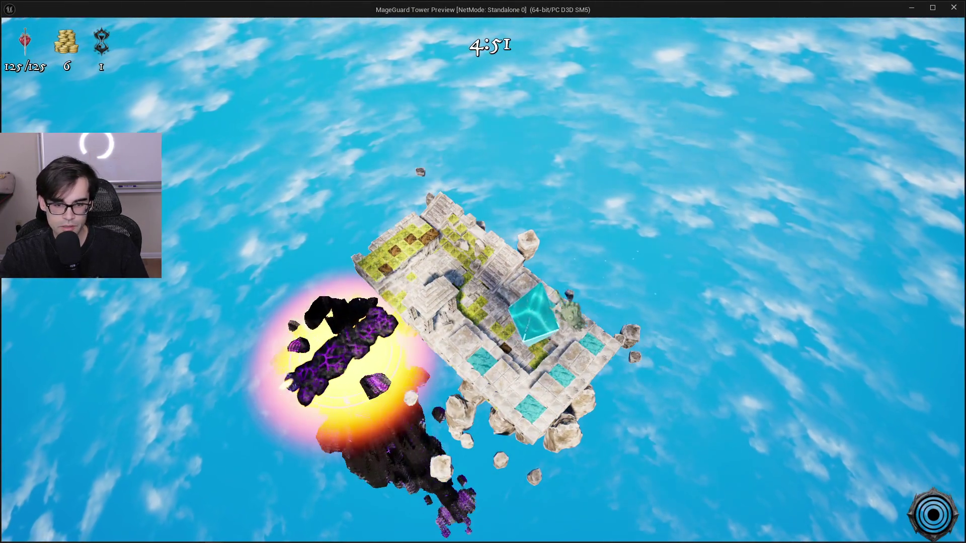
{"action": "key", "text": "Tab"}
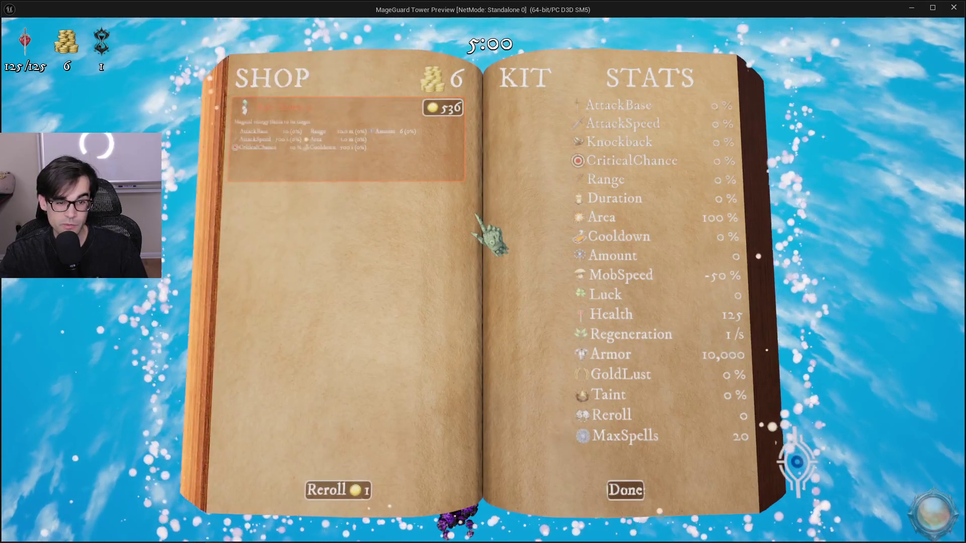
{"action": "left_click", "coordinate": [347, 487]}
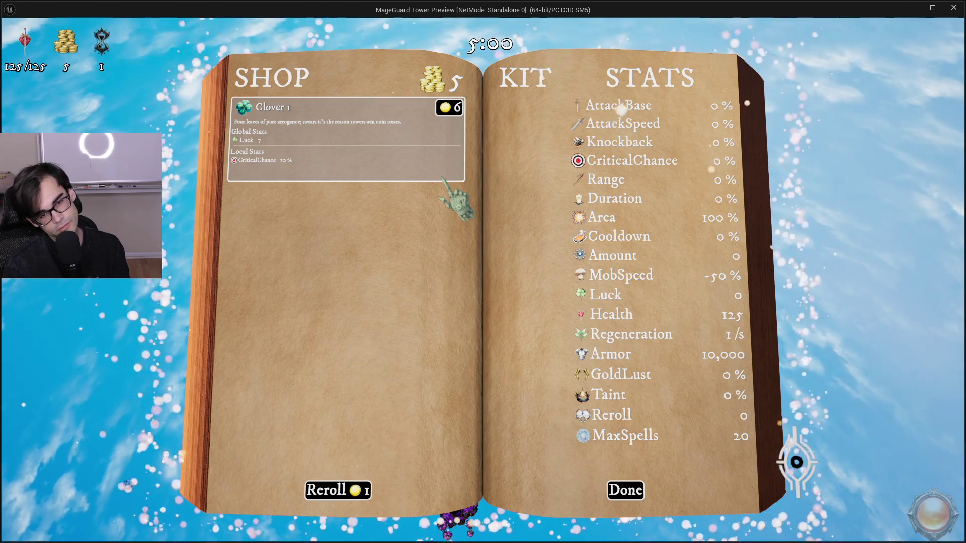
Rerun the console gold command, reroll until Bolt Tower 5 appears, then stop the preview
{"action": "key", "text": "grave"}
{"action": "key", "text": "Up"}
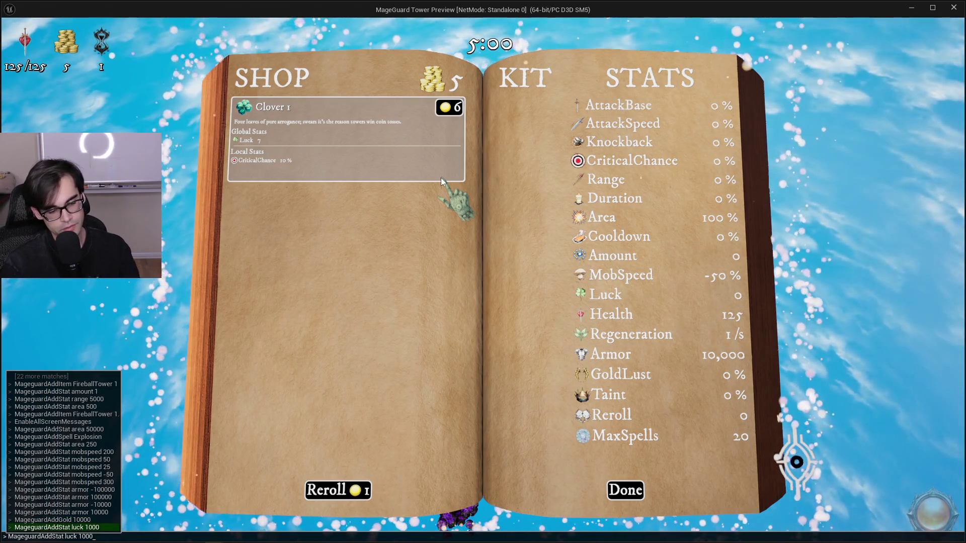
{"action": "key", "text": "Up"}
{"action": "key", "text": "Return"}
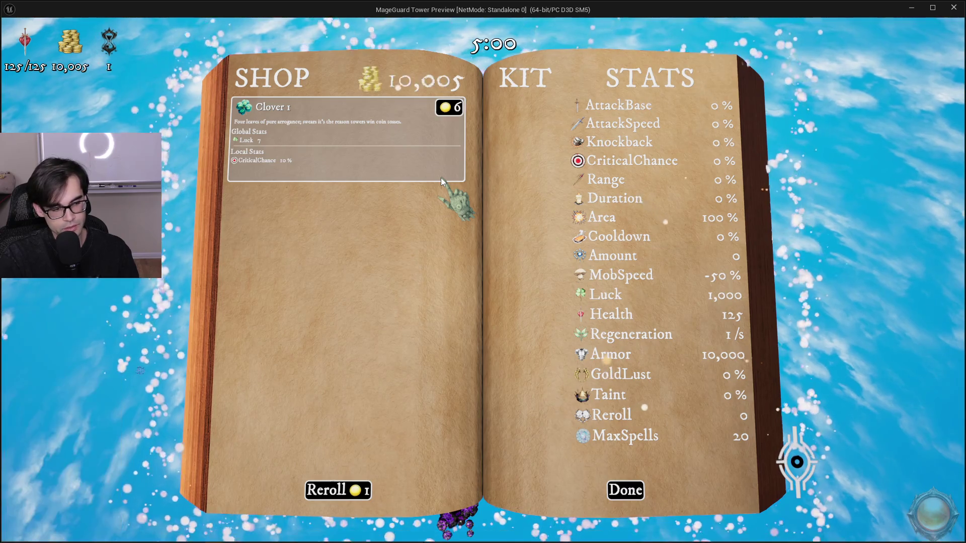
{"action": "left_click", "coordinate": [339, 490]}
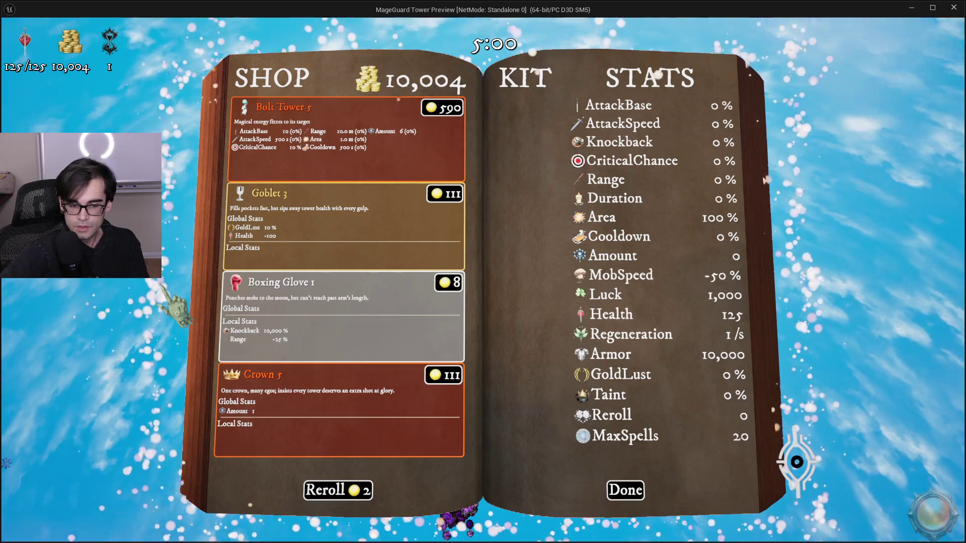
{"action": "key", "text": "Escape"}
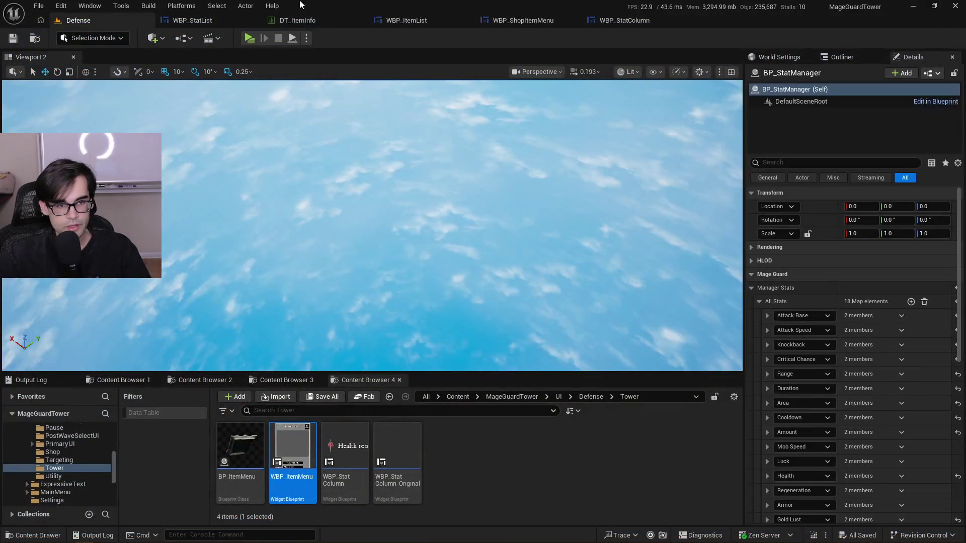
Look through WBP_ItemList's PopulateItems graph up to the Add Child to Vertical Box node
{"action": "left_click", "coordinate": [318, 25]}
{"action": "left_click", "coordinate": [431, 26]}
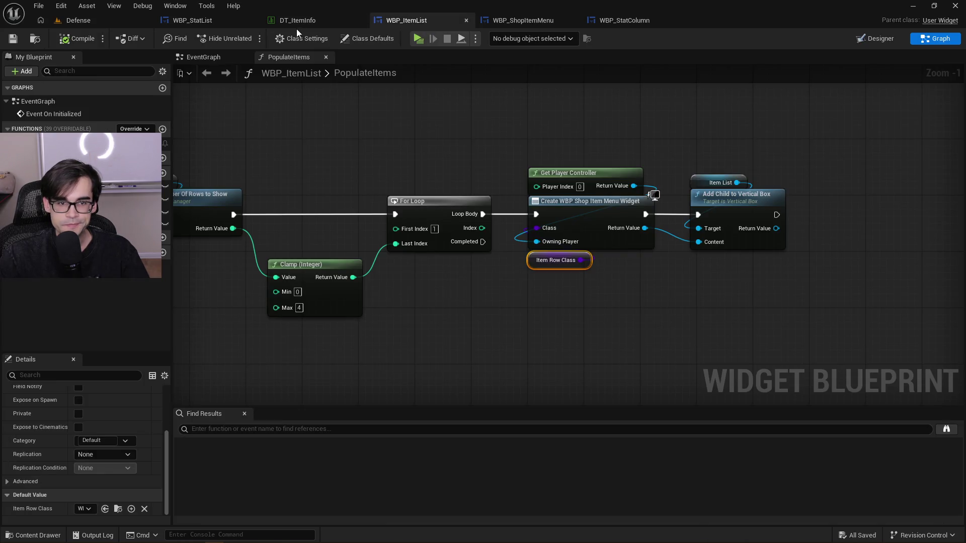
{"action": "left_click", "coordinate": [499, 19]}
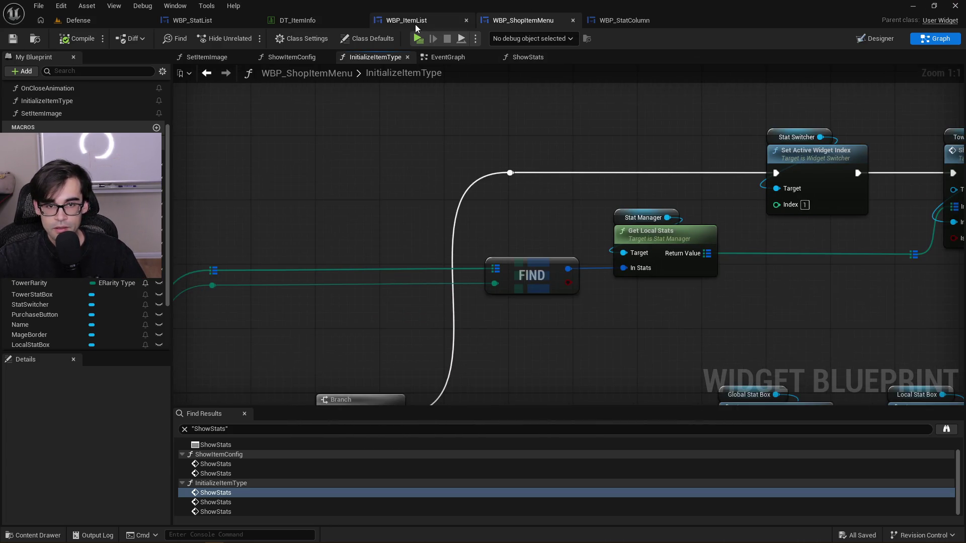
{"action": "left_click", "coordinate": [415, 22]}
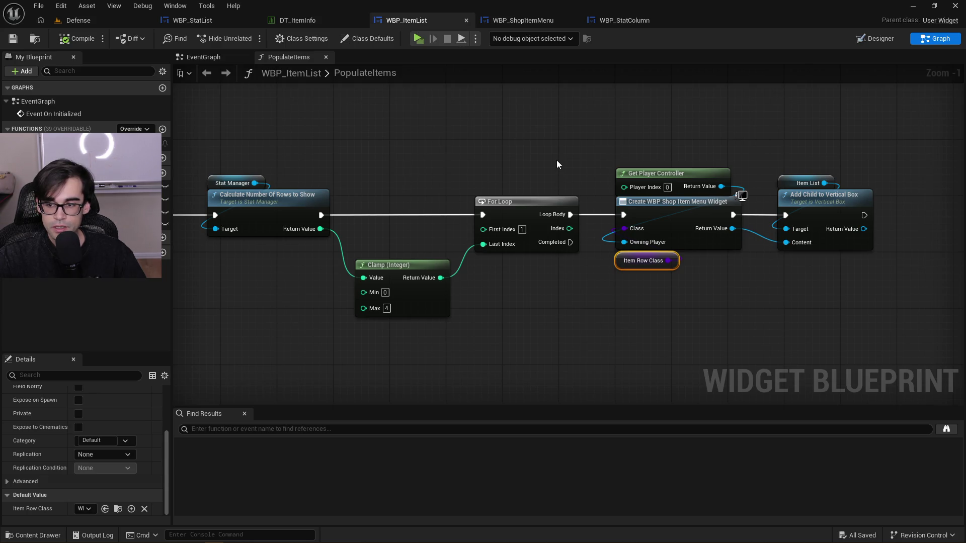
{"action": "mouse_move", "coordinate": [556, 160]}
{"action": "left_mouse_down"}
{"action": "mouse_move", "coordinate": [755, 161]}
{"action": "mouse_move", "coordinate": [660, 167]}
{"action": "mouse_move", "coordinate": [611, 156]}
{"action": "left_mouse_up"}
{"action": "scroll", "coordinate": [818, 176], "scroll_direction": "down", "scroll_amount": 2}
{"action": "scroll", "coordinate": [771, 168], "scroll_direction": "up", "scroll_amount": 1}
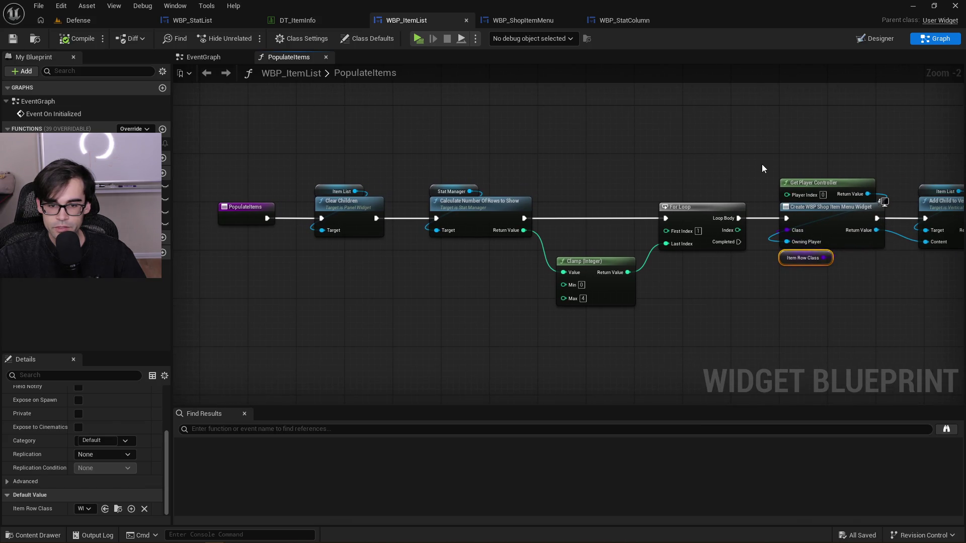
{"action": "left_click_drag", "start_coordinate": [762, 164], "coordinate": [458, 167]}
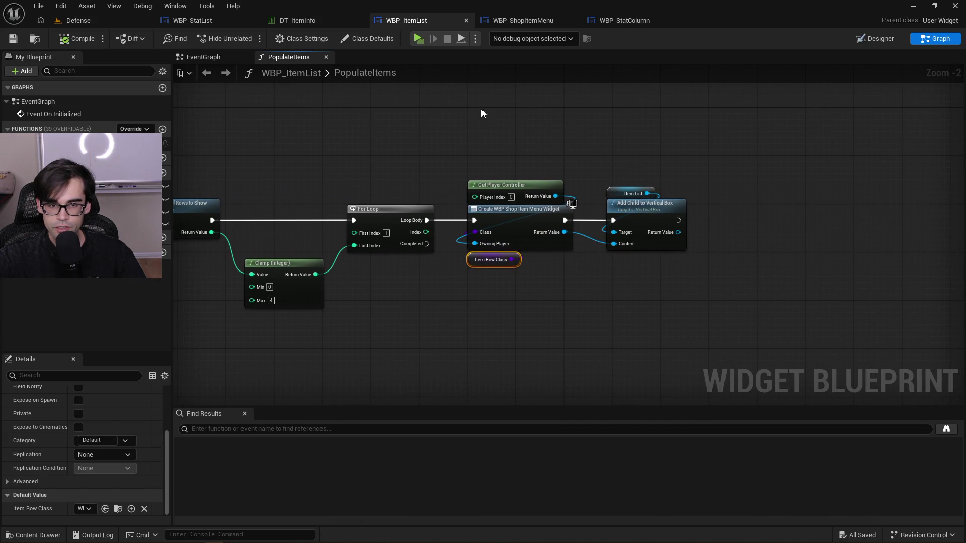
In WBP_ShopItemMenu's InitializeItemType graph, frame and select the Format Text and Name SetText nodes
{"action": "left_click", "coordinate": [538, 22]}
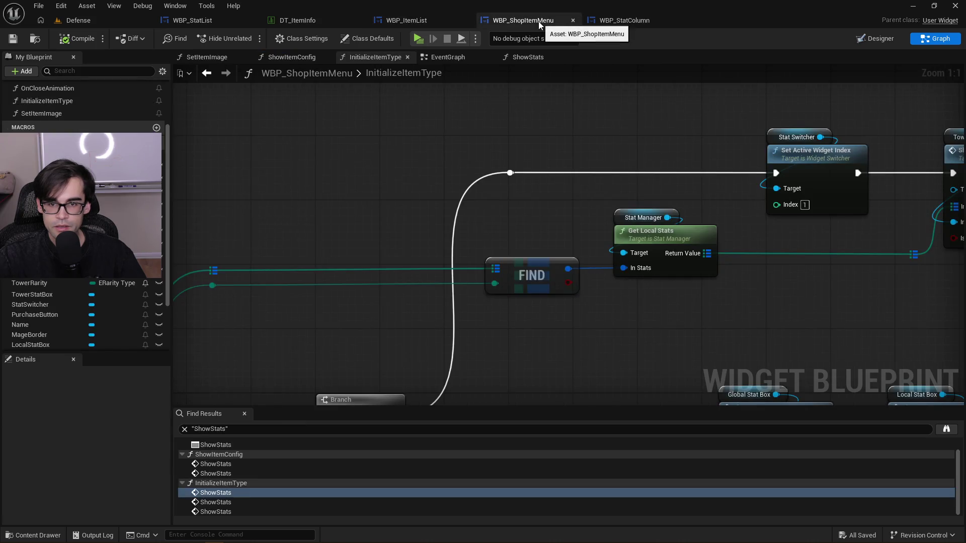
{"action": "mouse_move", "coordinate": [460, 158]}
{"action": "left_mouse_down"}
{"action": "mouse_move", "coordinate": [525, 144]}
{"action": "mouse_move", "coordinate": [724, 146]}
{"action": "left_mouse_up"}
{"action": "scroll", "coordinate": [594, 174], "scroll_direction": "down", "scroll_amount": 2}
{"action": "scroll", "coordinate": [732, 213], "scroll_direction": "up", "scroll_amount": 1}
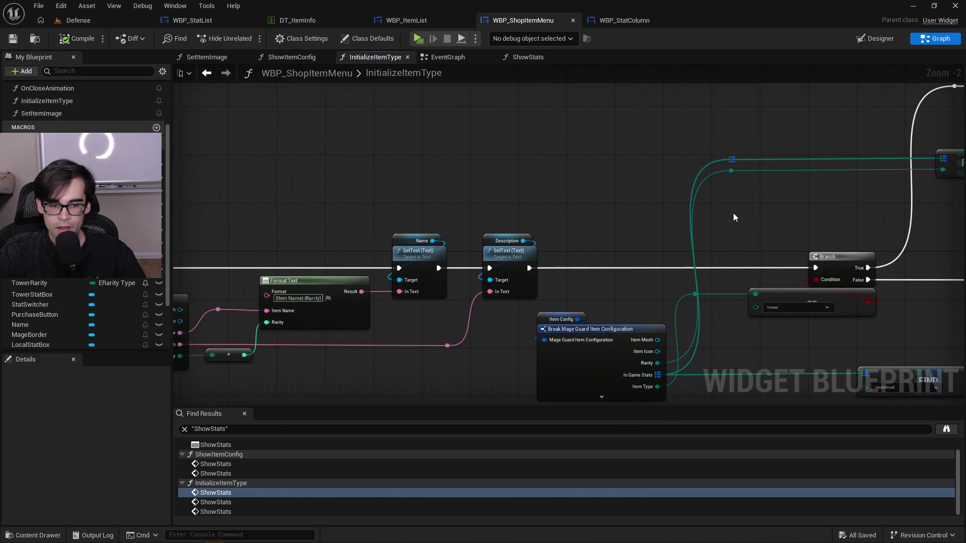
{"action": "left_click_drag", "start_coordinate": [537, 213], "coordinate": [610, 185]}
{"action": "scroll", "coordinate": [478, 265], "scroll_direction": "up", "scroll_amount": 2}
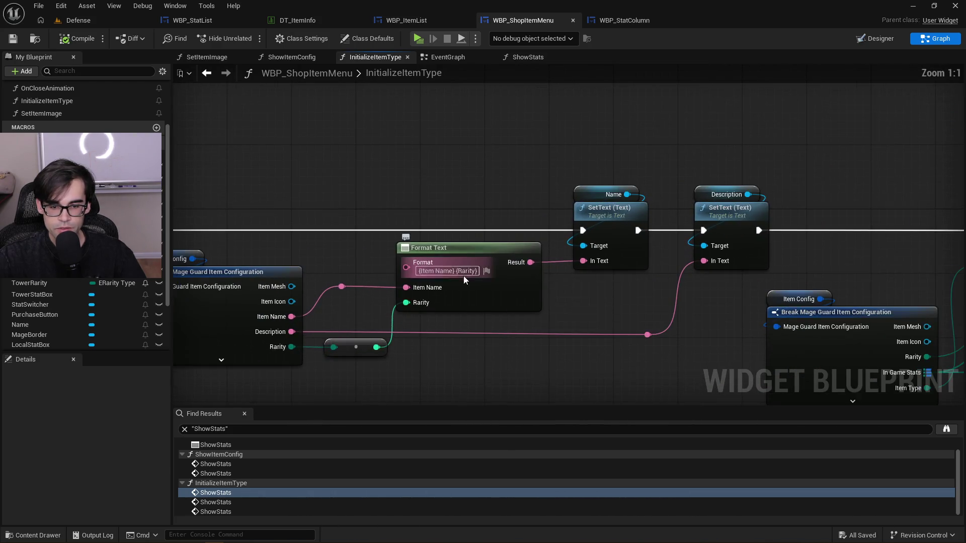
{"action": "mouse_move", "coordinate": [397, 193]}
{"action": "left_mouse_down"}
{"action": "mouse_move", "coordinate": [739, 183]}
{"action": "mouse_move", "coordinate": [688, 187]}
{"action": "mouse_move", "coordinate": [542, 165]}
{"action": "left_mouse_up"}
{"action": "scroll", "coordinate": [684, 183], "scroll_direction": "down", "scroll_amount": 2}
{"action": "scroll", "coordinate": [684, 183], "scroll_direction": "up", "scroll_amount": 1}
{"action": "mouse_move", "coordinate": [492, 146]}
{"action": "left_mouse_down"}
{"action": "mouse_move", "coordinate": [523, 160]}
{"action": "mouse_move", "coordinate": [610, 282]}
{"action": "left_mouse_up"}
{"action": "mouse_move", "coordinate": [445, 190]}
{"action": "left_mouse_down"}
{"action": "mouse_move", "coordinate": [555, 184]}
{"action": "mouse_move", "coordinate": [793, 206]}
{"action": "mouse_move", "coordinate": [433, 138]}
{"action": "left_mouse_up"}
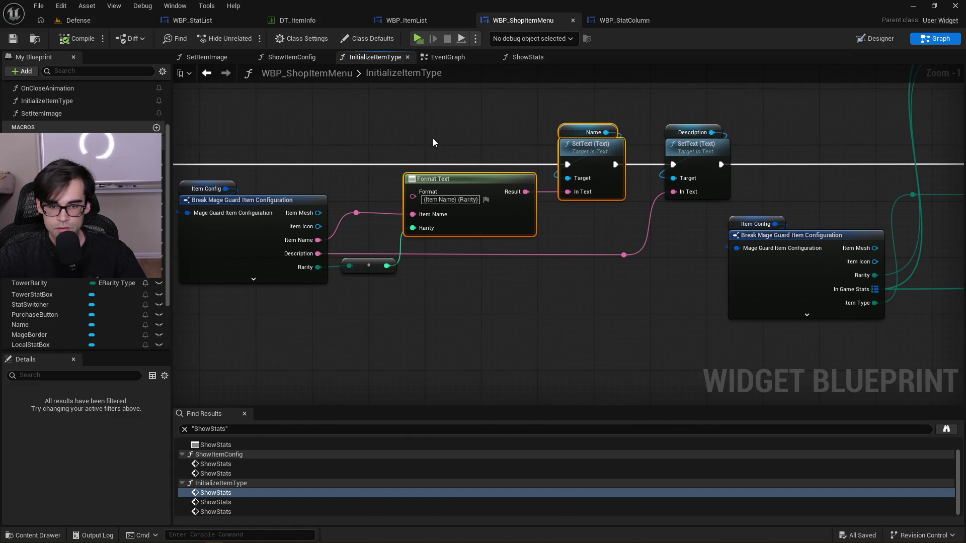